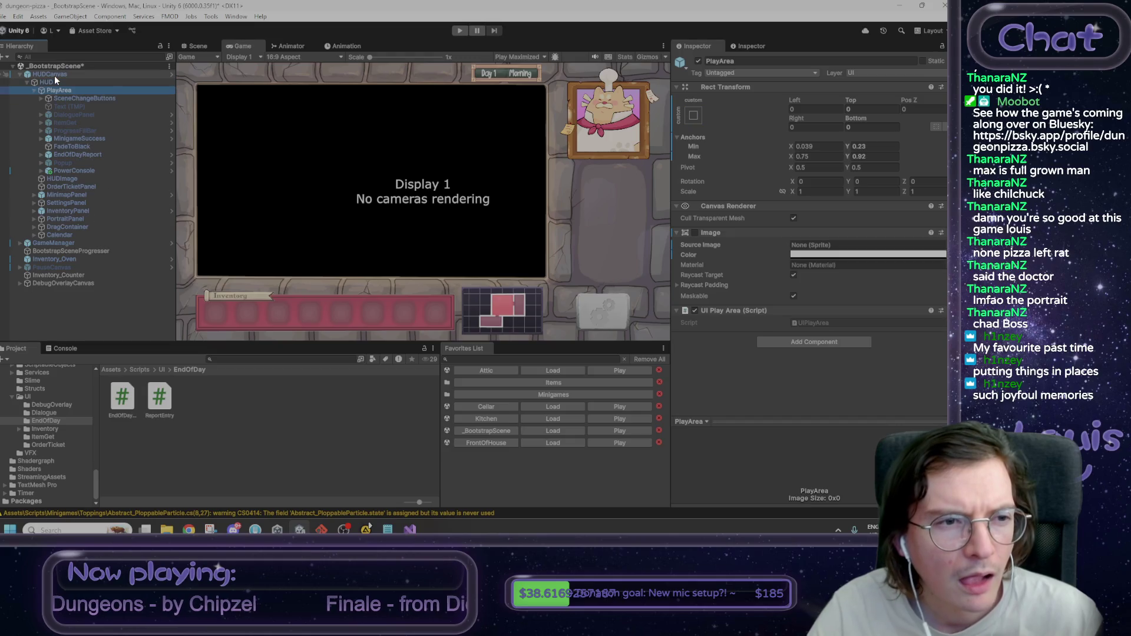
Step: Expand EndOfDayReport, BookBG and LeftPanel in the Hierarchy to reveal the report contents
key(Down)
key(Down)
key(Down)
key(Down)
key(Down)
key(Down)
key(Right)
key(Down)
key(Right)
key(Down)
key(Down)
key(Up)
key(Right)
key(Down)
key(Down)
key(Up)
key(Down)
key(Up)
key(Right)
key(Down)
key(Down)
key(Right)
key(Down)
key(Down)
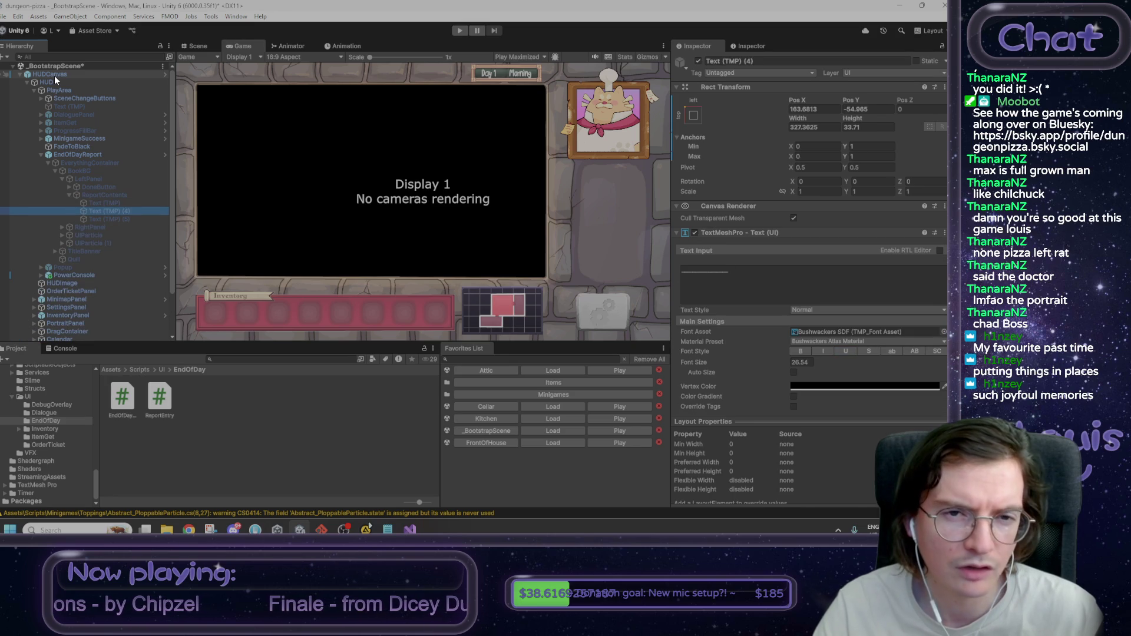
Step: In the Scene view, activate EverythingContainer and inspect the TOTAL - 155g and Text (TMP) (4) entries
click(197, 45)
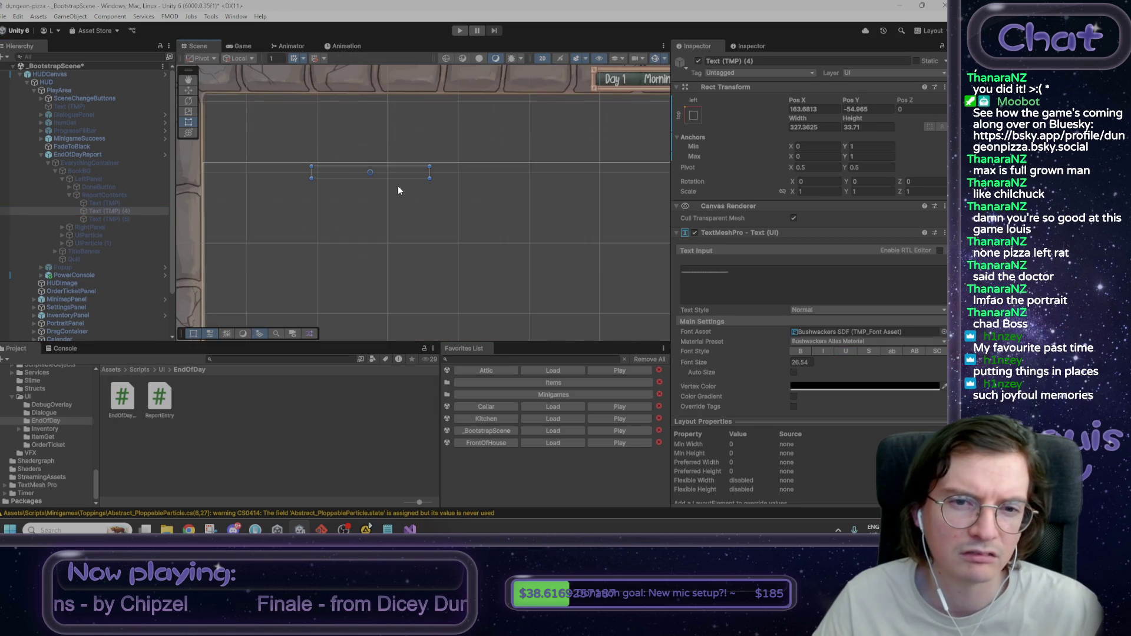
click(94, 163)
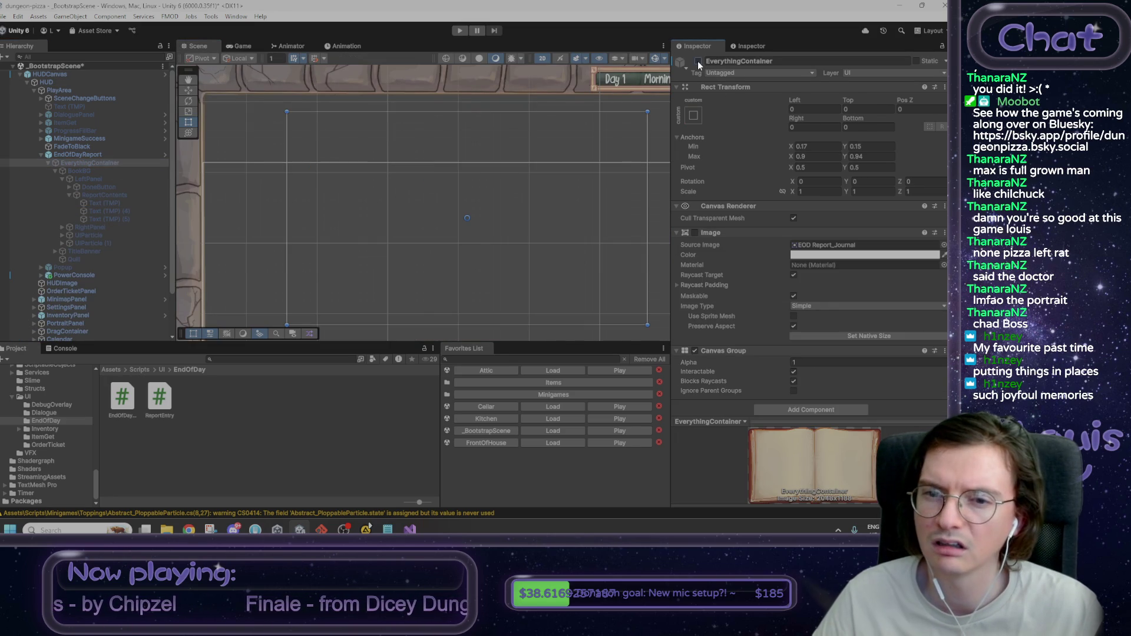
click(698, 62)
click(135, 211)
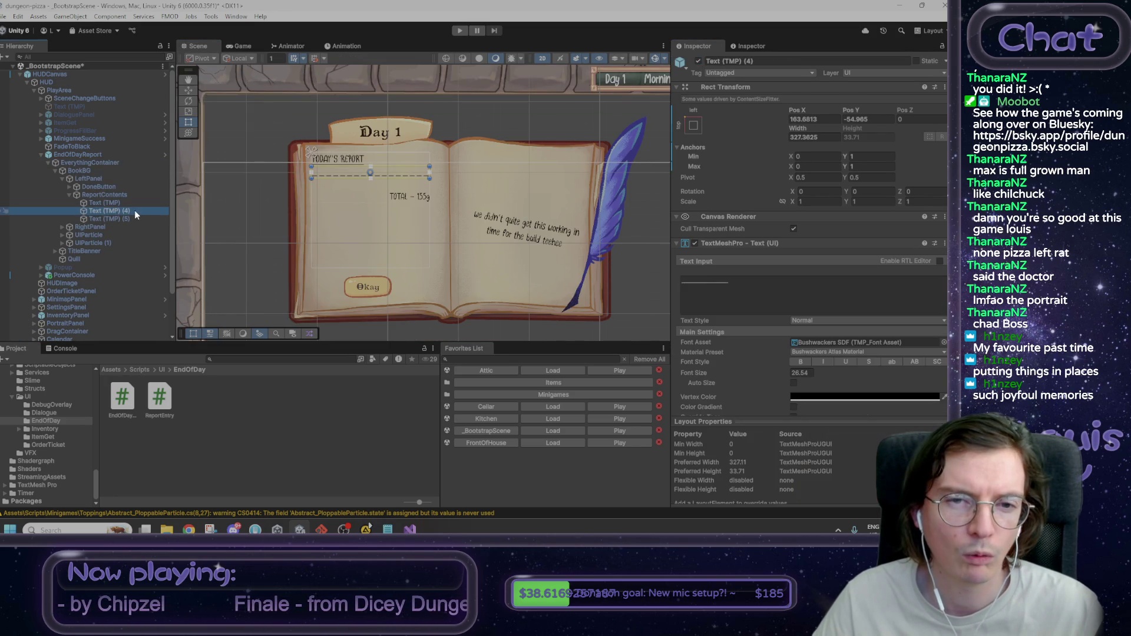
click(129, 218)
click(127, 213)
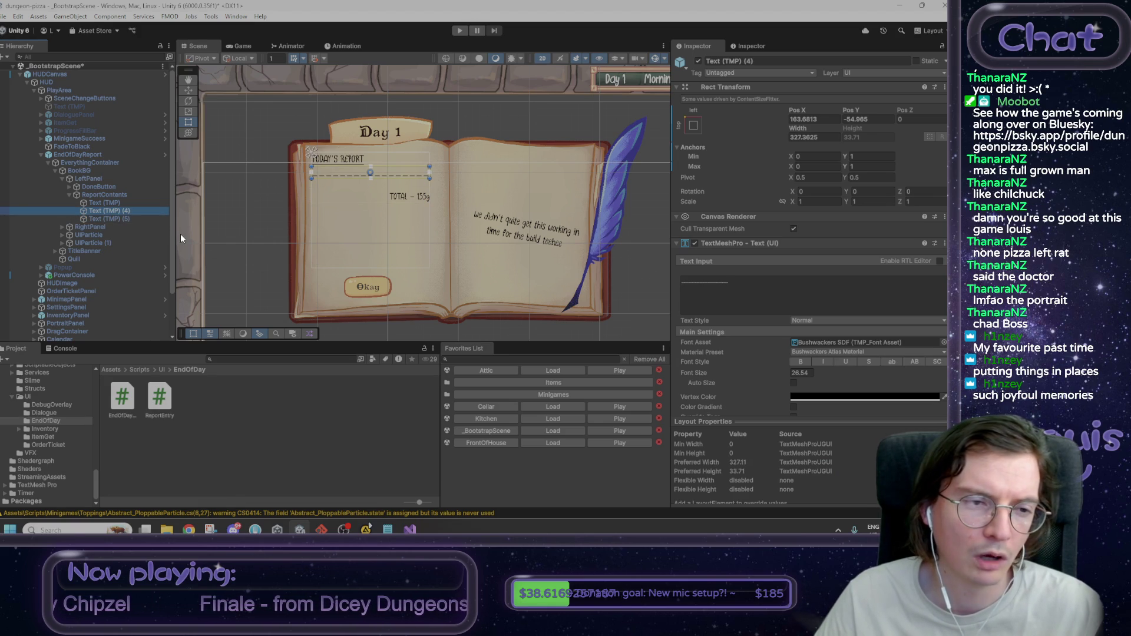
Step: Deactivate EverythingContainer again to hide the report book, then go to the code editor
click(104, 163)
click(698, 60)
click(410, 529)
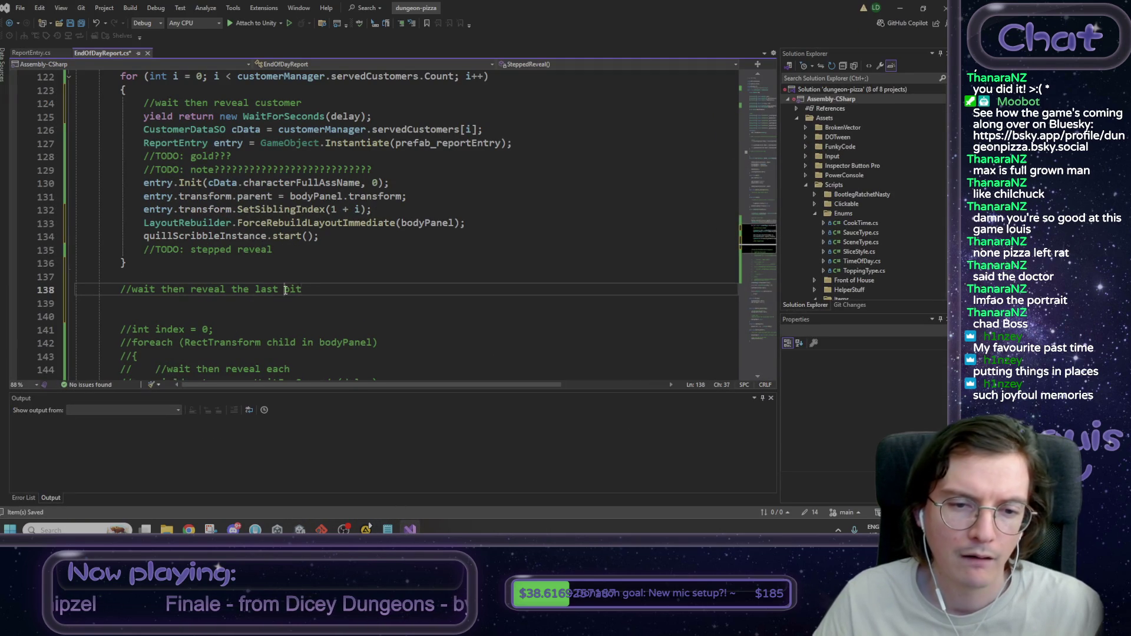
Step: Change the comment to '//wait then reveal the last two' and paste the WaitForSeconds line after the loop
double_click(291, 290)
text(two)
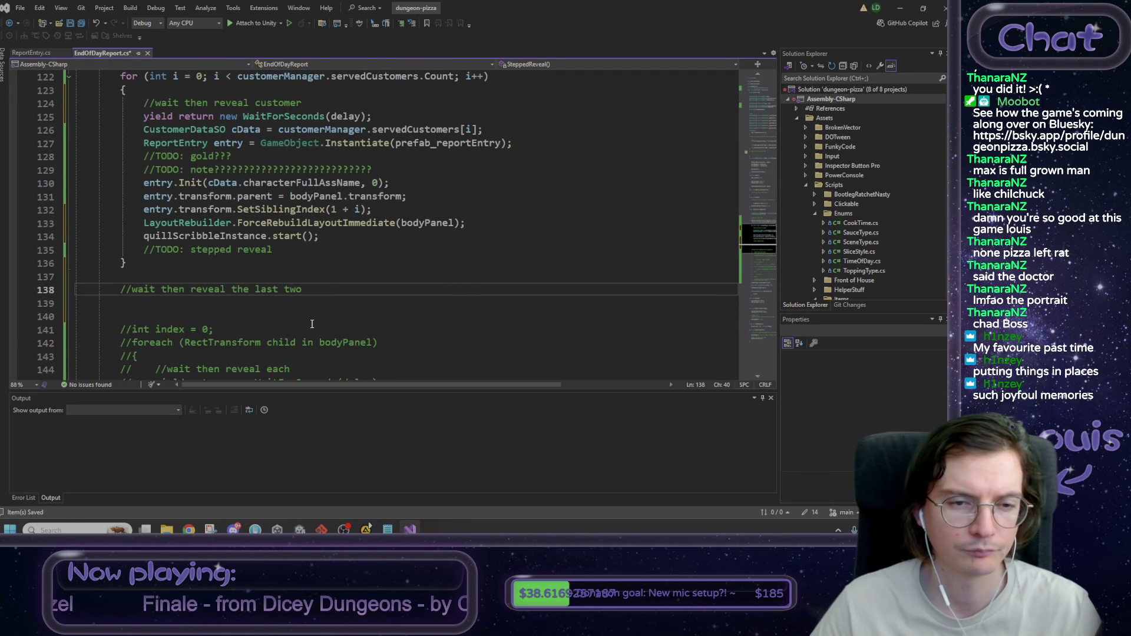
scroll(312, 324, up, 4)
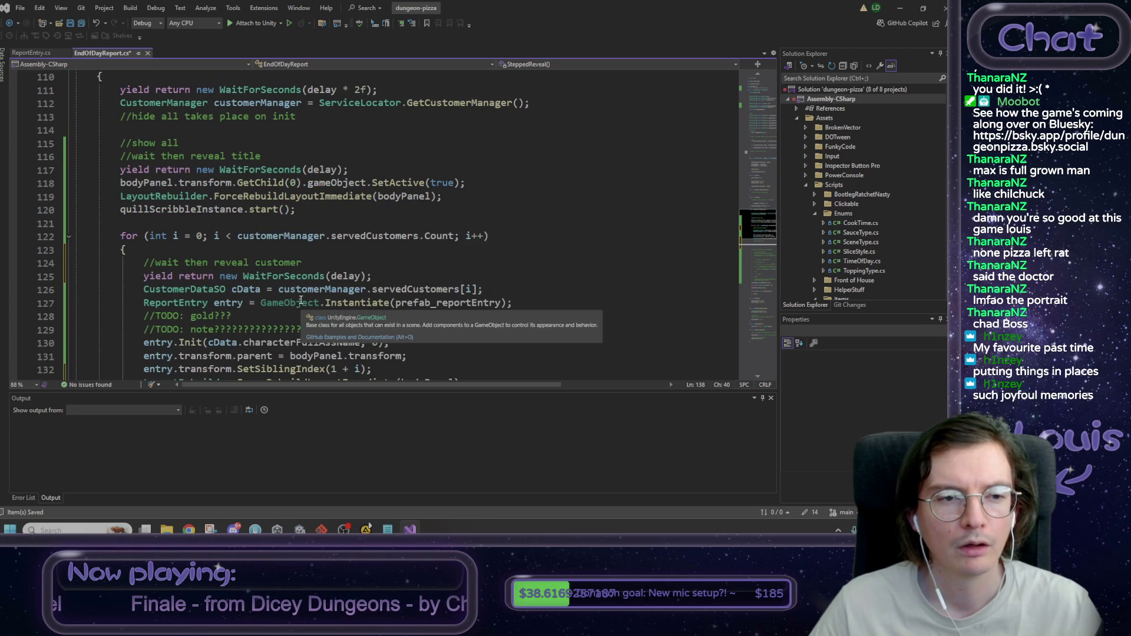
drag(354, 169, 119, 171)
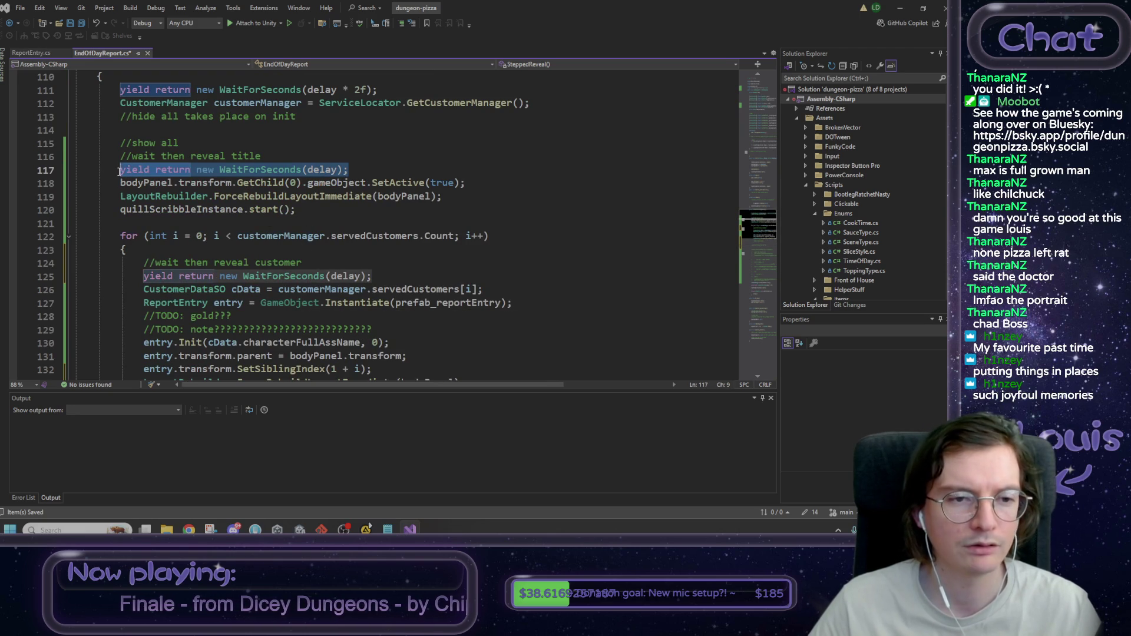
key(ctrl+c)
scroll(266, 265, down, 4)
click(285, 302)
key(ctrl+v)
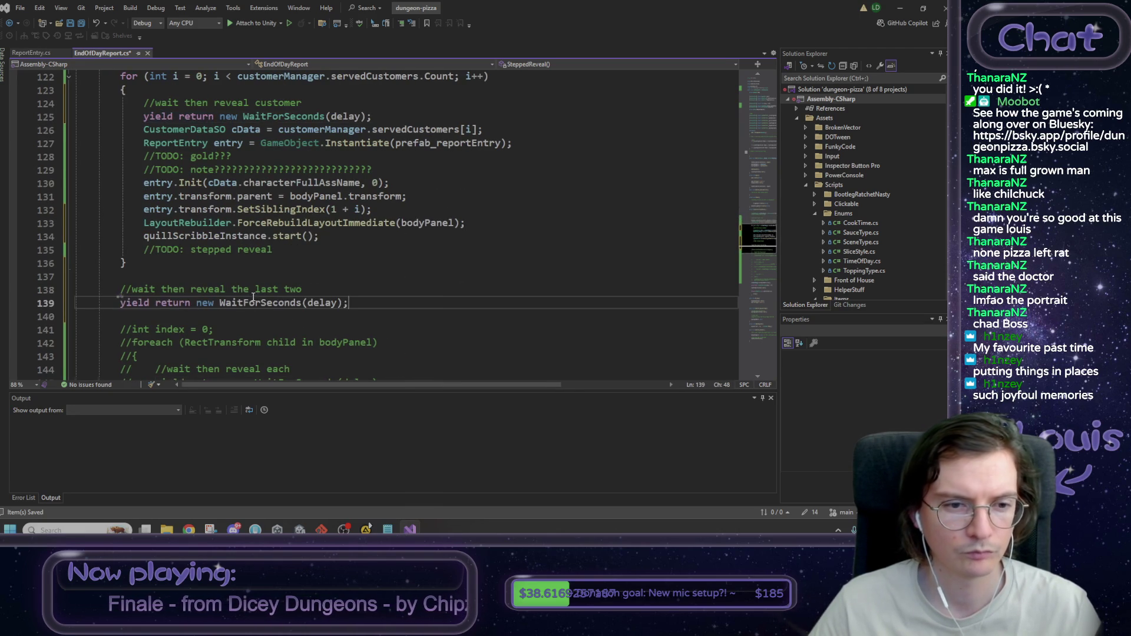
key(Return)
Step: Paste the GetChild child-activation line on line 140 and replace its 0 index with bodyPanel.transform
scroll(280, 291, up, 5)
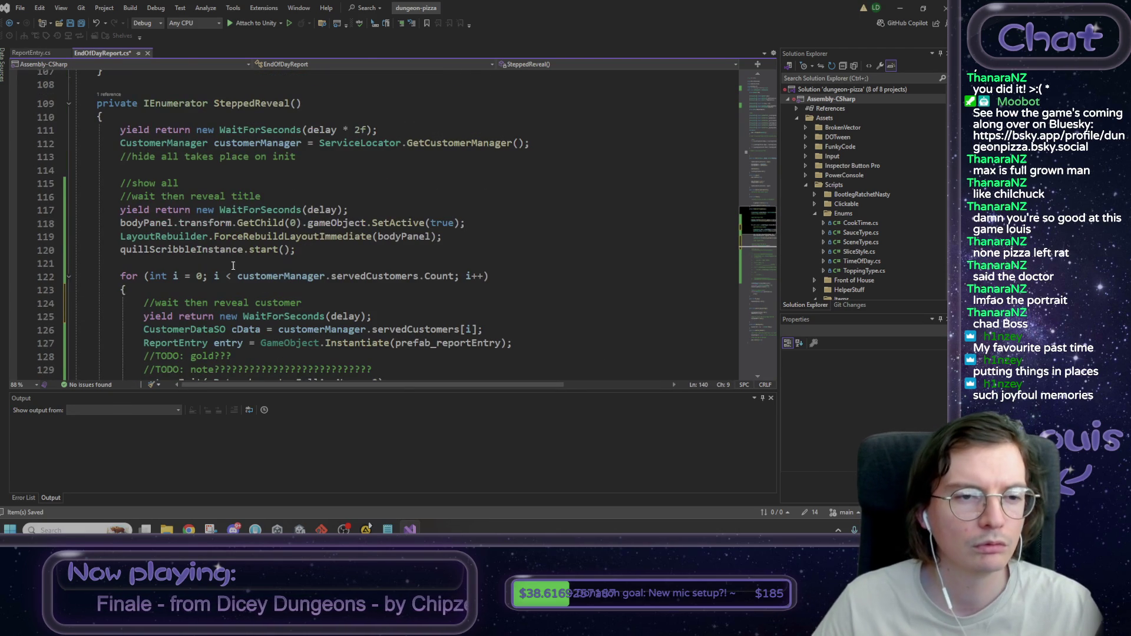
drag(466, 223, 122, 226)
scroll(177, 253, down, 6)
click(234, 275)
key(ctrl+v)
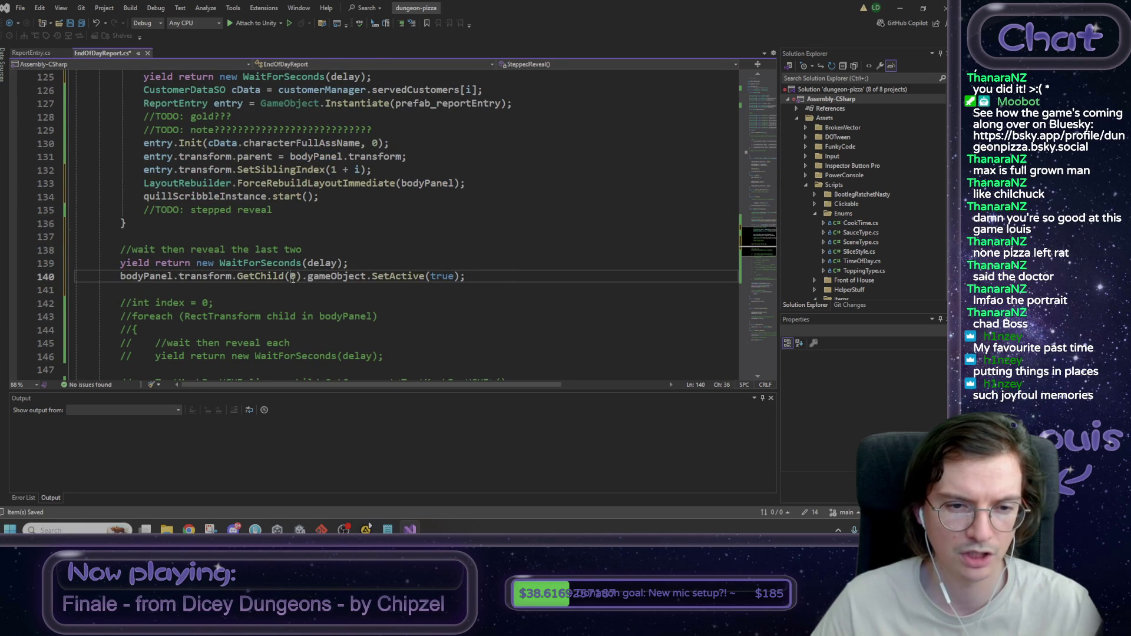
double_click(292, 276)
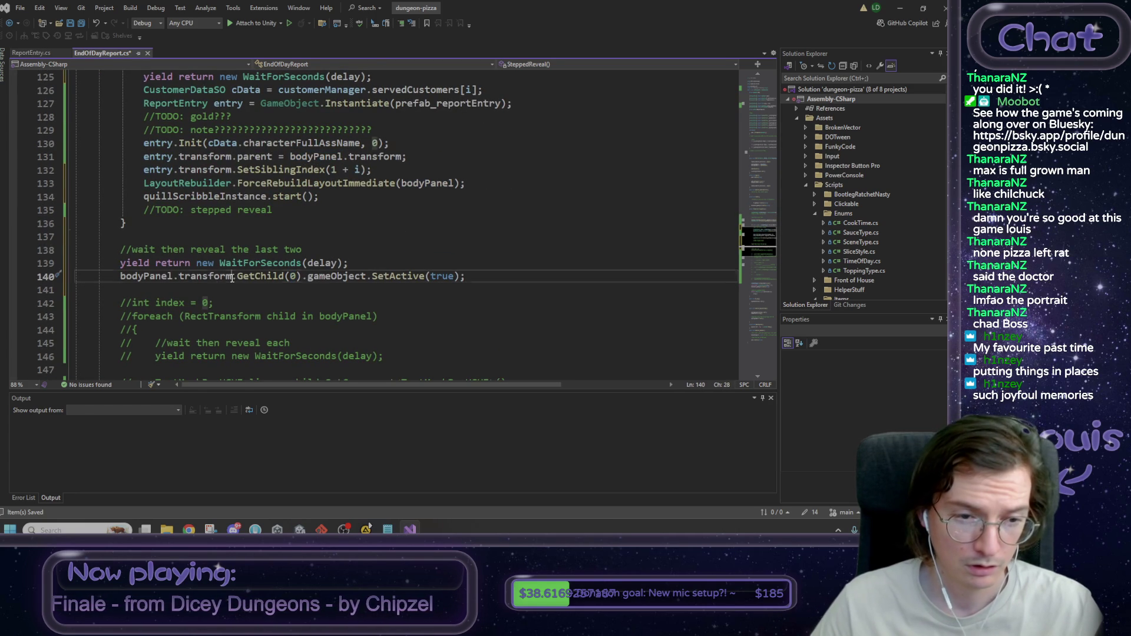
drag(232, 276, 115, 280)
key(ctrl+c)
double_click(293, 277)
key(ctrl+v)
Step: Complete the GetChild index as bodyPanel.transform.childCount - 2
text(.)
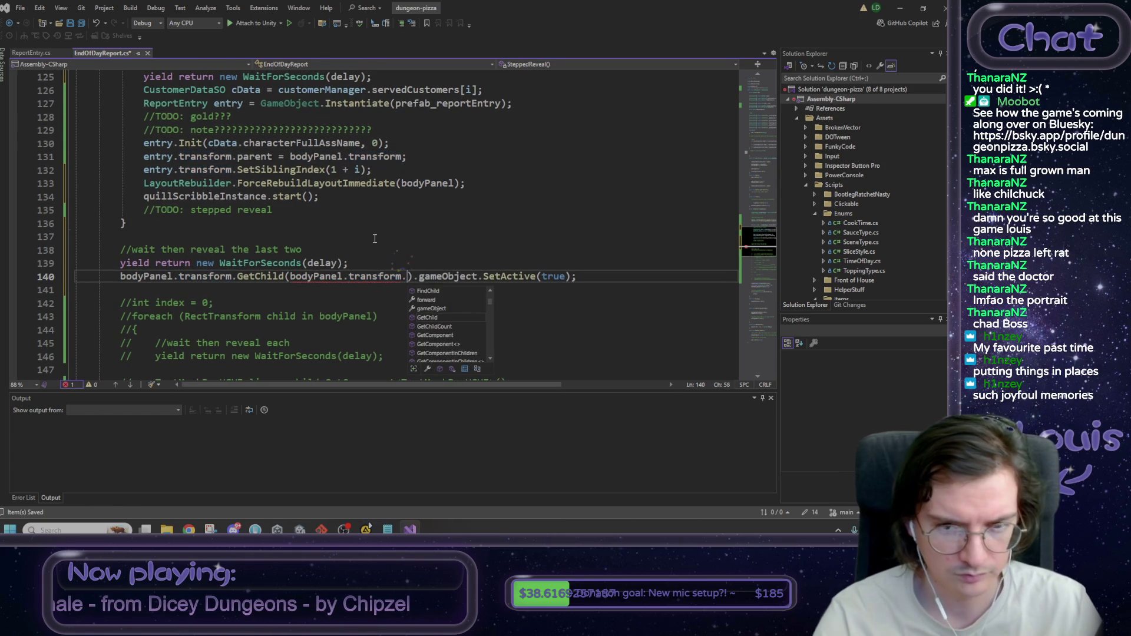
key(Down)
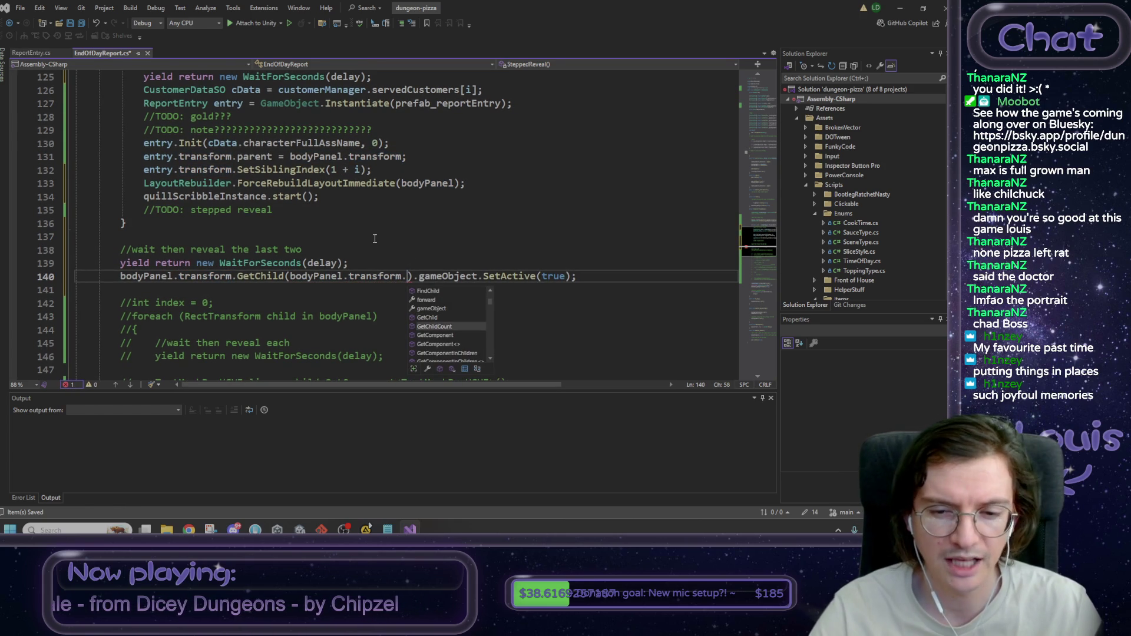
key(Tab)
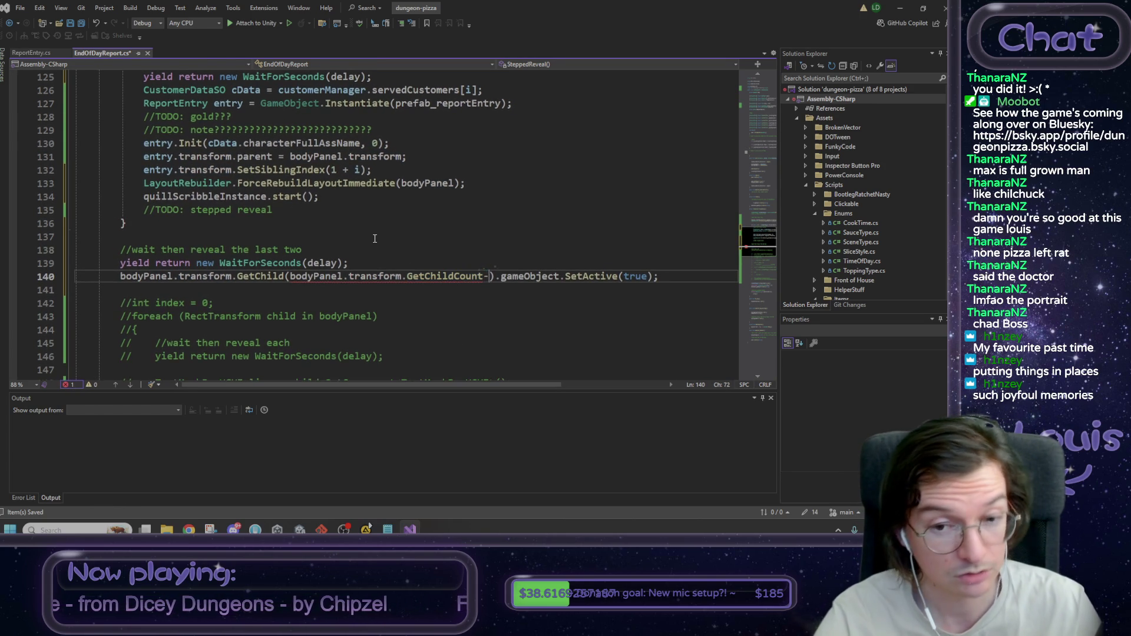
text(-2)
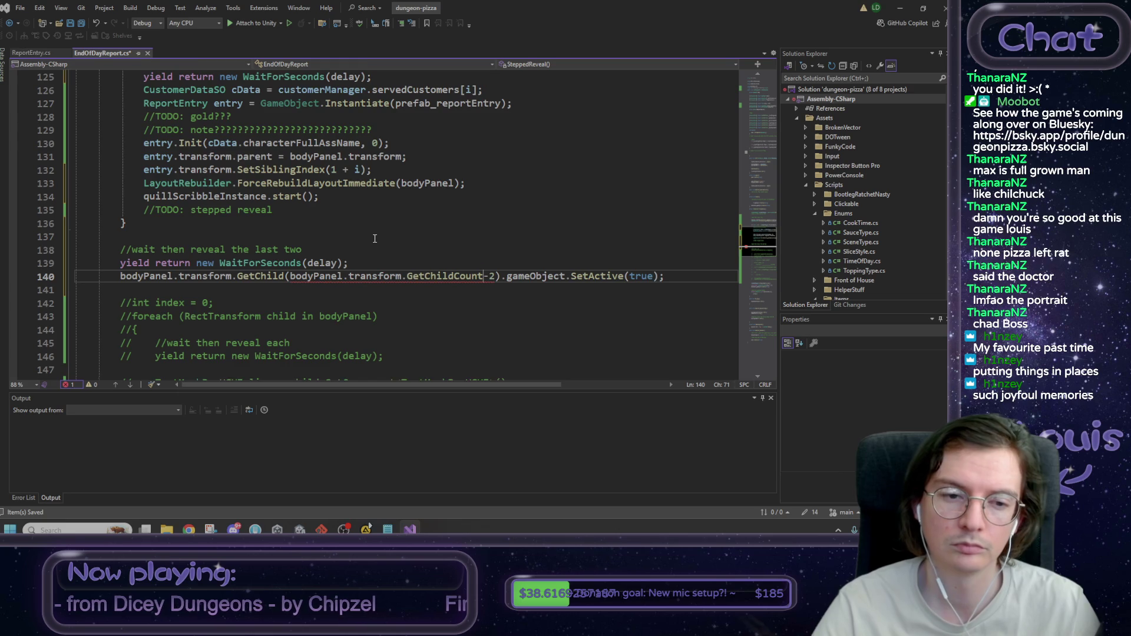
key(Right)
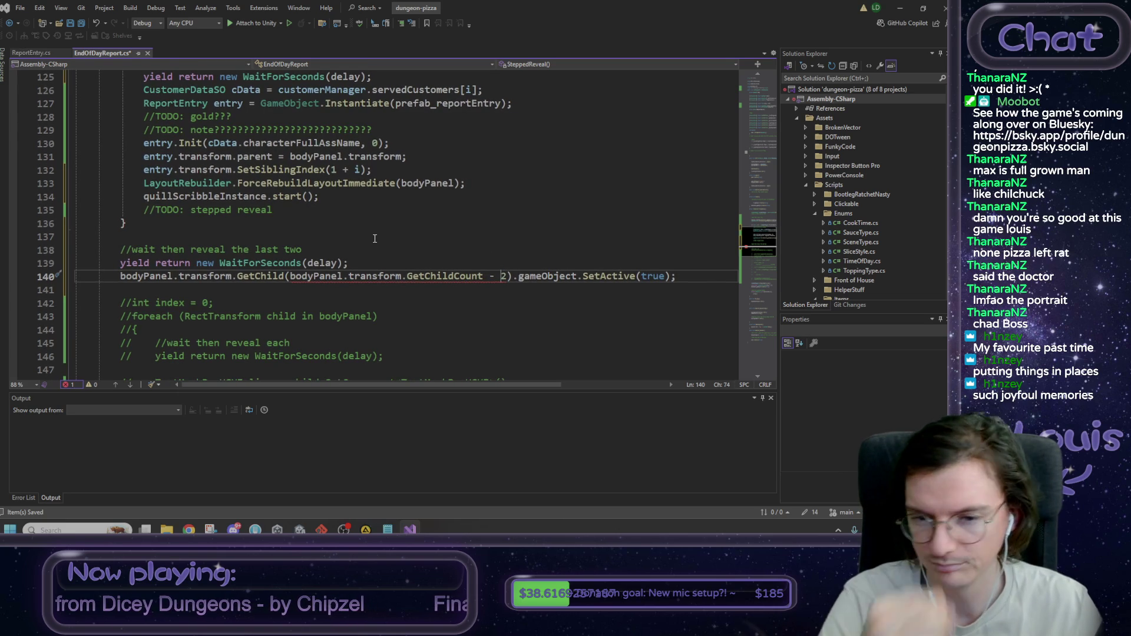
text(())
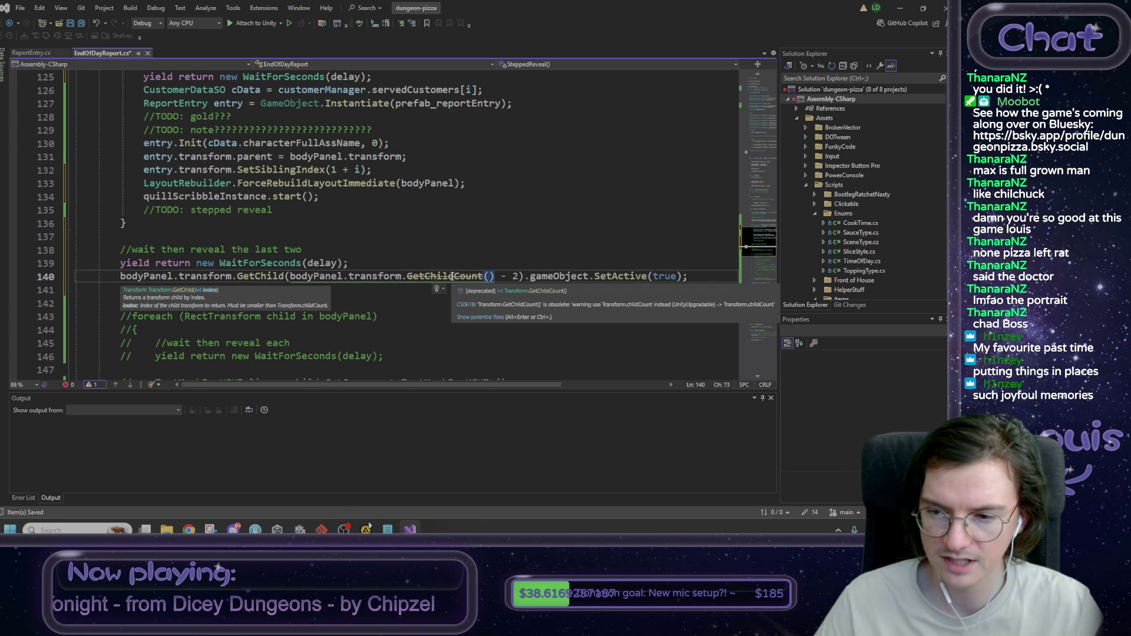
key(ctrl+shift+Left)
key(ctrl+shift+Left)
key(BackSpace)
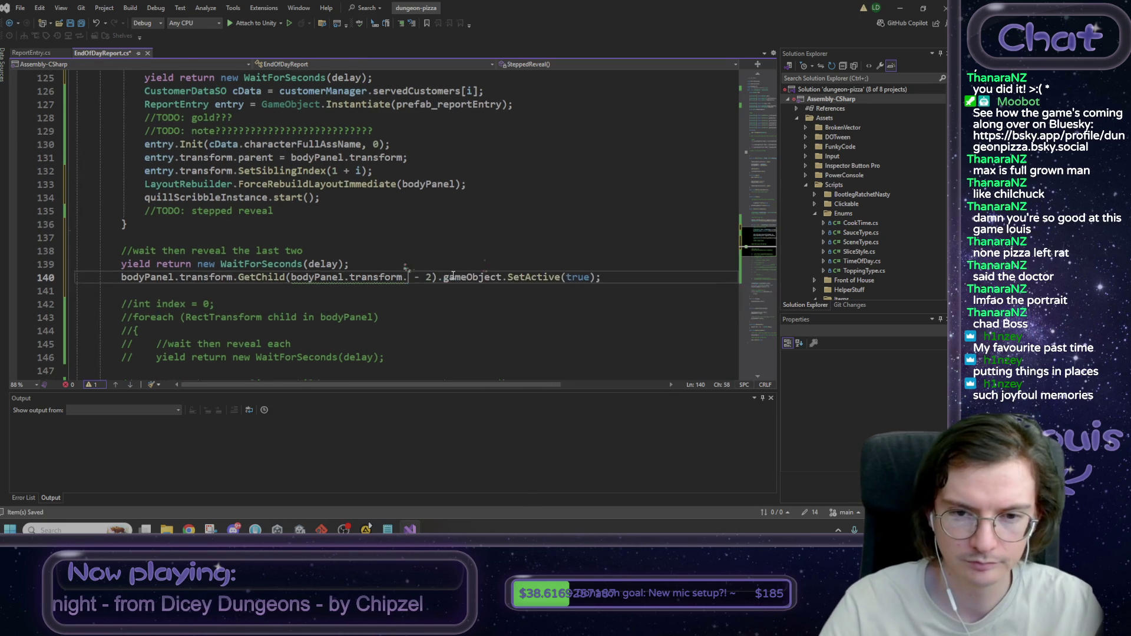
text(childCount)
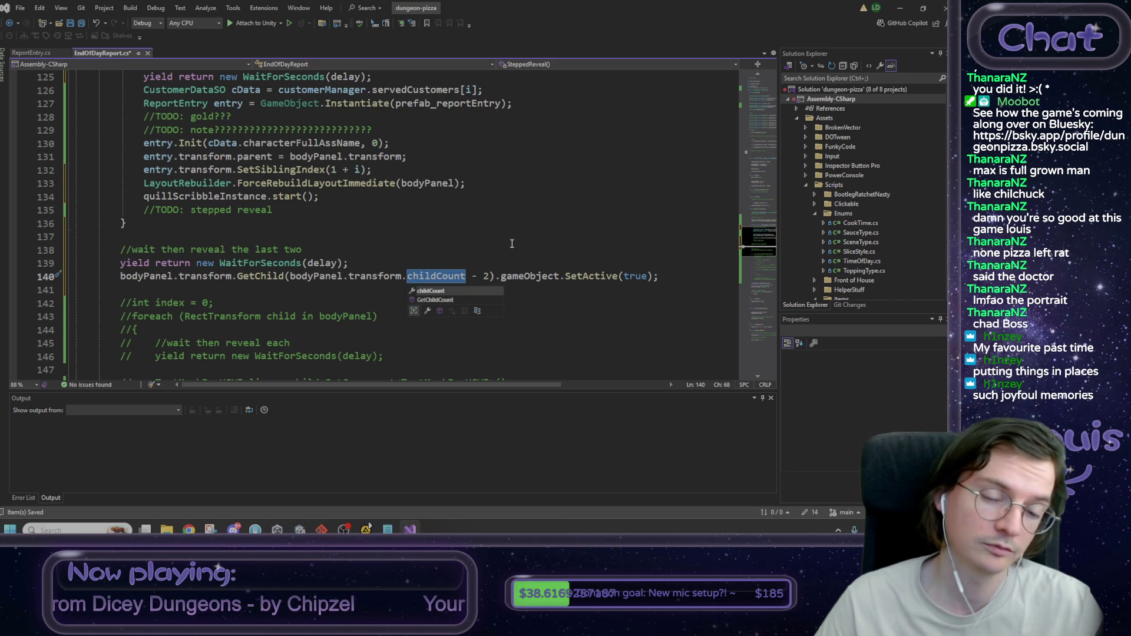
click(680, 275)
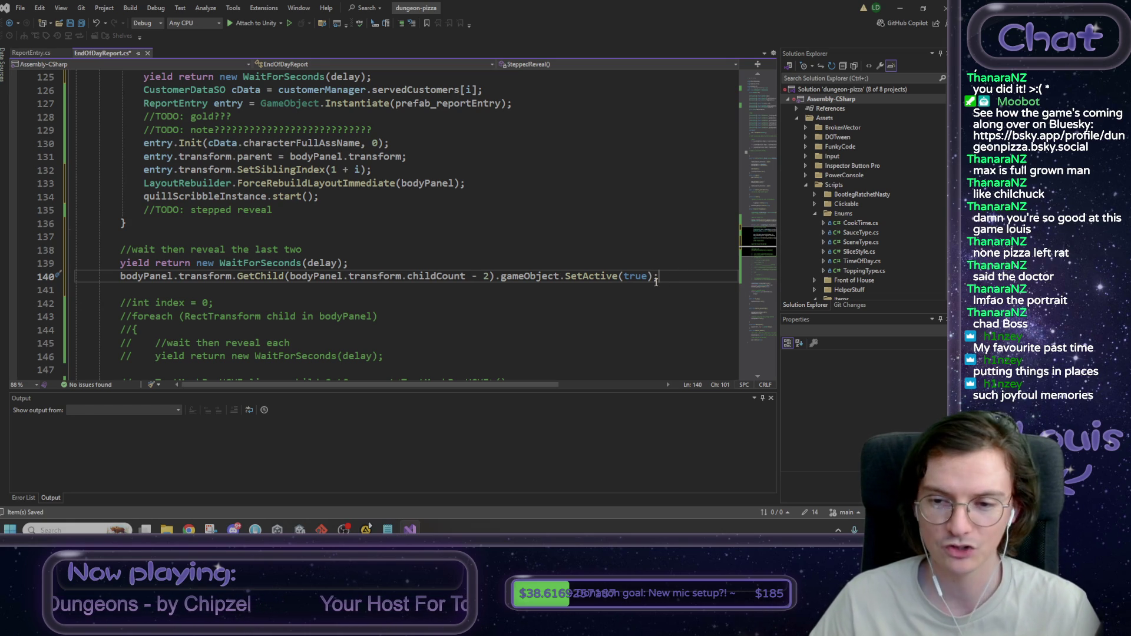
scroll(259, 335, up, 8)
Step: Copy the LayoutRebuilder and quillScribble lines below the line 140 reveal
scroll(260, 335, down, 6)
drag(465, 263, 148, 264)
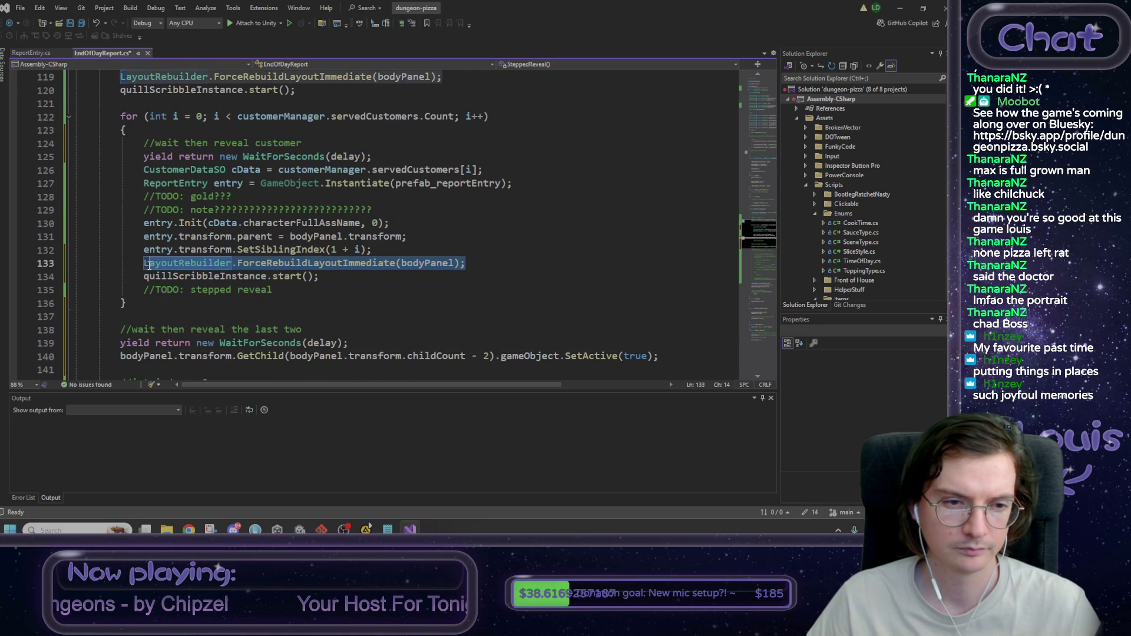
drag(333, 282, 143, 263)
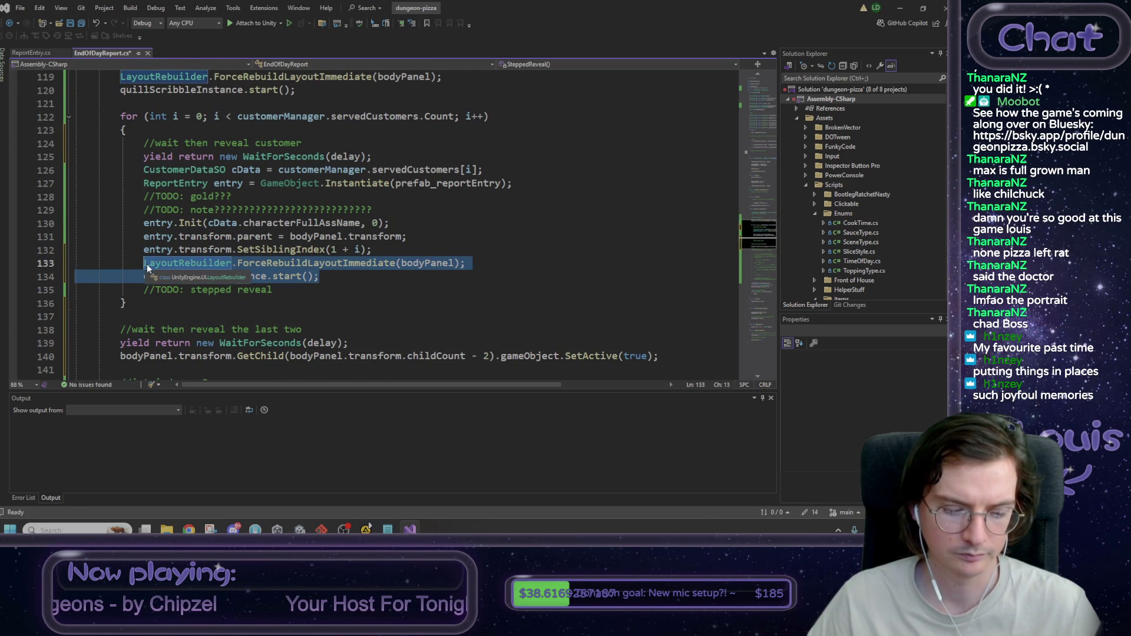
scroll(445, 305, down, 2)
click(661, 275)
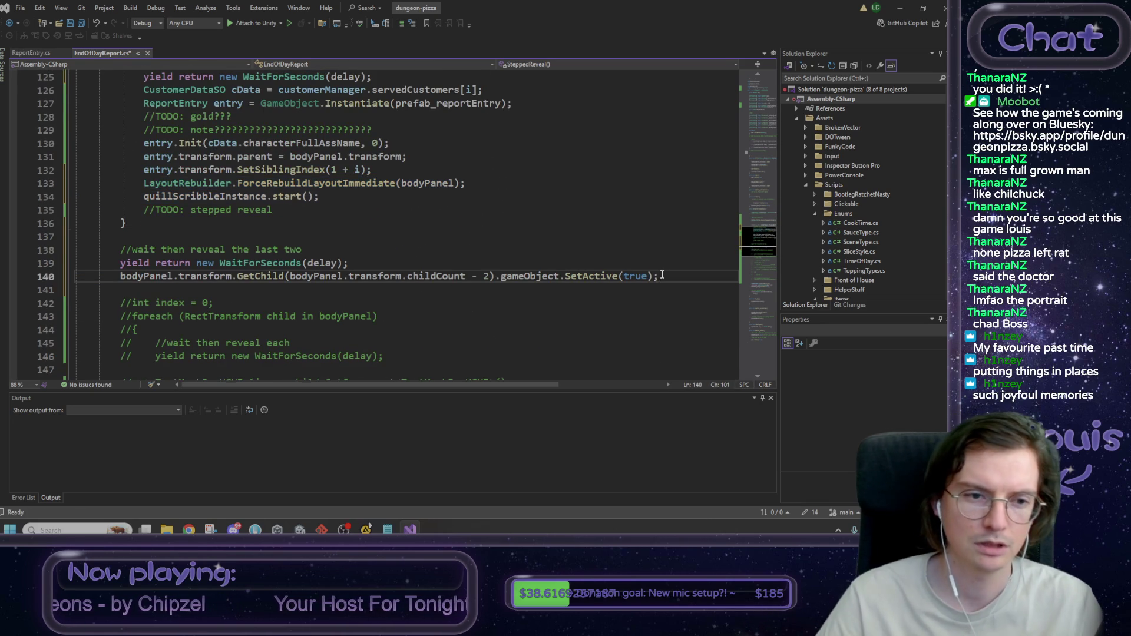
key(Return)
key(ctrl+v)
Step: Duplicate the four-line reveal block with childCount - 1 and save the script
drag(296, 276, 125, 237)
key(ctrl+c)
click(296, 276)
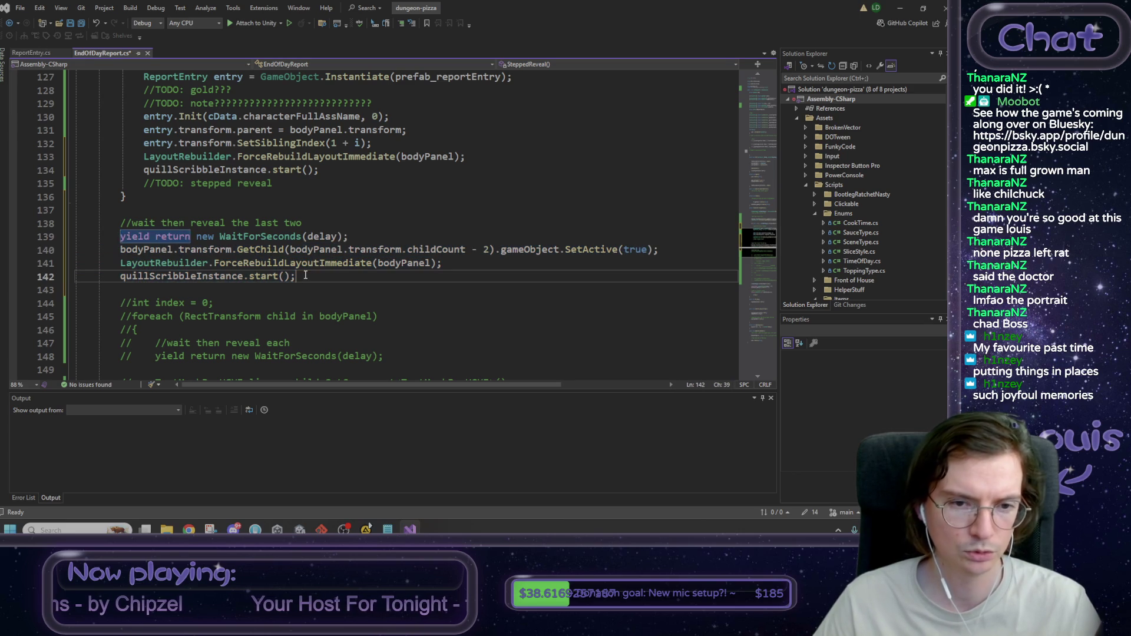
key(Return)
key(Return)
key(ctrl+v)
double_click(485, 303)
text(1)
click(522, 290)
key(ctrl+s)
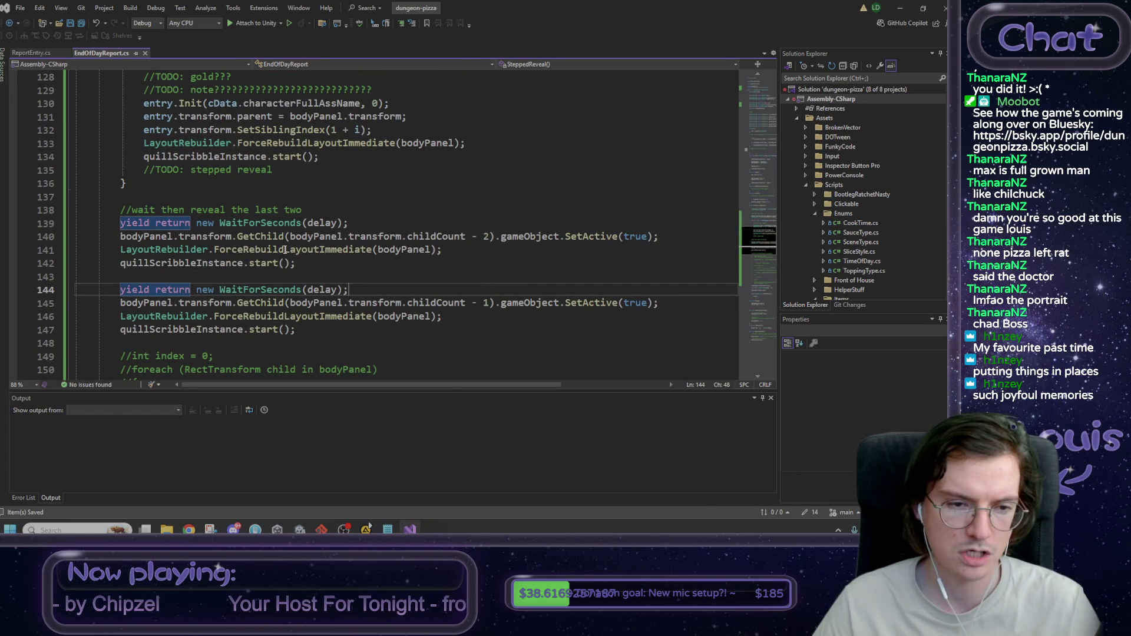
Step: Add a '//last one' comment above the copied block and return to Unity
click(275, 268)
key(Down)
key(Return)
text(//last one)
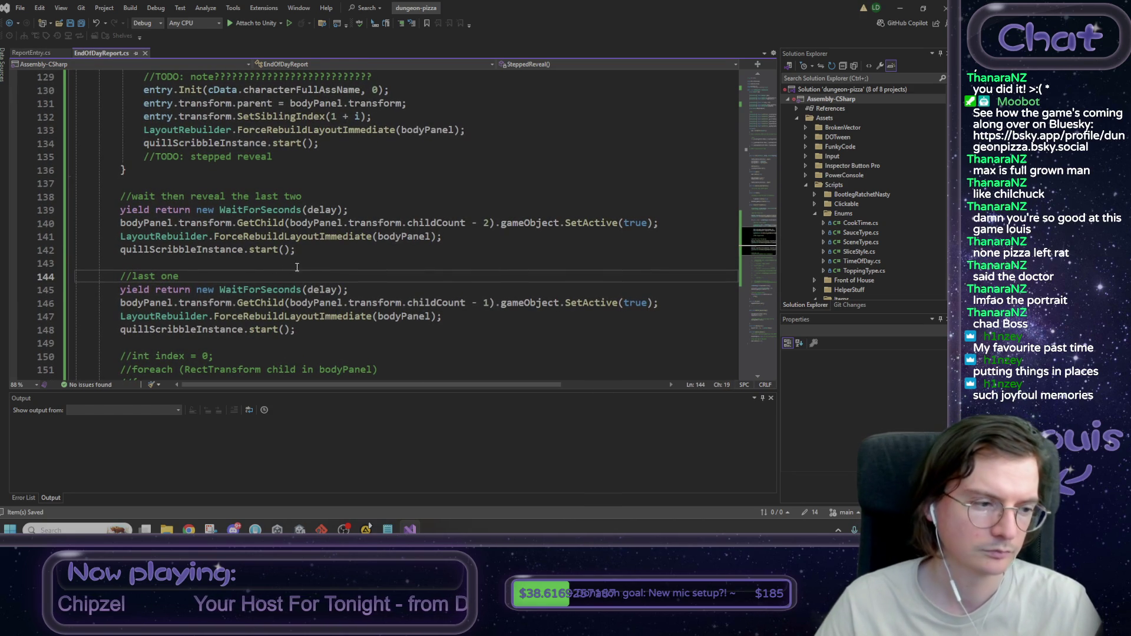
click(334, 262)
scroll(430, 318, down, 1)
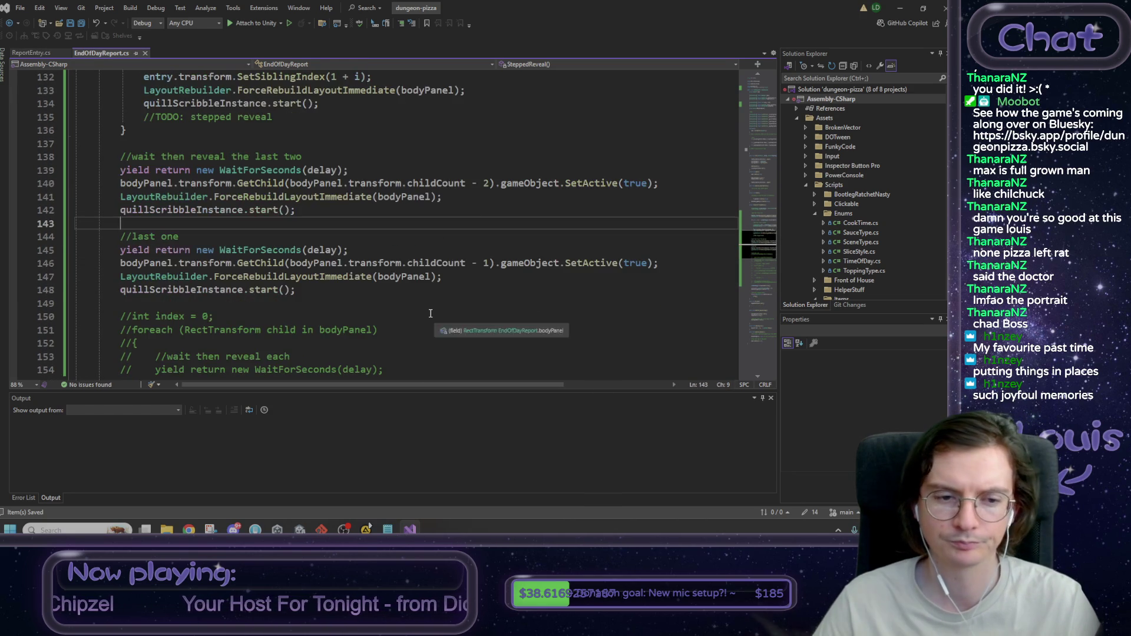
scroll(430, 318, up, 1)
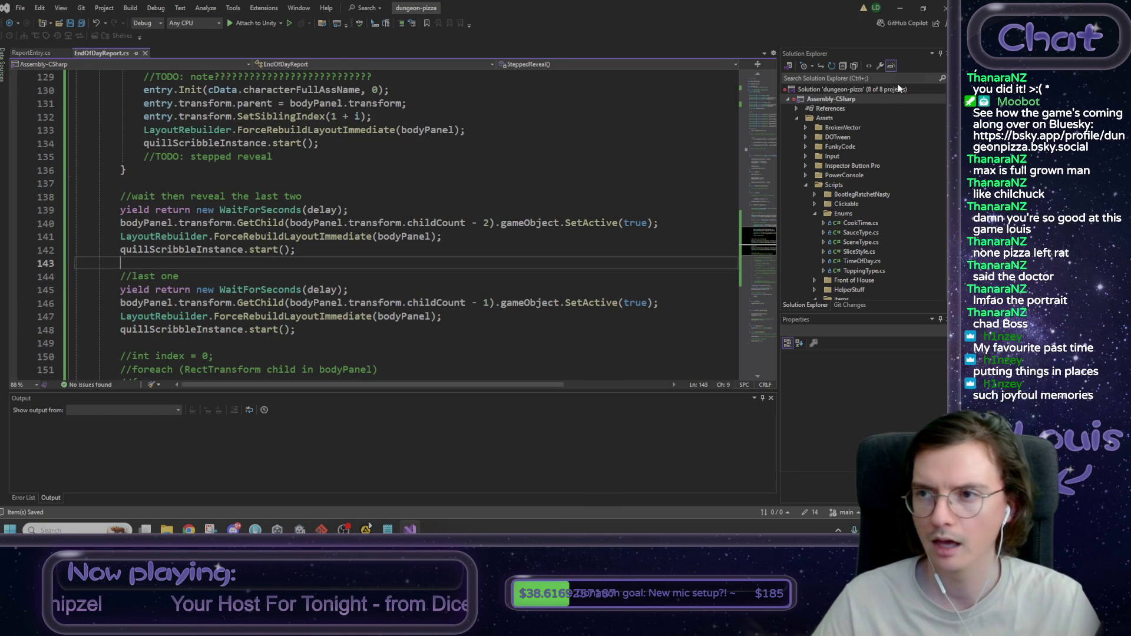
click(899, 12)
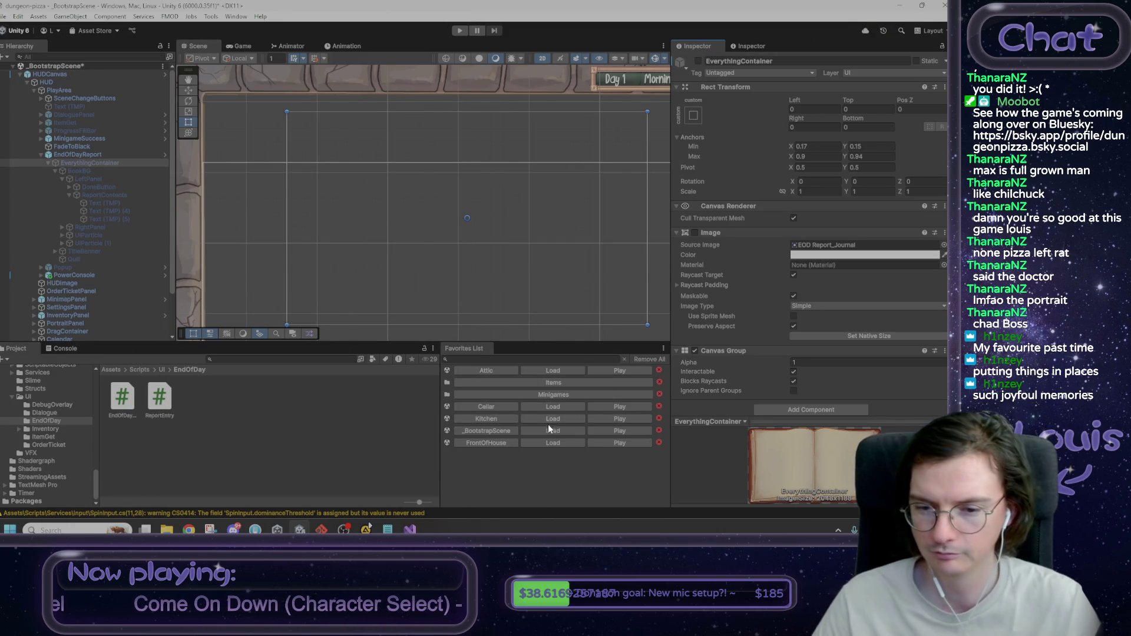
Step: Load the FrontOfHouse scene without saving changes and enter Play mode
click(549, 443)
click(460, 286)
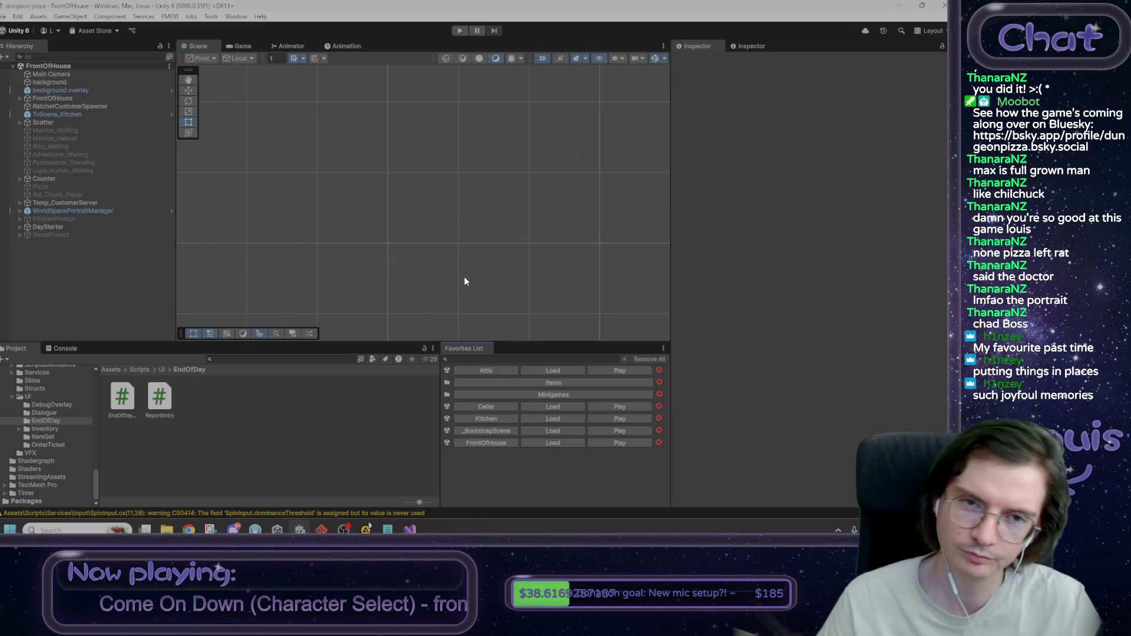
click(460, 32)
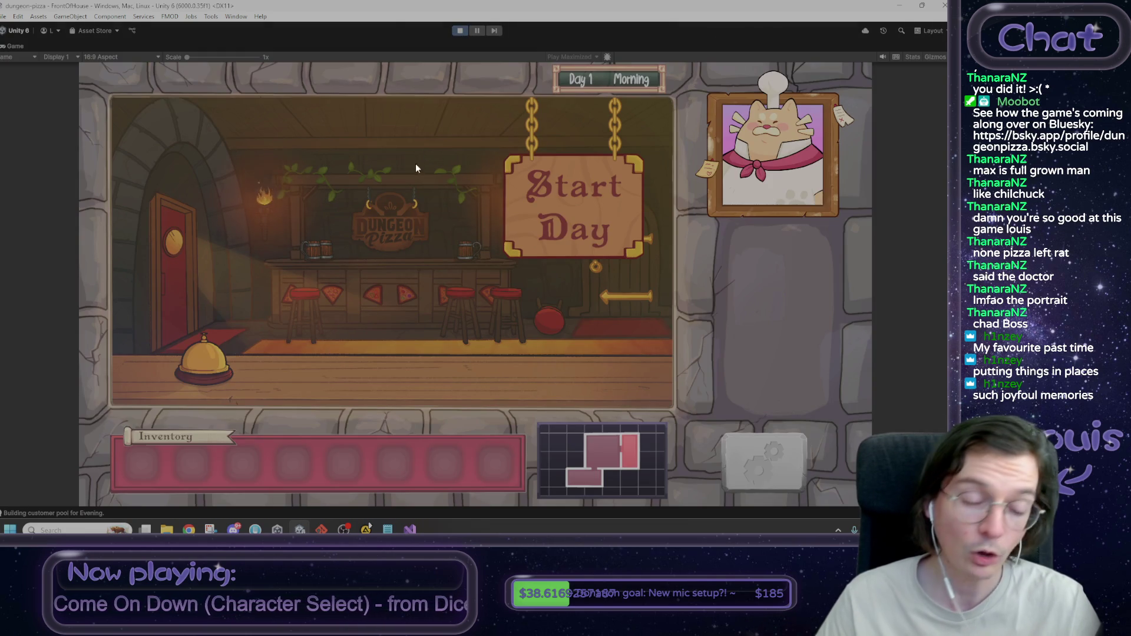
Step: Start Day 1, accept Max's Rat Tail and agree to try it on a pizza
click(574, 217)
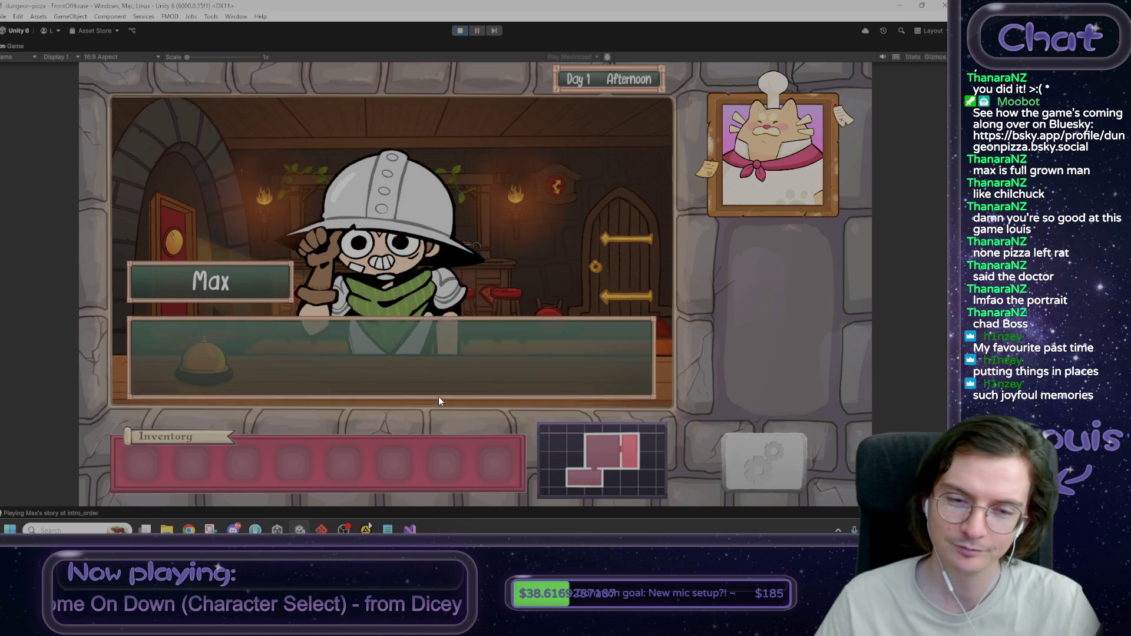
click(437, 348)
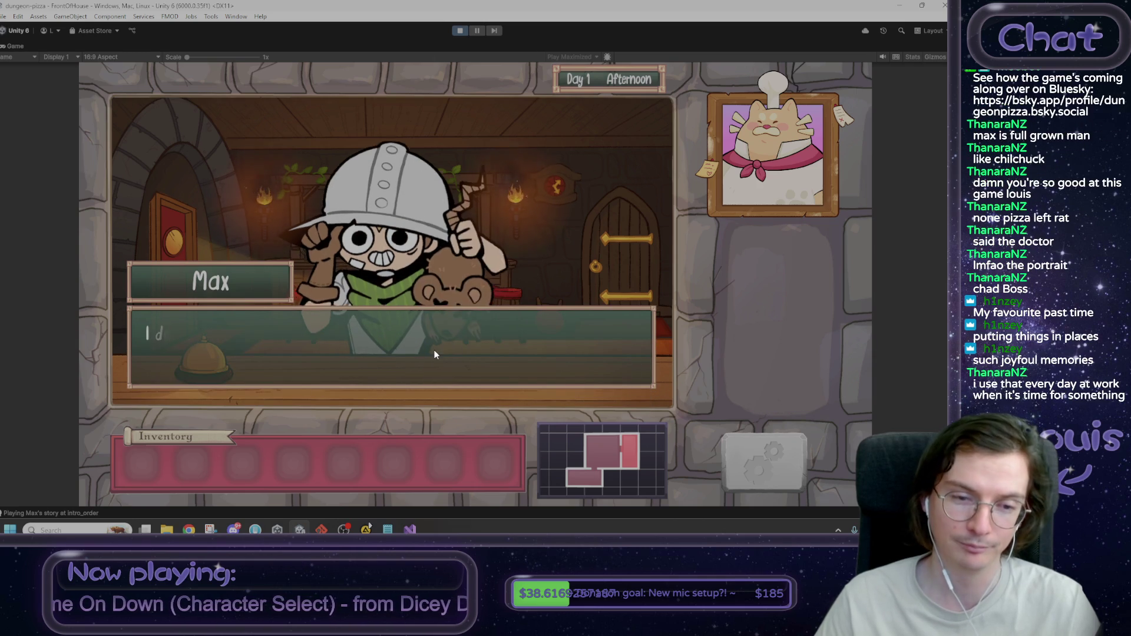
click(443, 348)
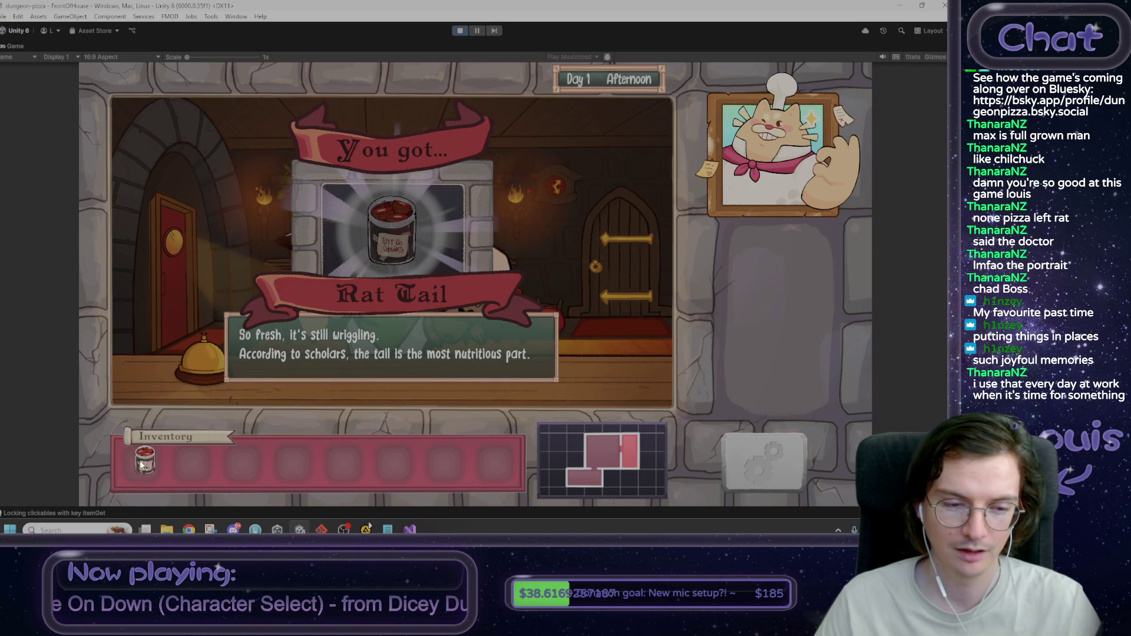
click(442, 344)
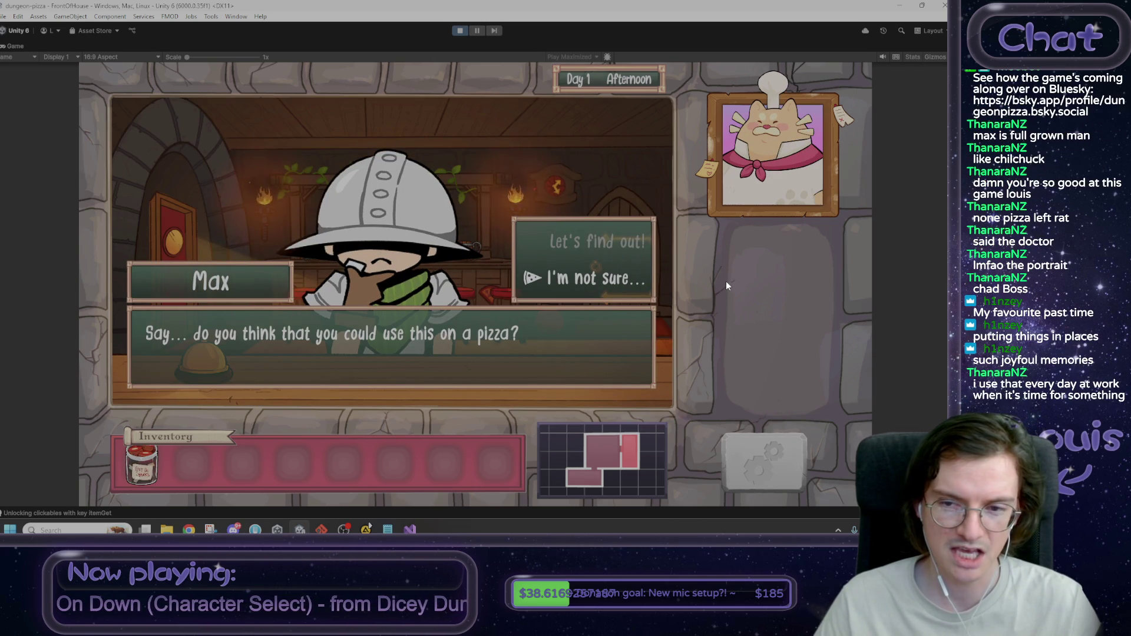
click(603, 242)
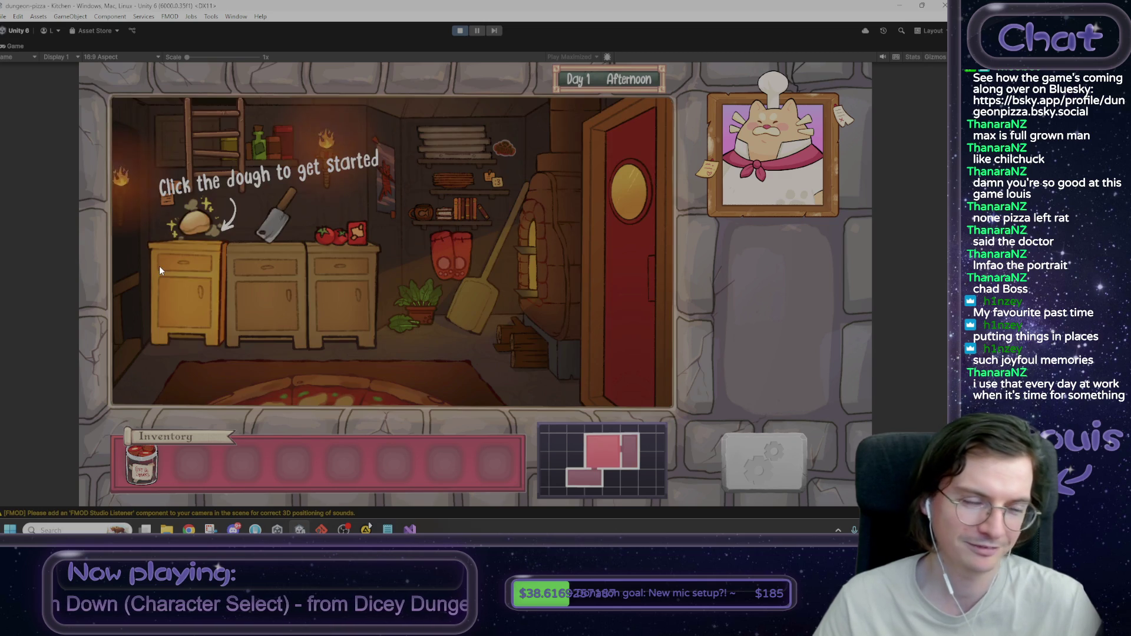
Step: Knead the dough, then skip the dough-throwing and sauce minigames through the debug console
click(196, 296)
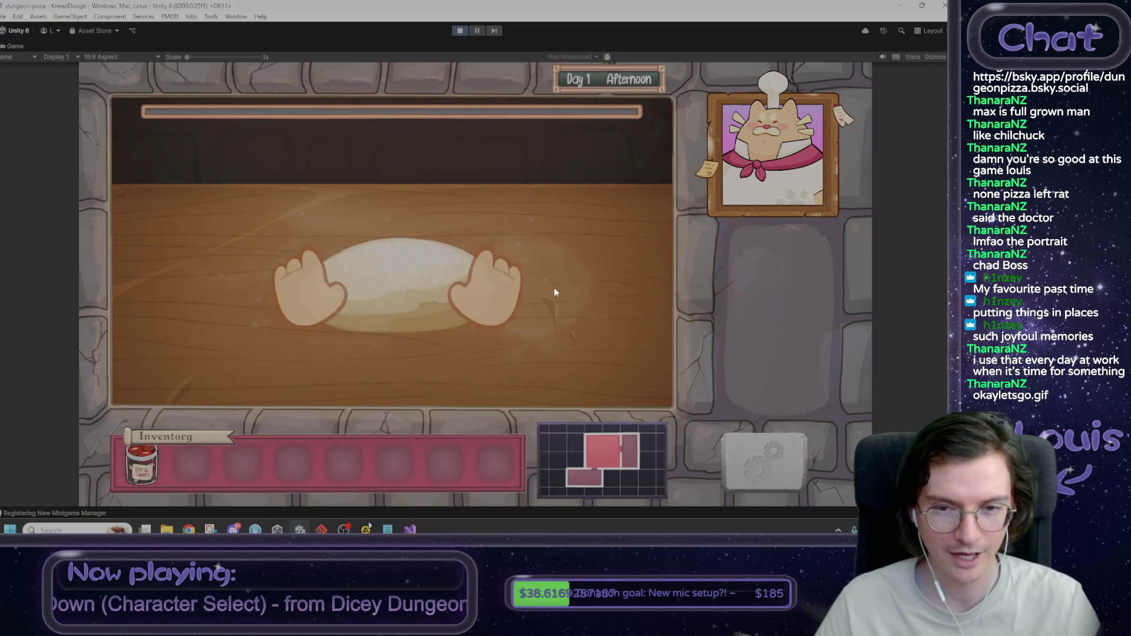
click(397, 188)
click(403, 189)
mouse_move(407, 191)
mouse_down()
mouse_move(402, 369)
mouse_move(401, 260)
mouse_move(393, 356)
mouse_move(407, 430)
mouse_up()
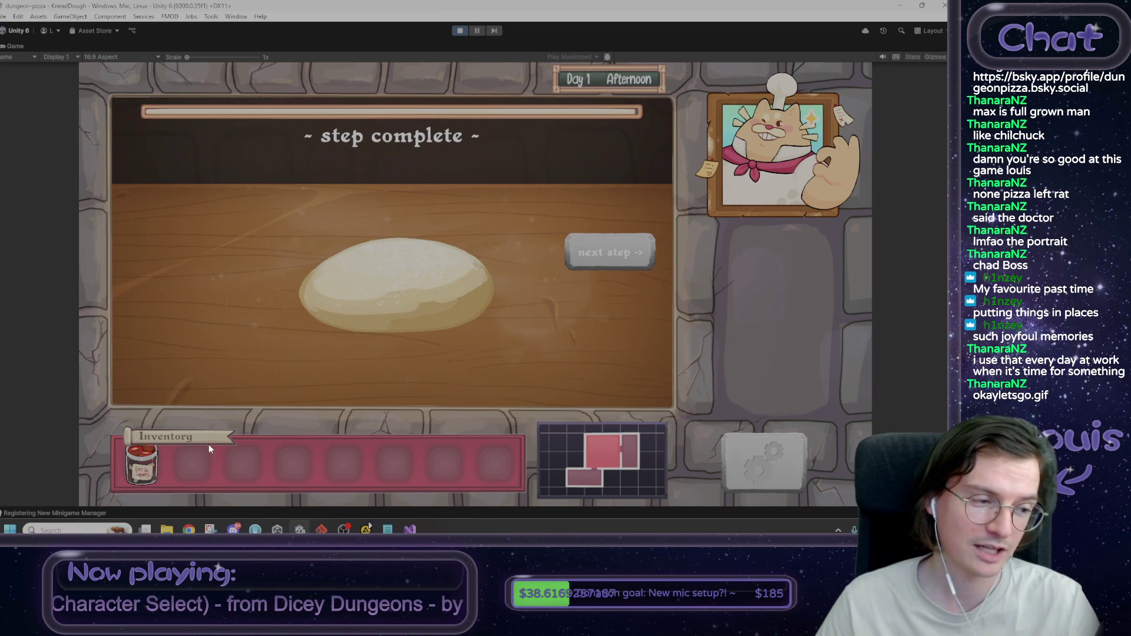
click(617, 246)
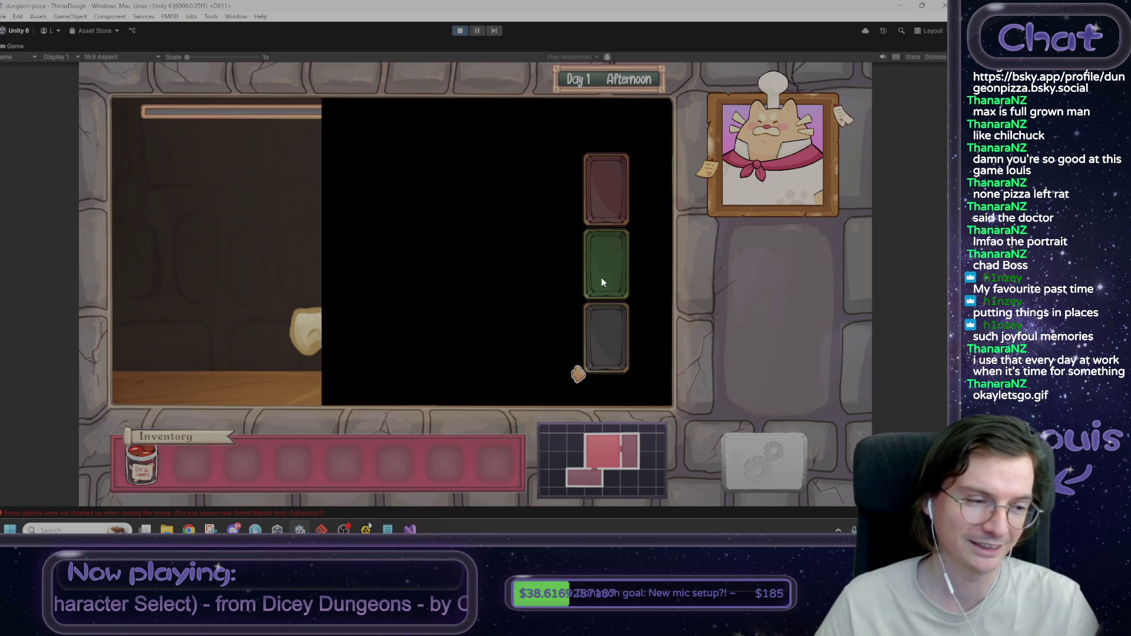
key(grave)
text(win)
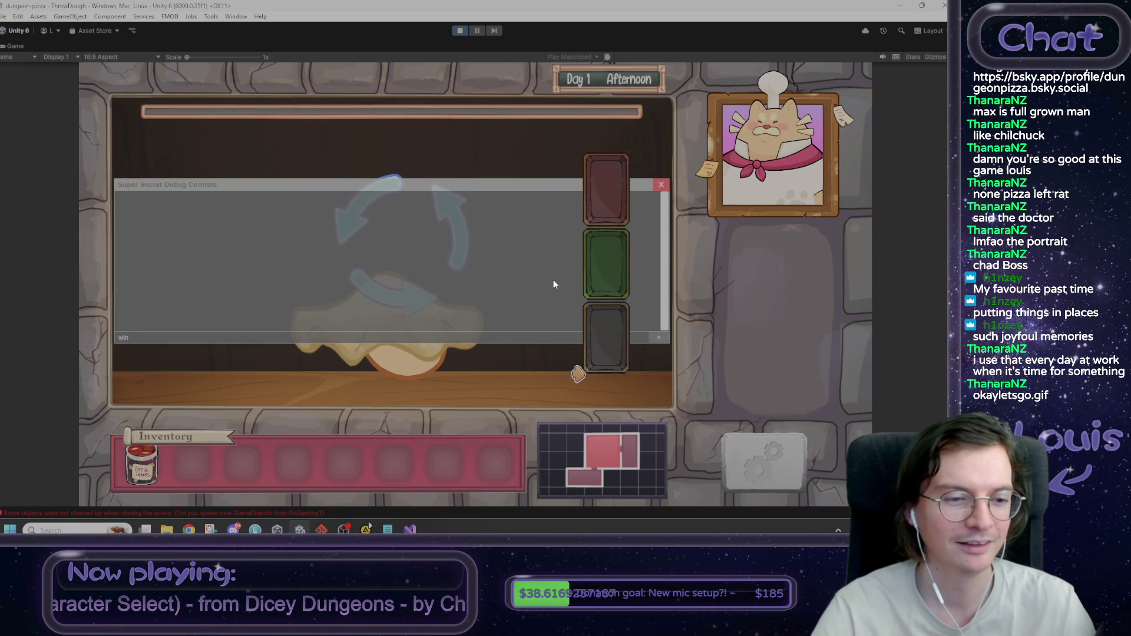
key(Return)
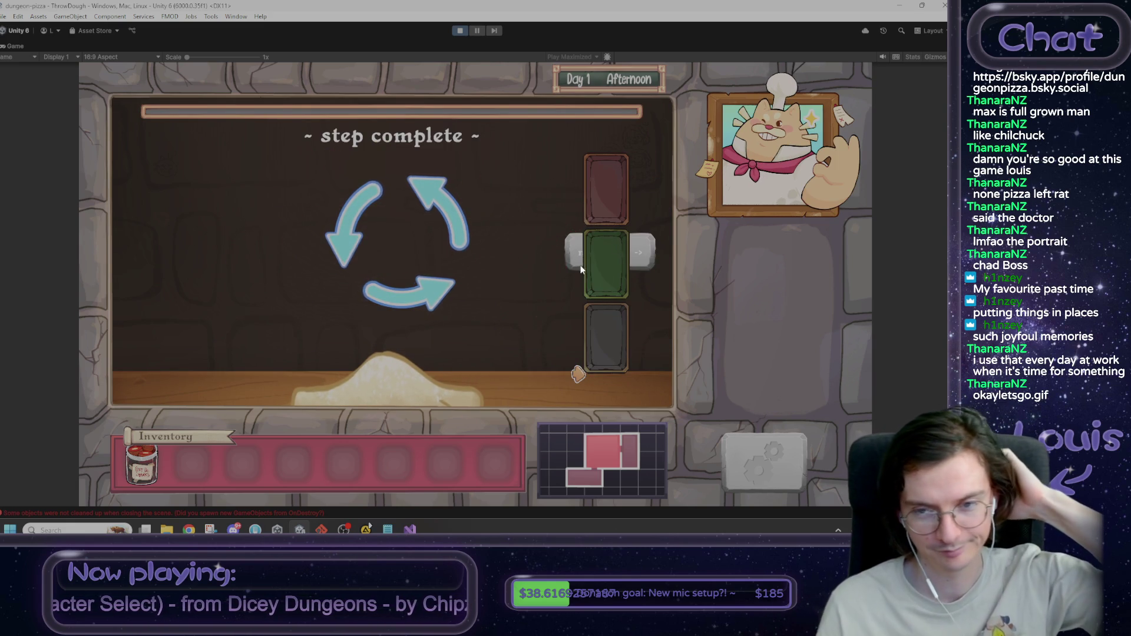
click(573, 259)
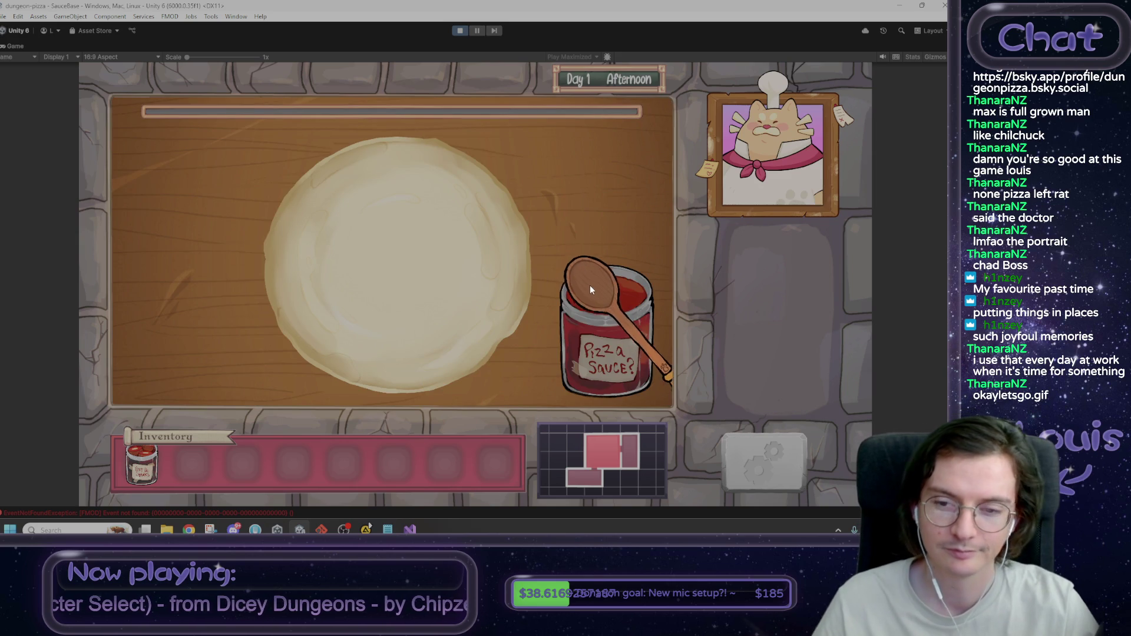
key(grave)
key(Return)
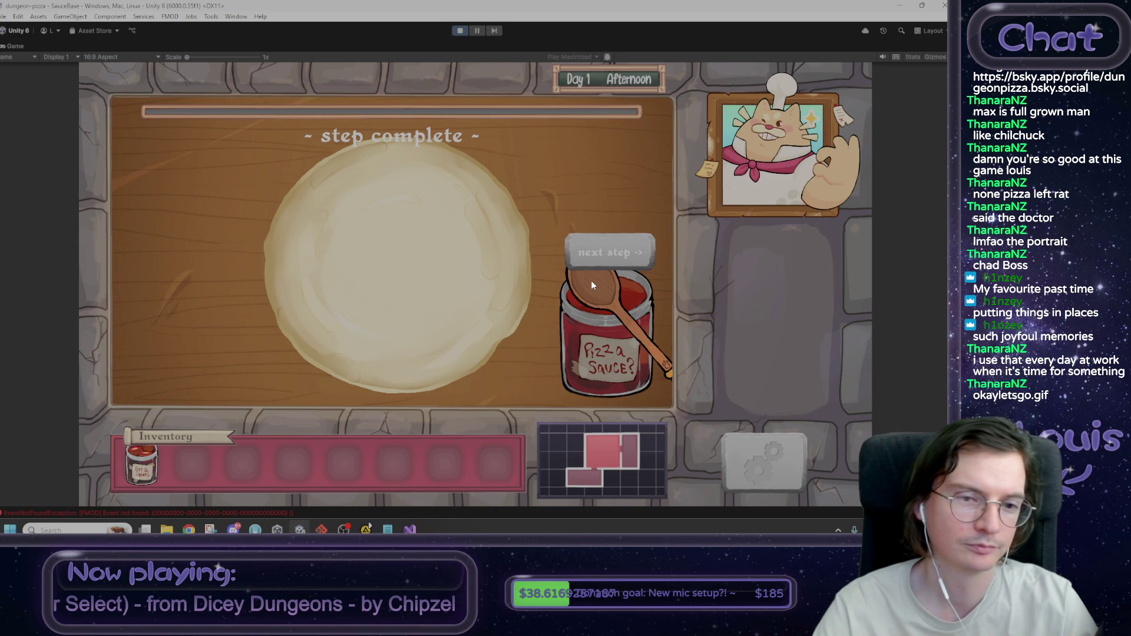
Step: Skip the cheese minigame with 'win', finish the toppings and take the Dungeon Pizza to the kitchen
click(603, 255)
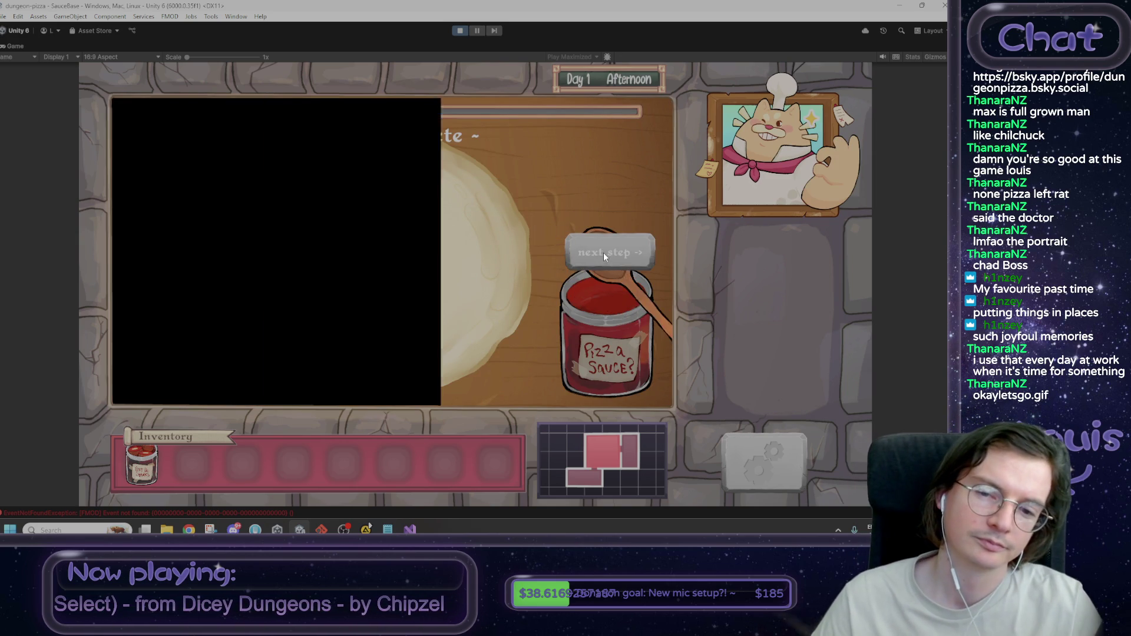
key(grave)
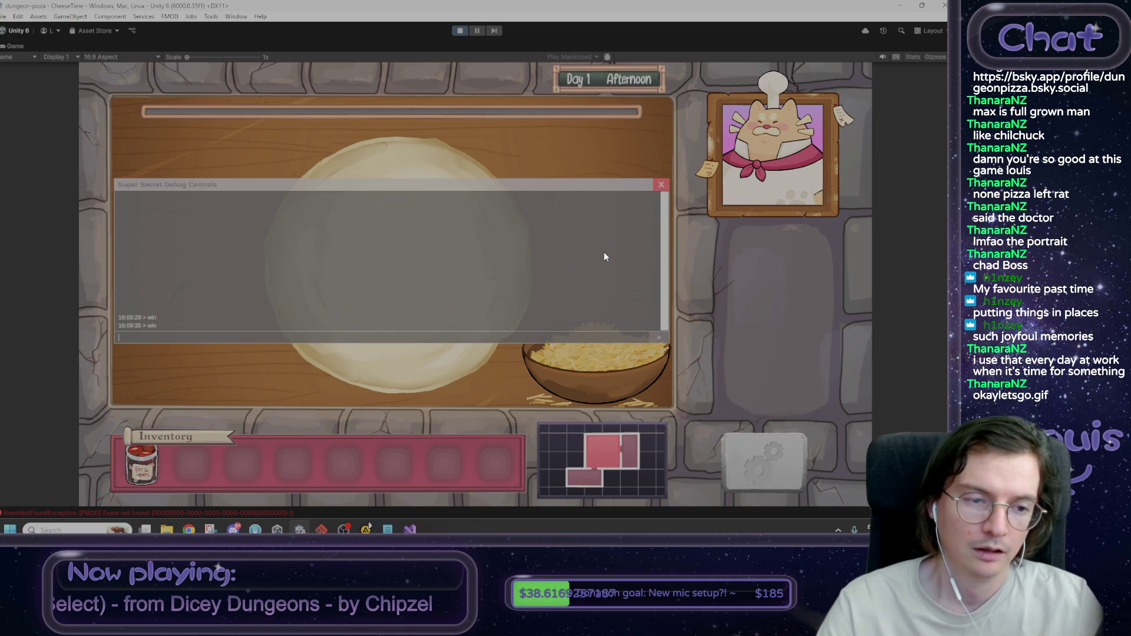
text(win)
key(Return)
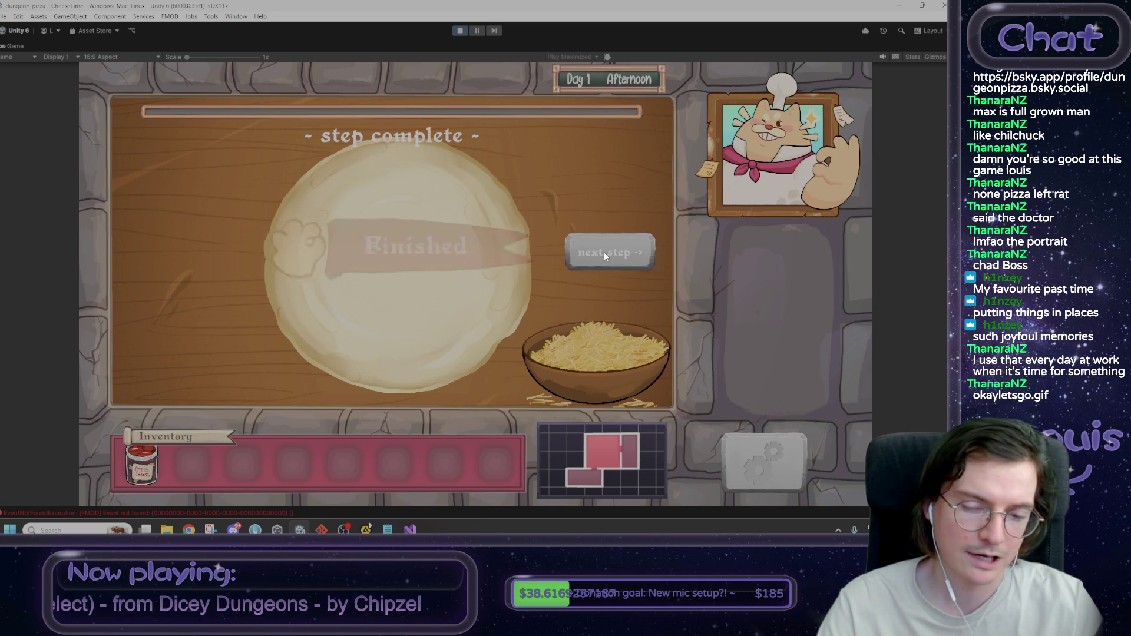
click(604, 253)
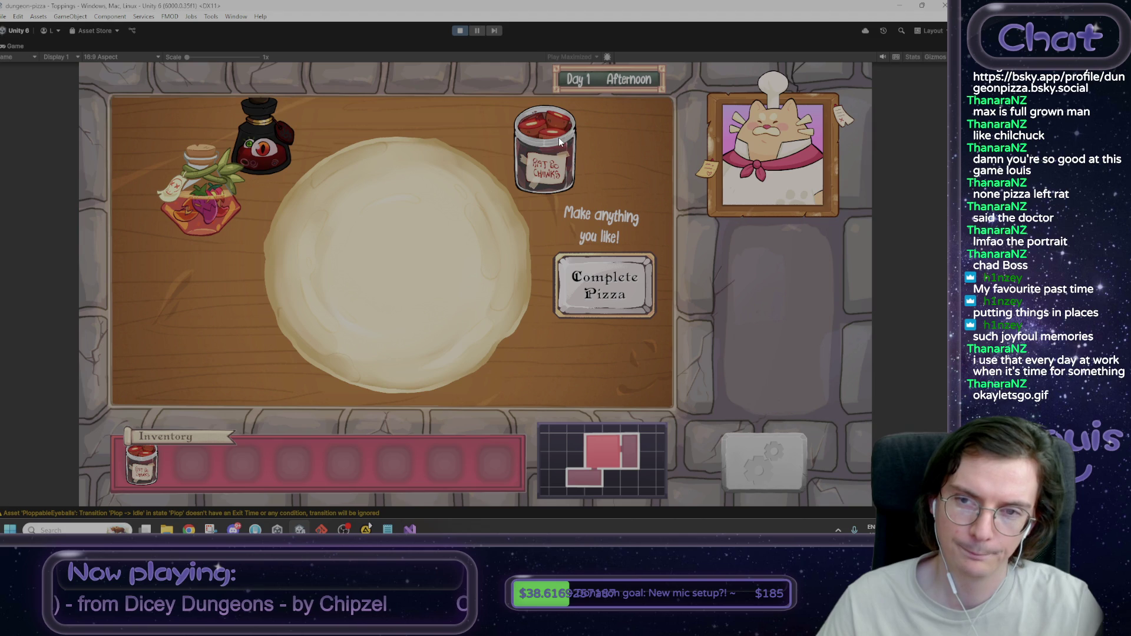
click(612, 295)
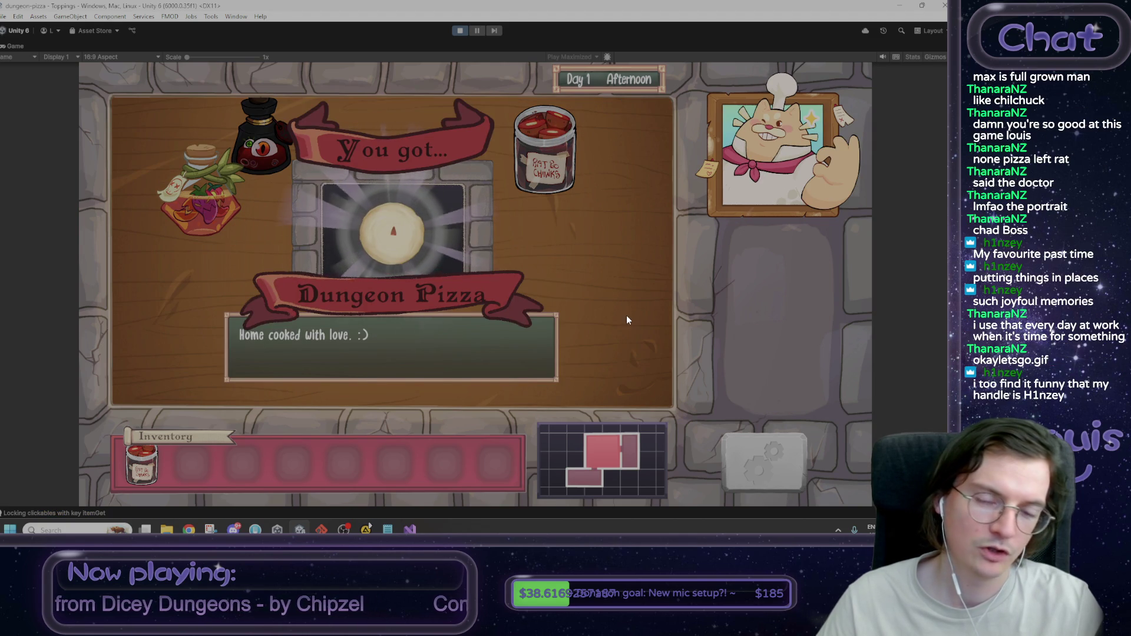
click(204, 475)
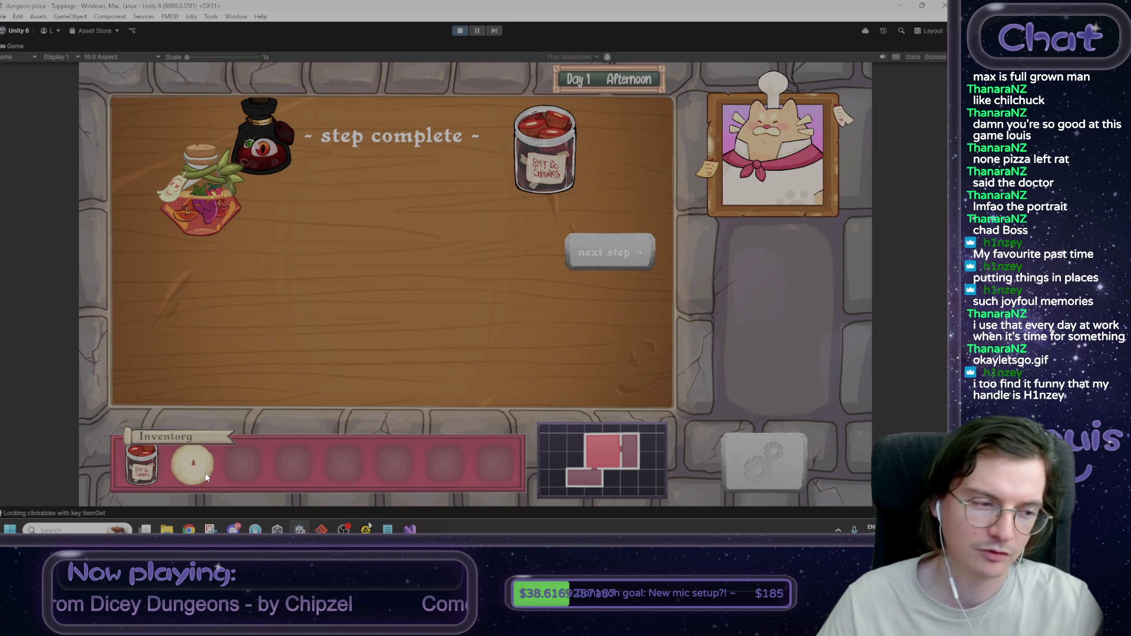
click(617, 253)
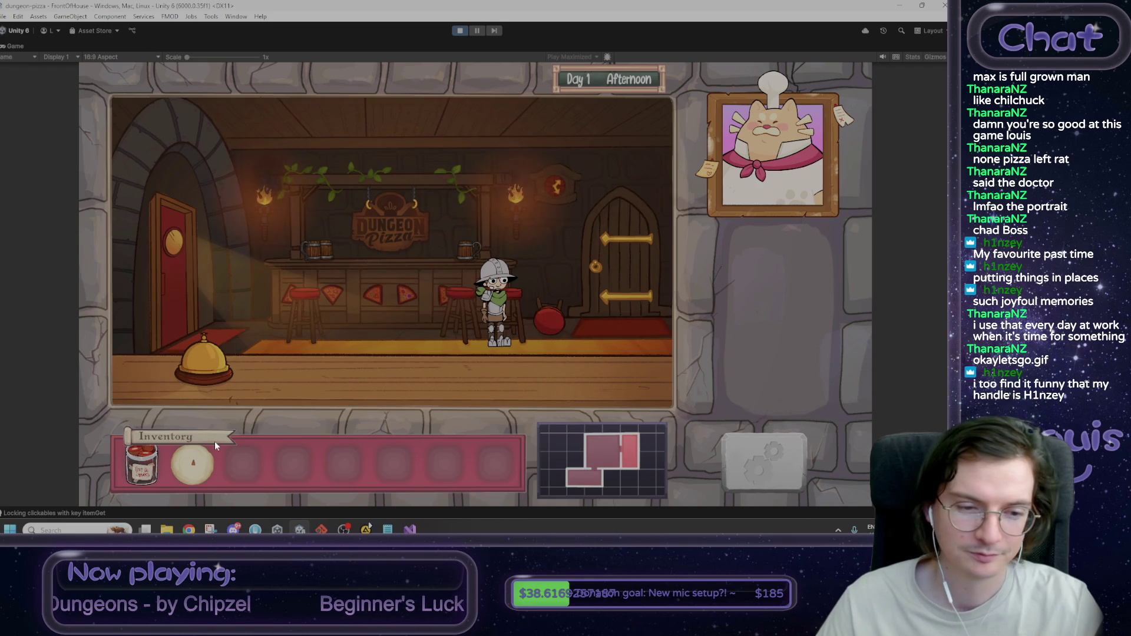
Step: Serve the pizza to Max, decline to tell him your name, and return to front of house
drag(194, 463, 524, 294)
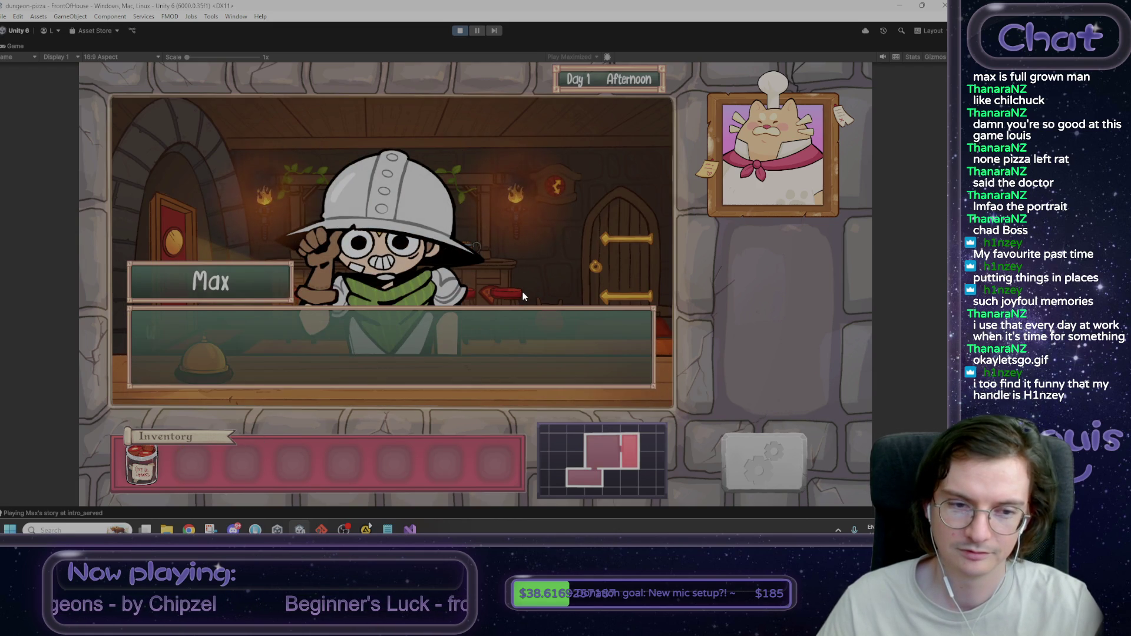
click(521, 293)
click(521, 293)
click(519, 293)
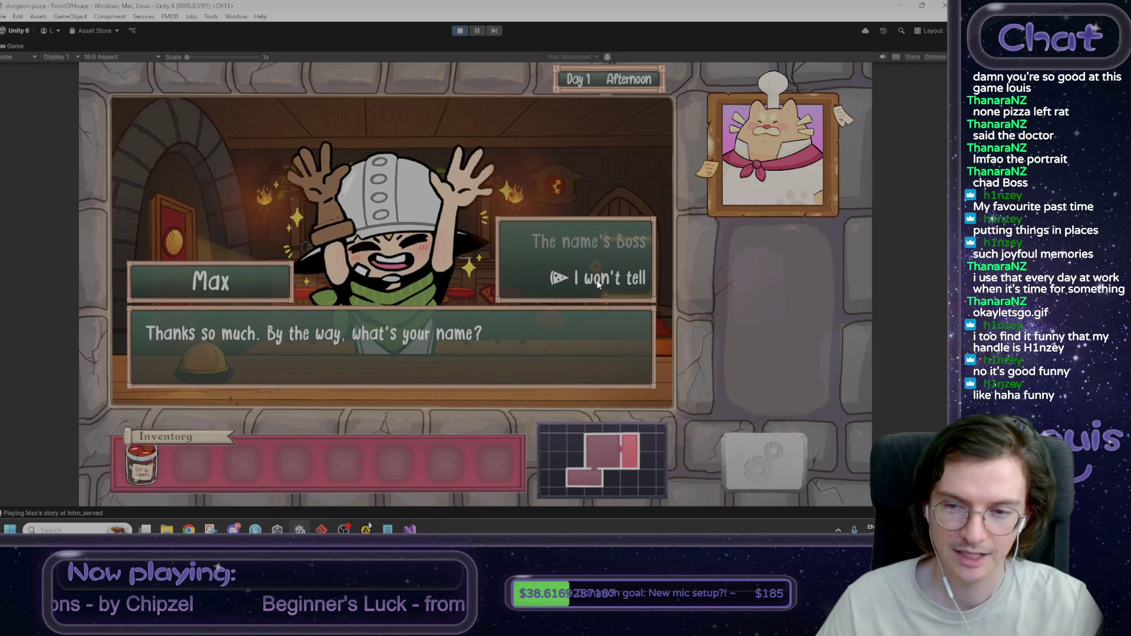
click(624, 282)
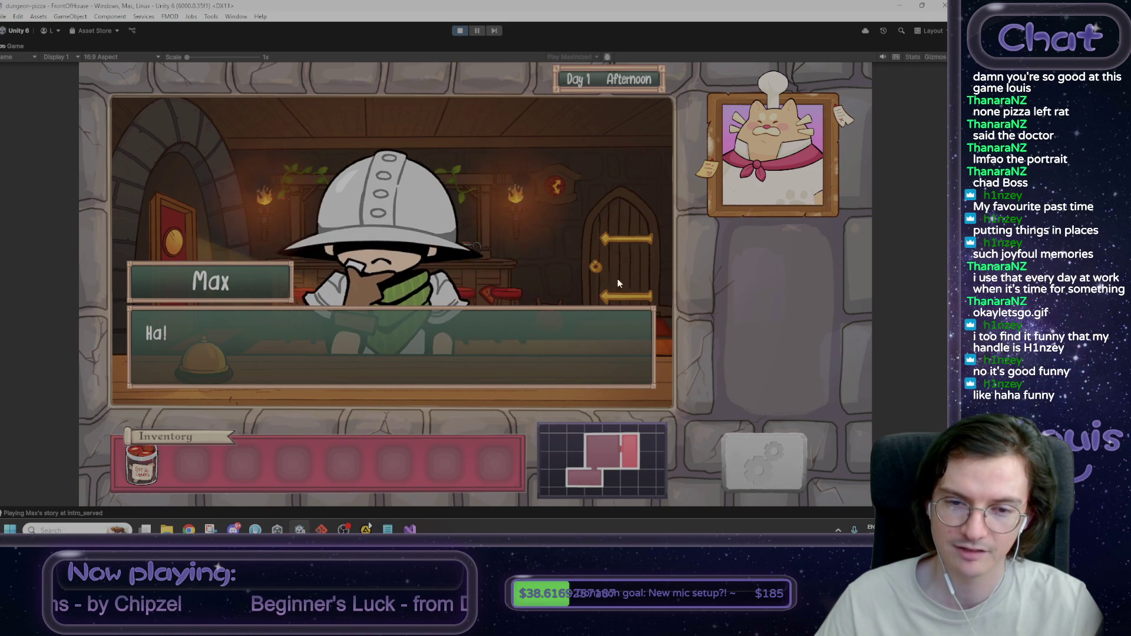
click(374, 262)
click(374, 262)
click(310, 265)
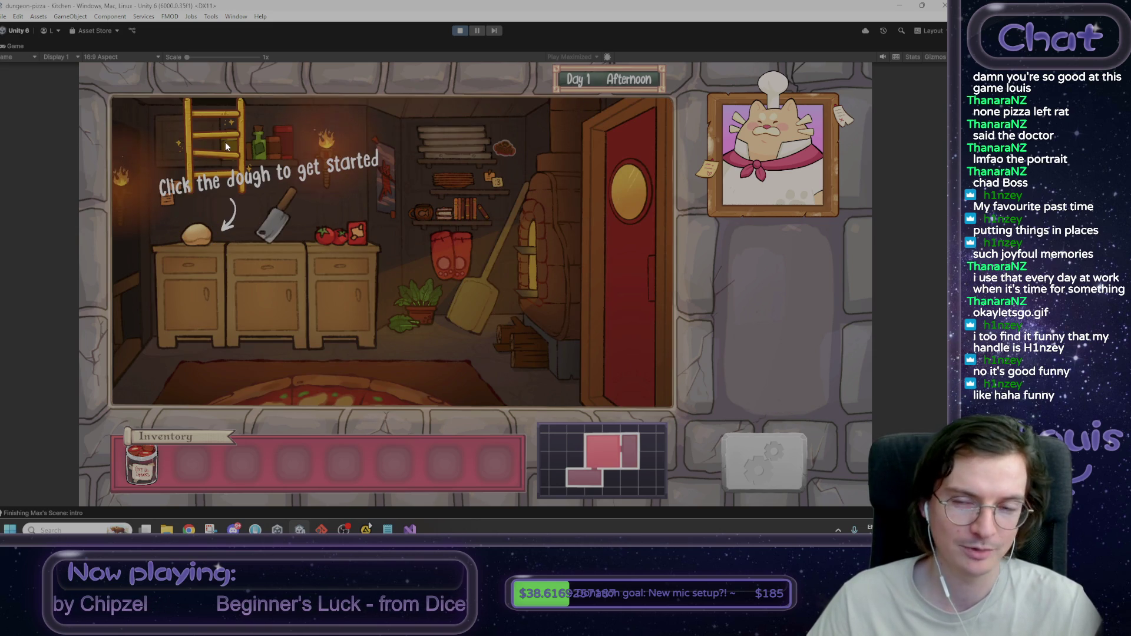
click(642, 156)
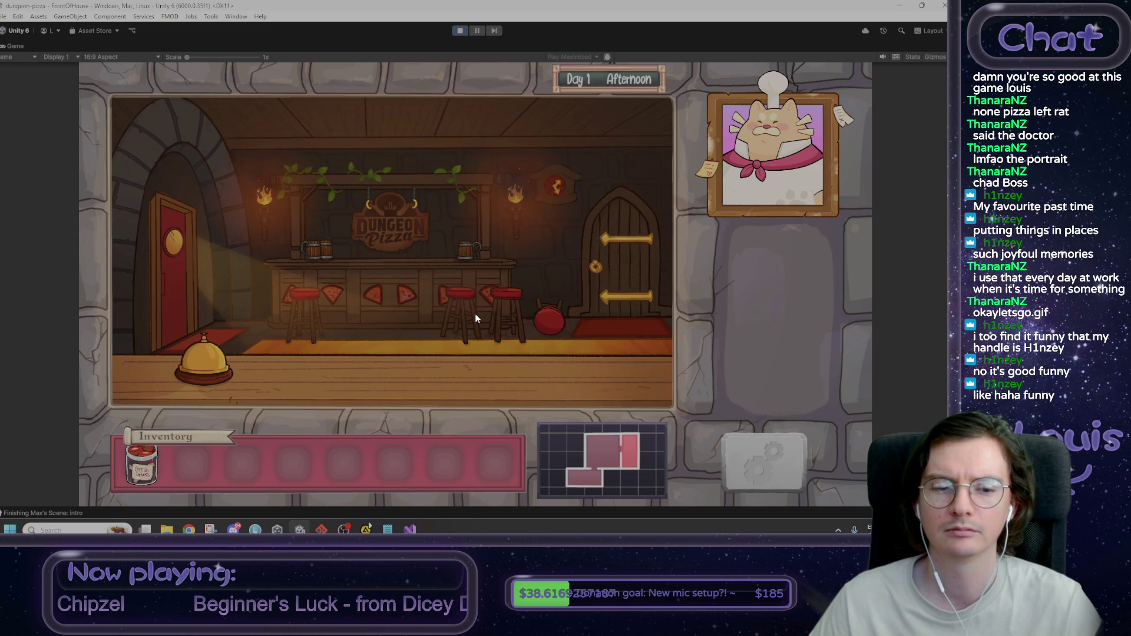
Step: Run the passTime debug command to advance Day 1 to night
key(grave)
text(passTime)
key(Return)
key(grave)
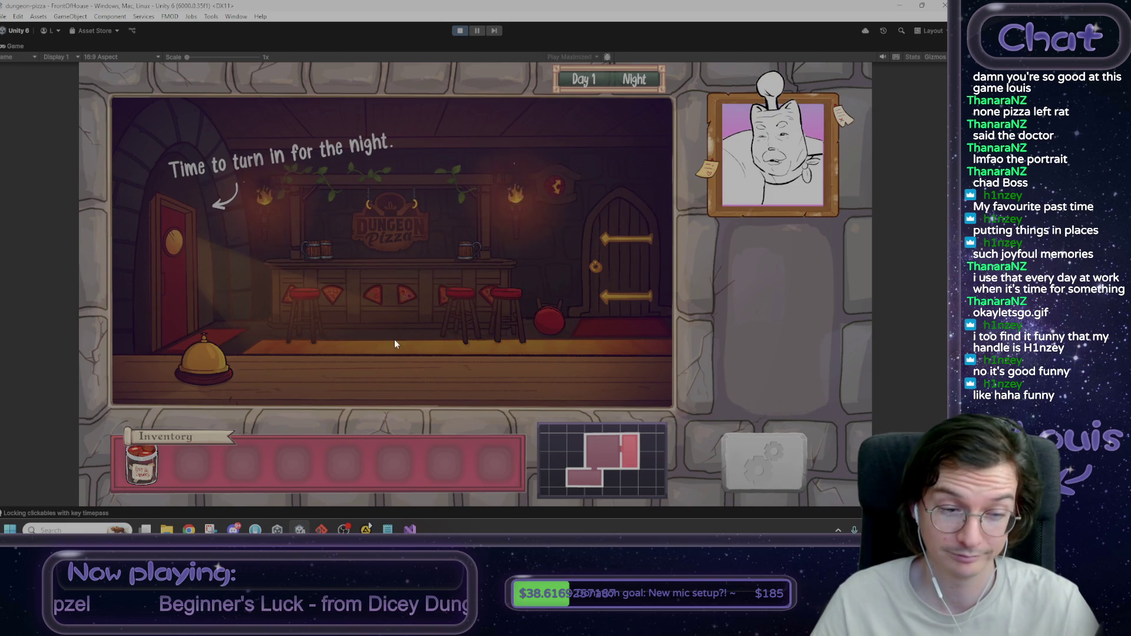
Step: Go through the kitchen to the attic bed to end Day 1, then restore the normal editor layout
click(180, 258)
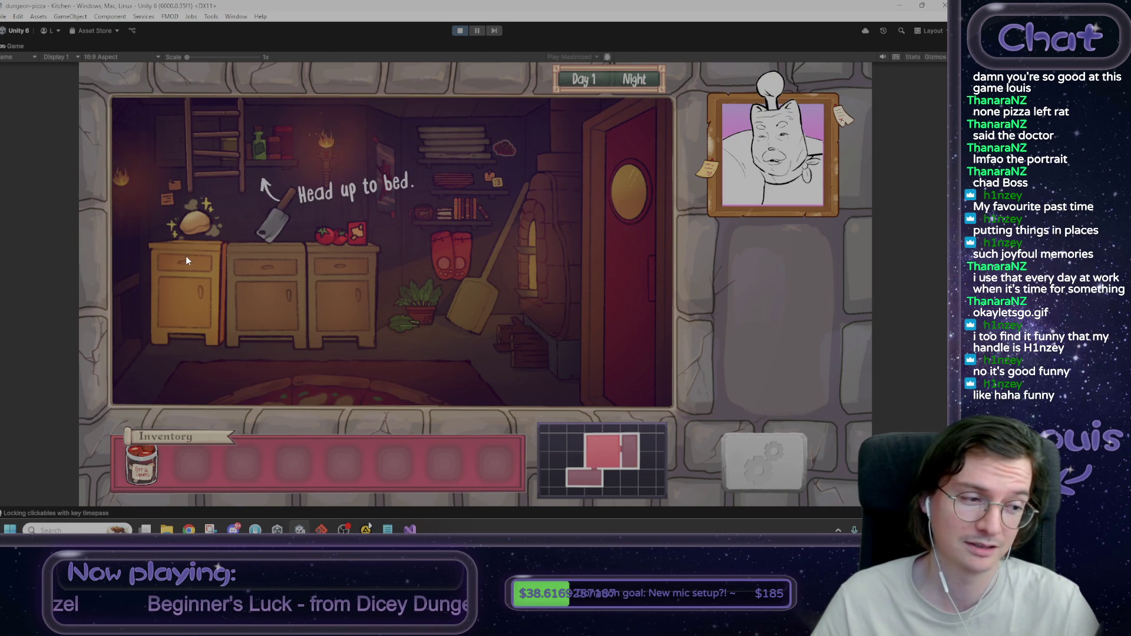
click(201, 138)
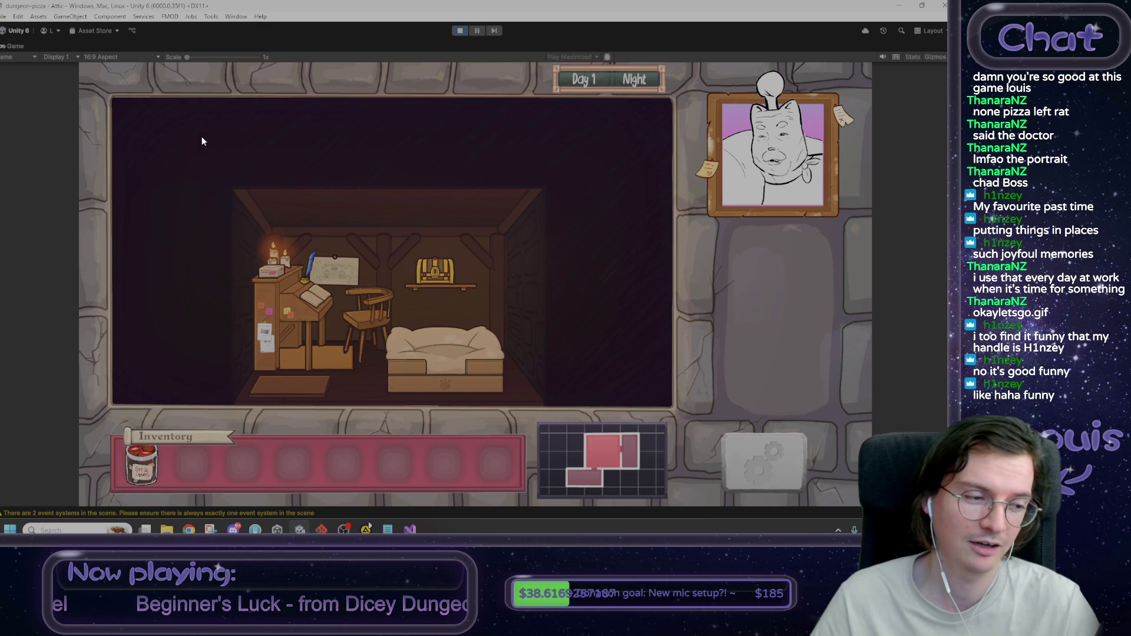
click(452, 369)
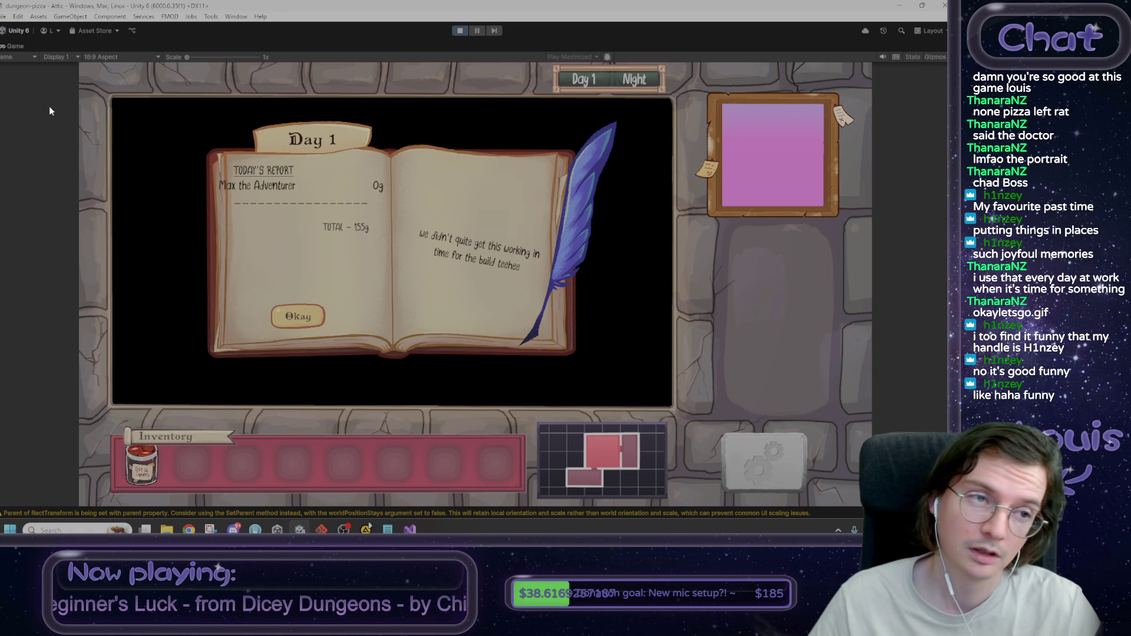
right_click(16, 45)
click(45, 75)
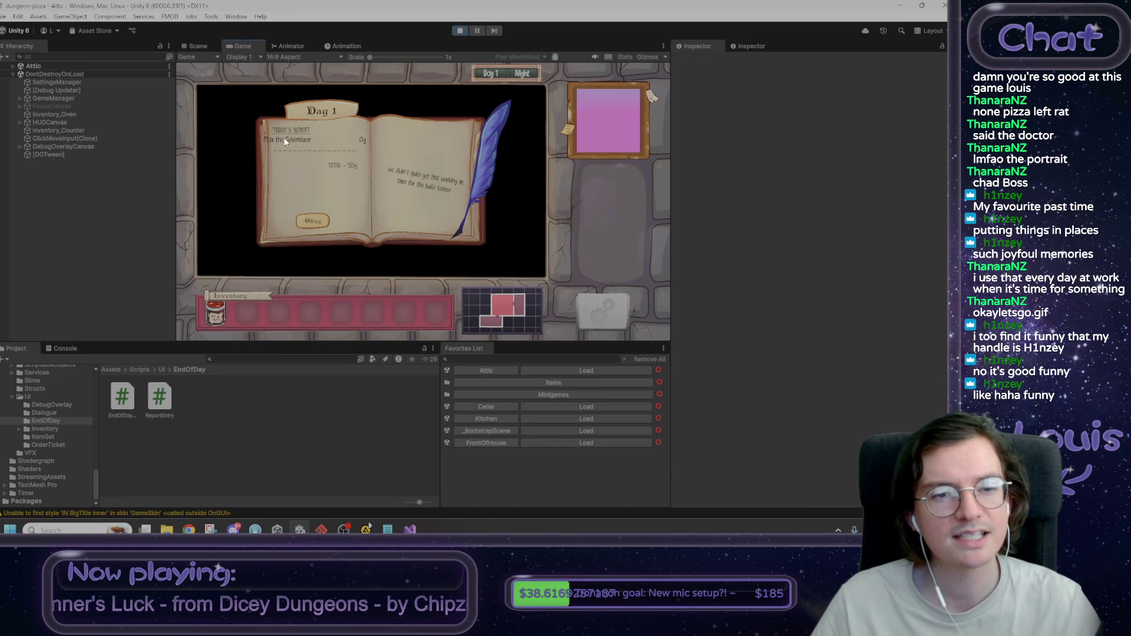
Step: Switch to the Scene view, select the customer name text and centre the report page
click(196, 46)
click(342, 171)
click(341, 172)
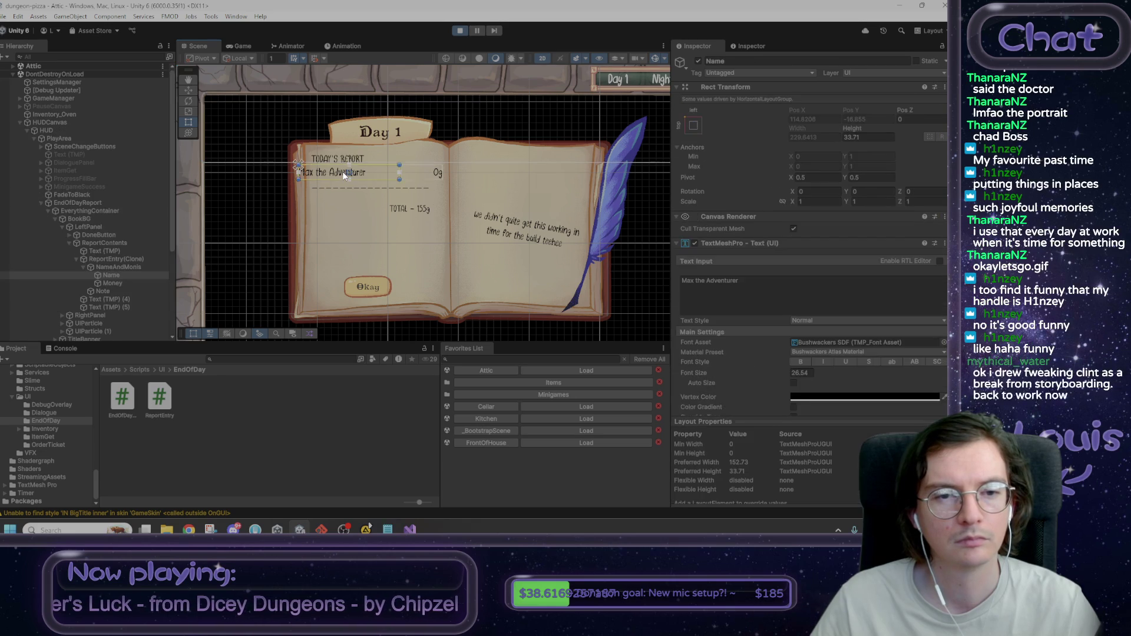
scroll(342, 171, up, 5)
scroll(386, 247, down, 1)
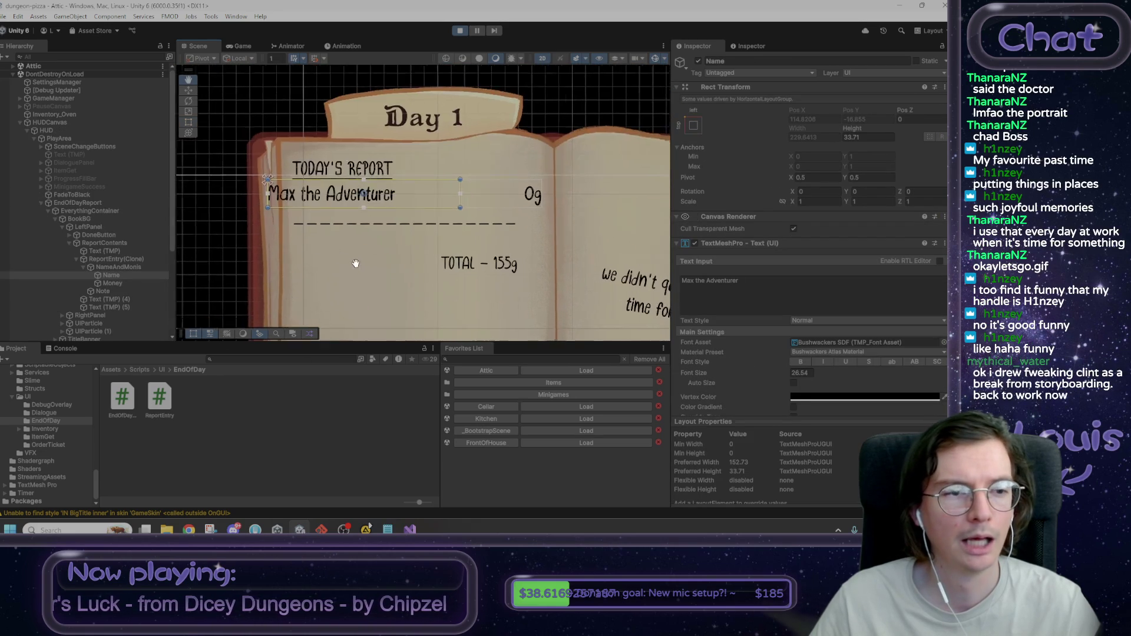
drag(357, 263, 324, 237)
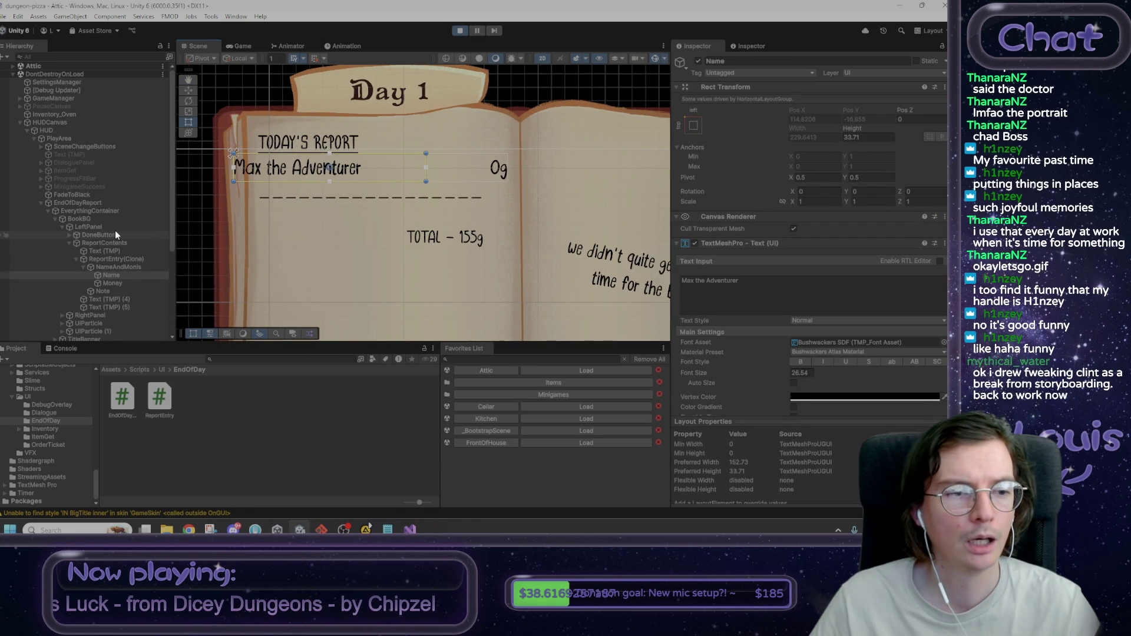
Step: Inspect the left panel, contents and entry layout groups, toggling the entry's child-width size and expand options
click(88, 228)
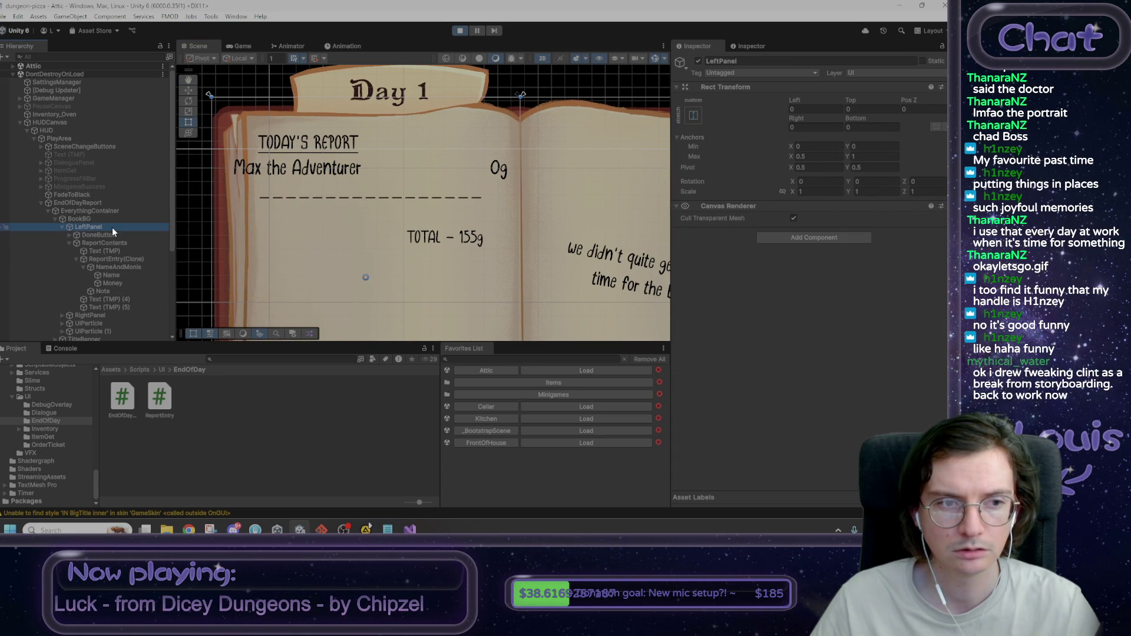
click(105, 243)
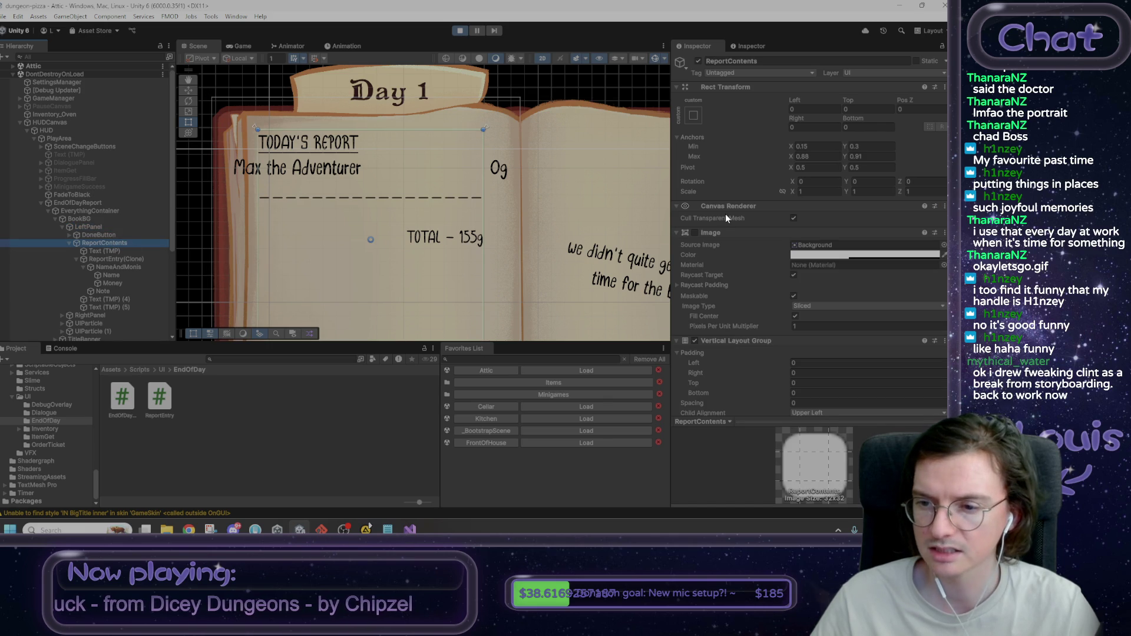
click(105, 260)
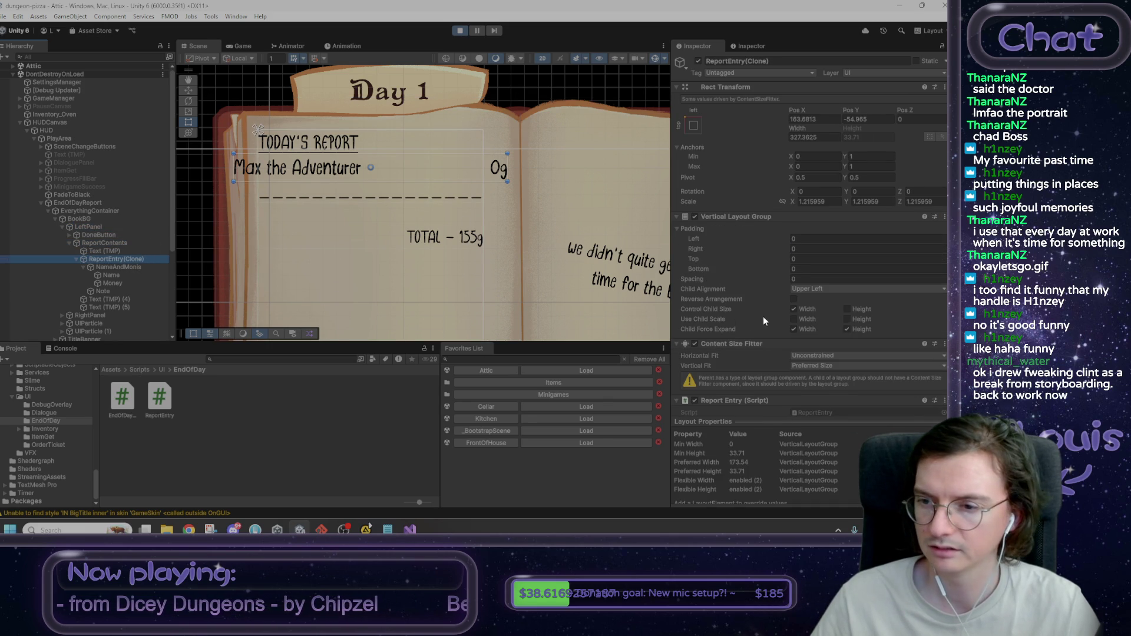
click(794, 310)
click(794, 310)
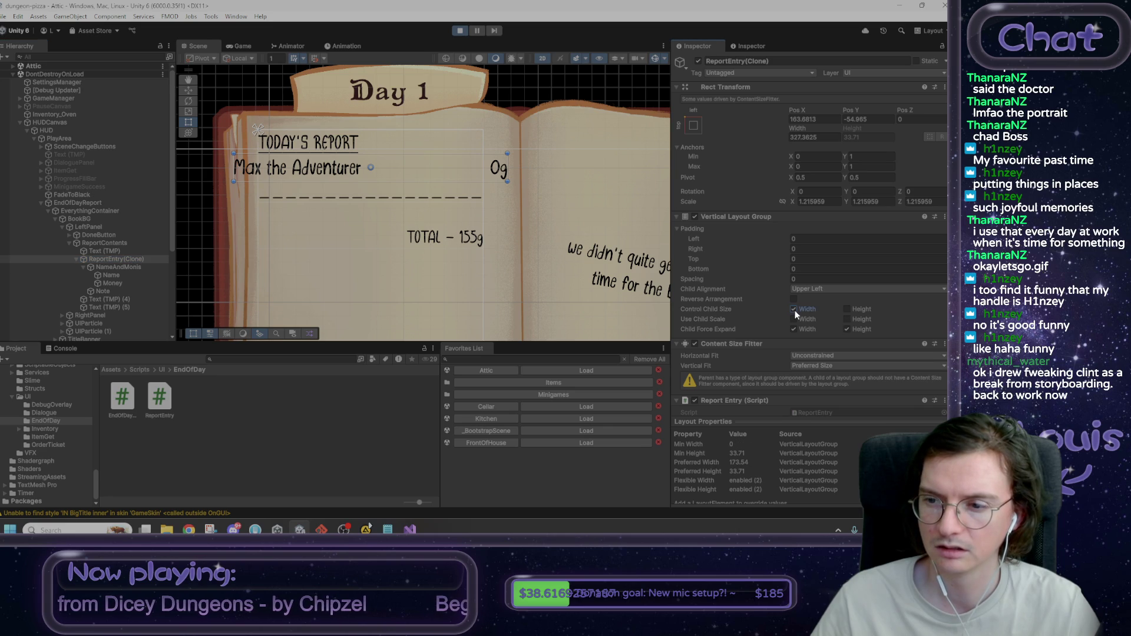
click(794, 331)
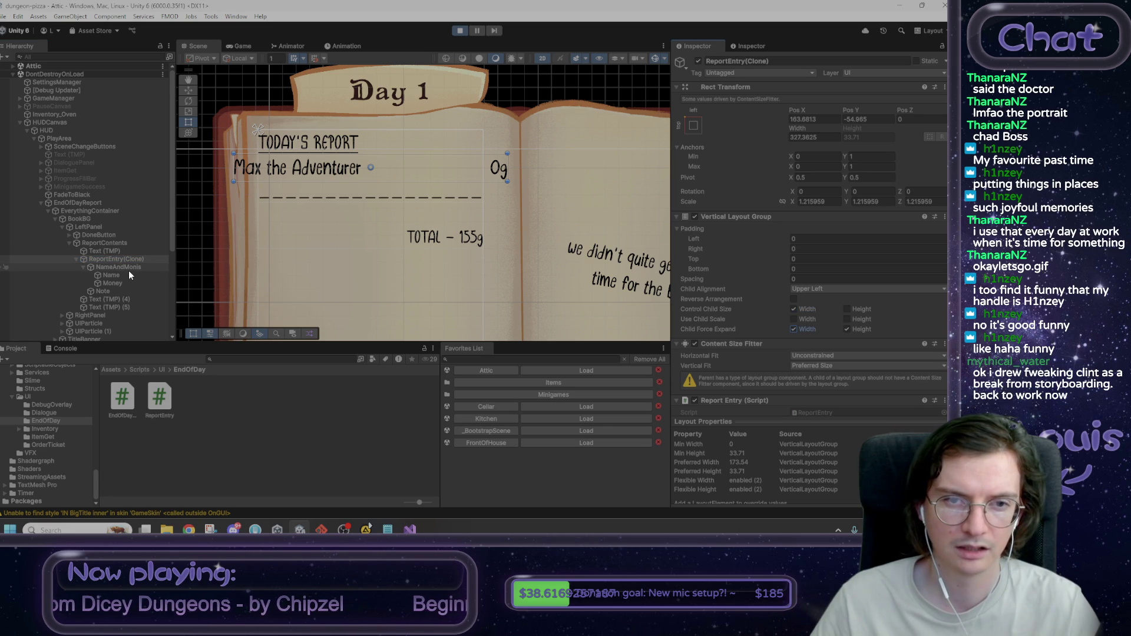
Step: Uncheck Control Child Size Width on the NameAndMonis row, then recheck the entry and contents layouts
click(129, 270)
click(794, 310)
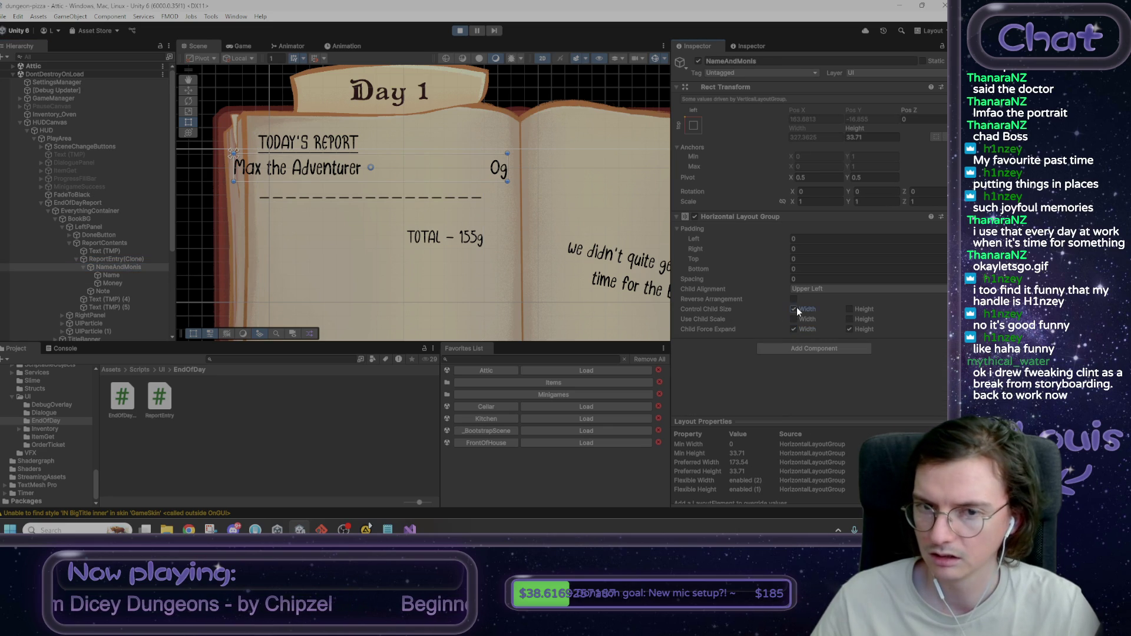
click(94, 262)
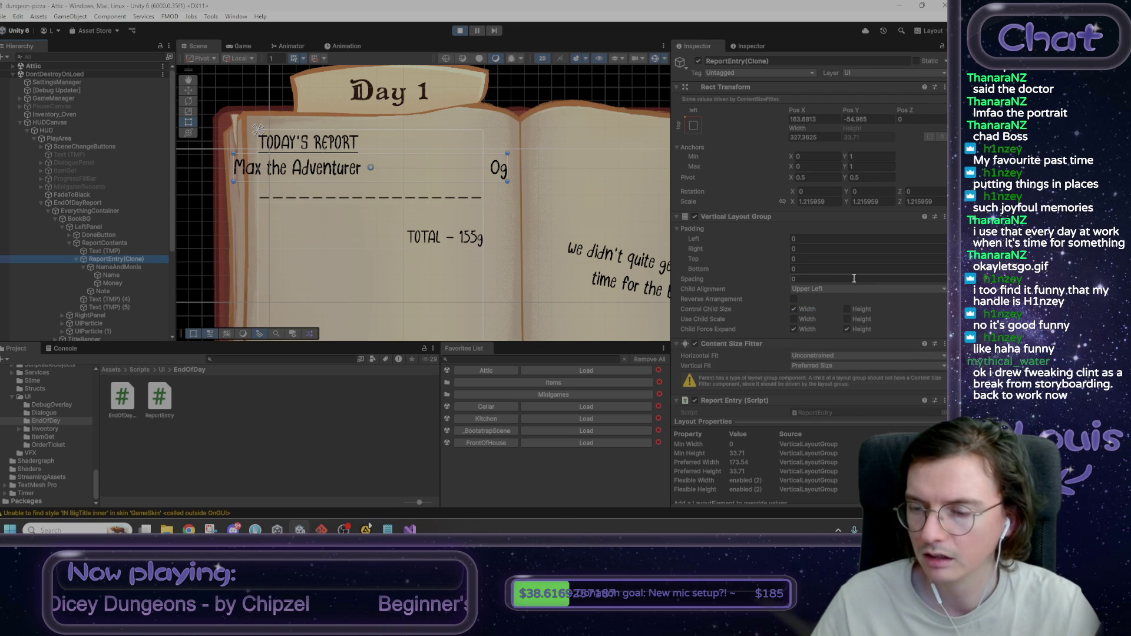
click(108, 244)
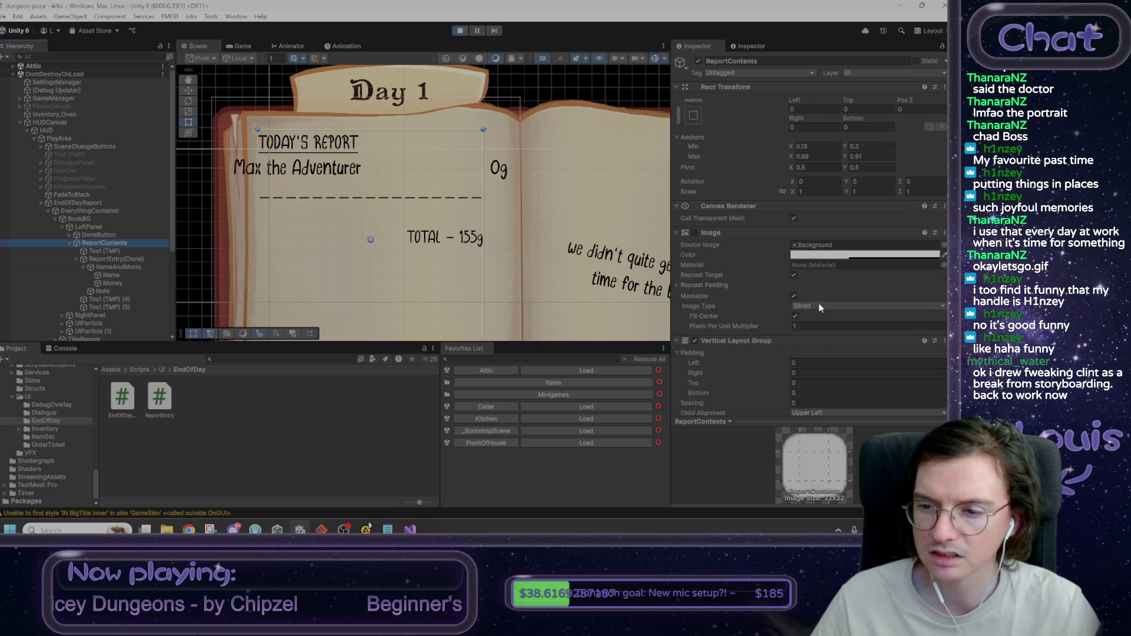
Step: Uncheck Control Child Size Width on ReportContents' Vertical Layout Group
scroll(794, 292, down, 3)
click(804, 366)
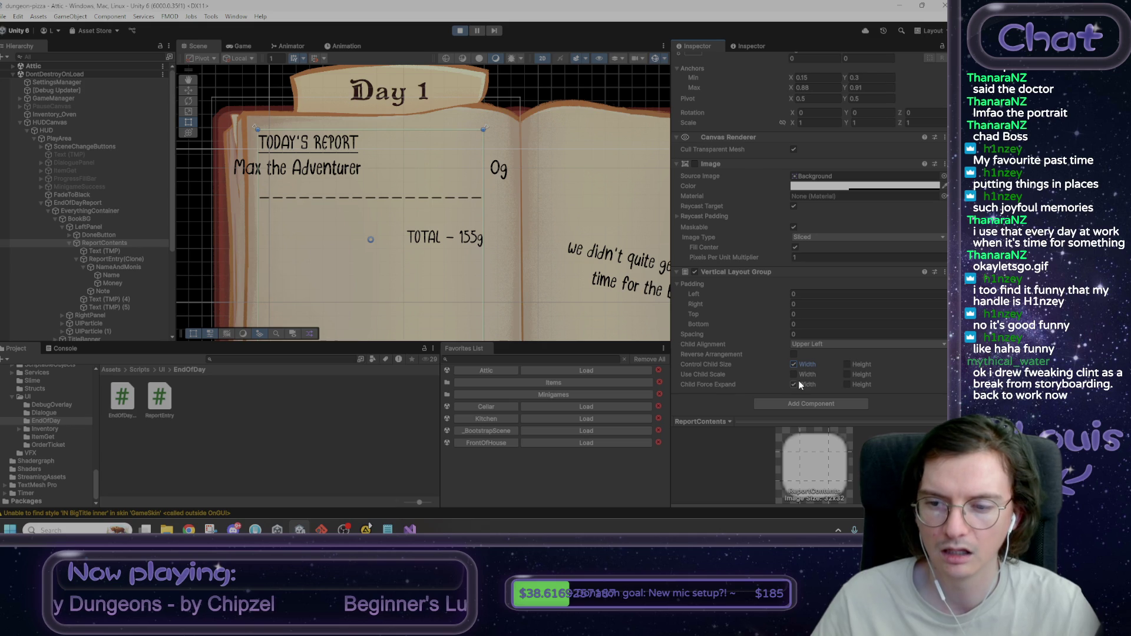
click(801, 384)
click(802, 384)
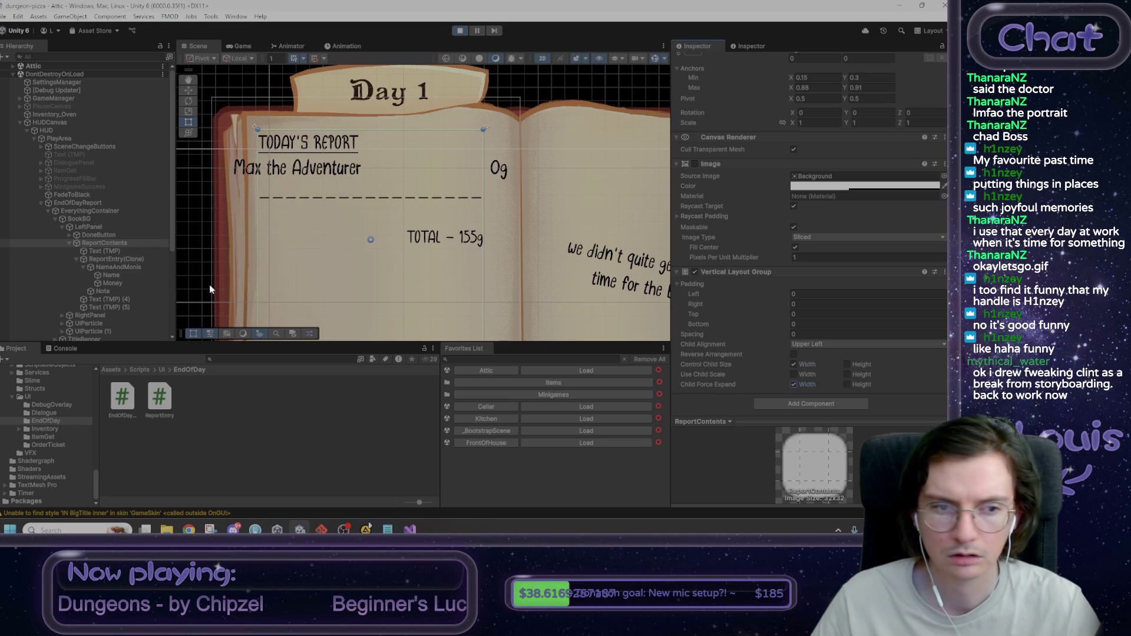
click(98, 226)
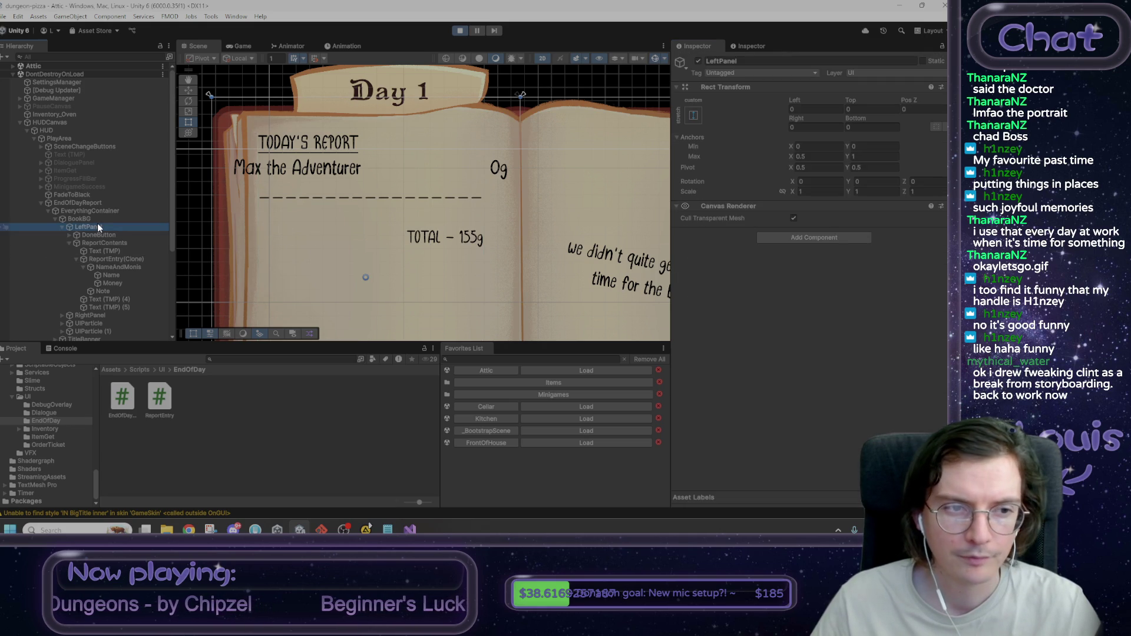
click(105, 242)
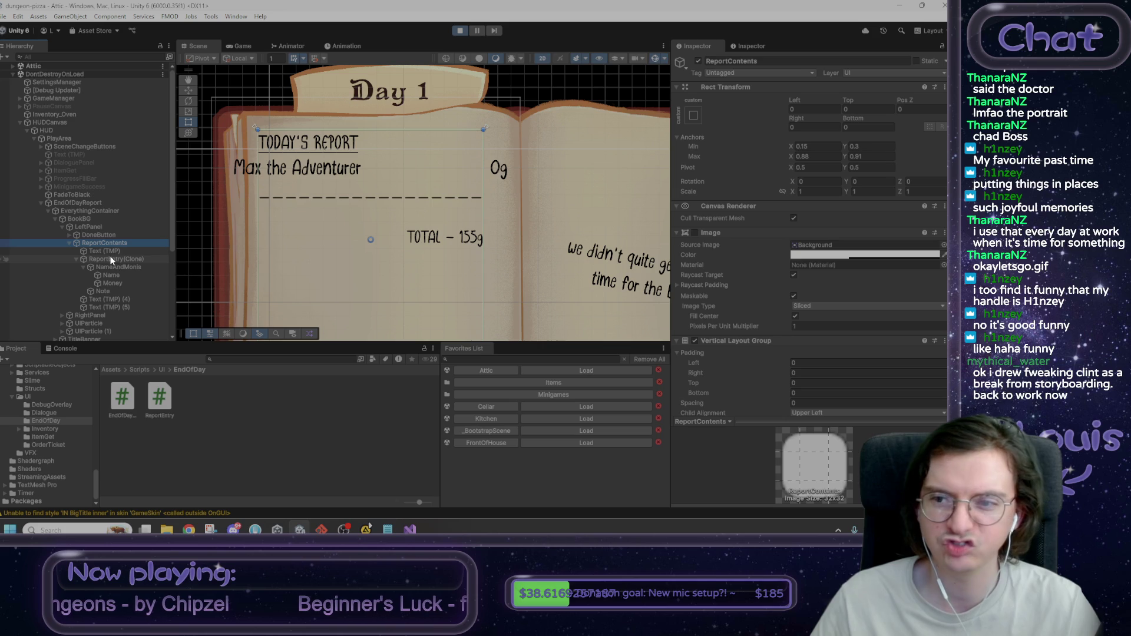
Step: Try a negative Padding Left, undo it back to 0, and select ReportEntry(Clone)
scroll(730, 303, down, 3)
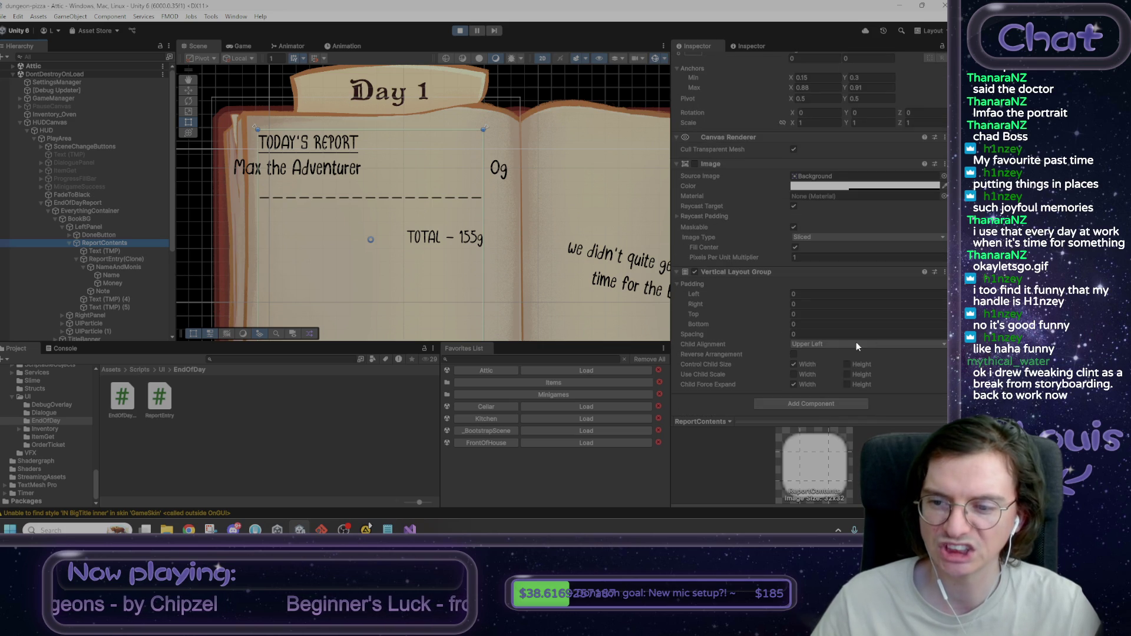
drag(707, 295, 690, 298)
key(ctrl+z)
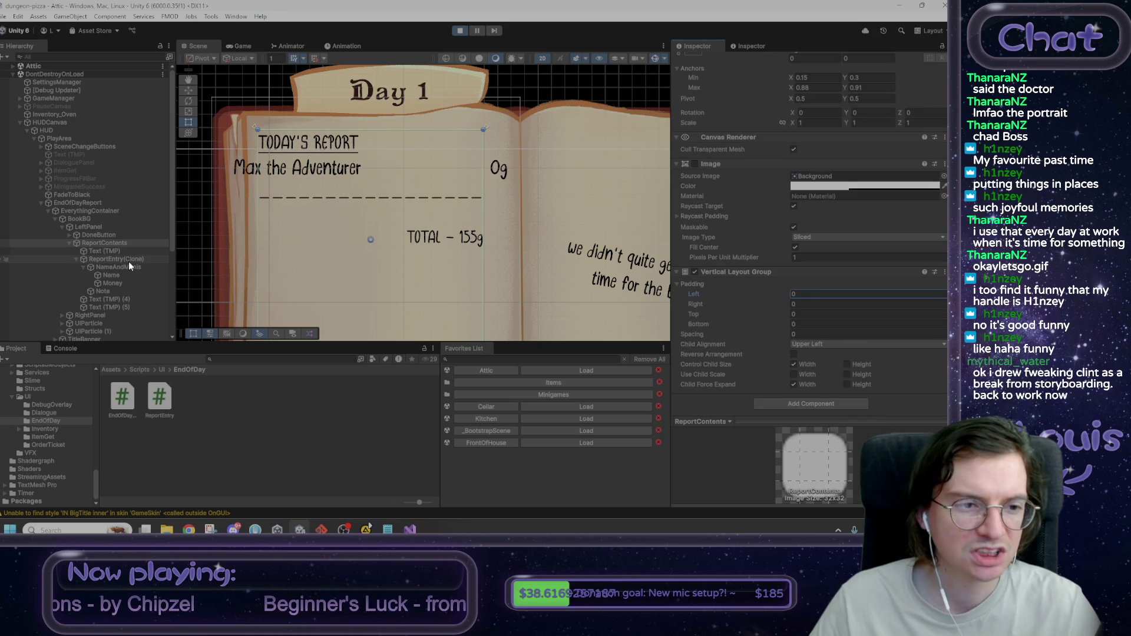
click(122, 258)
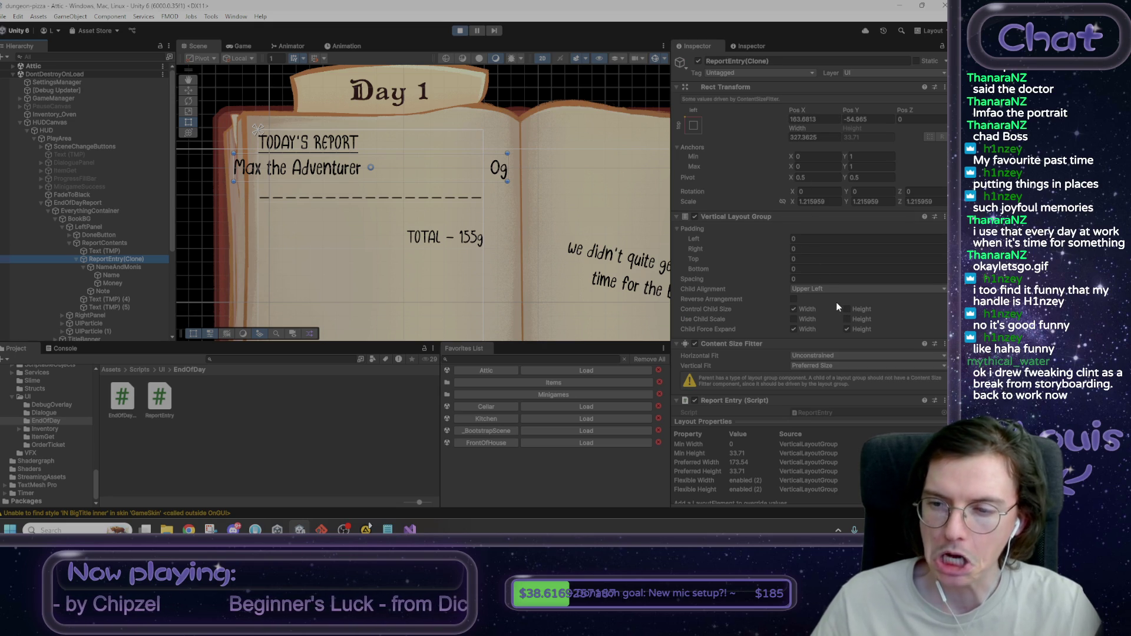
scroll(837, 307, down, 3)
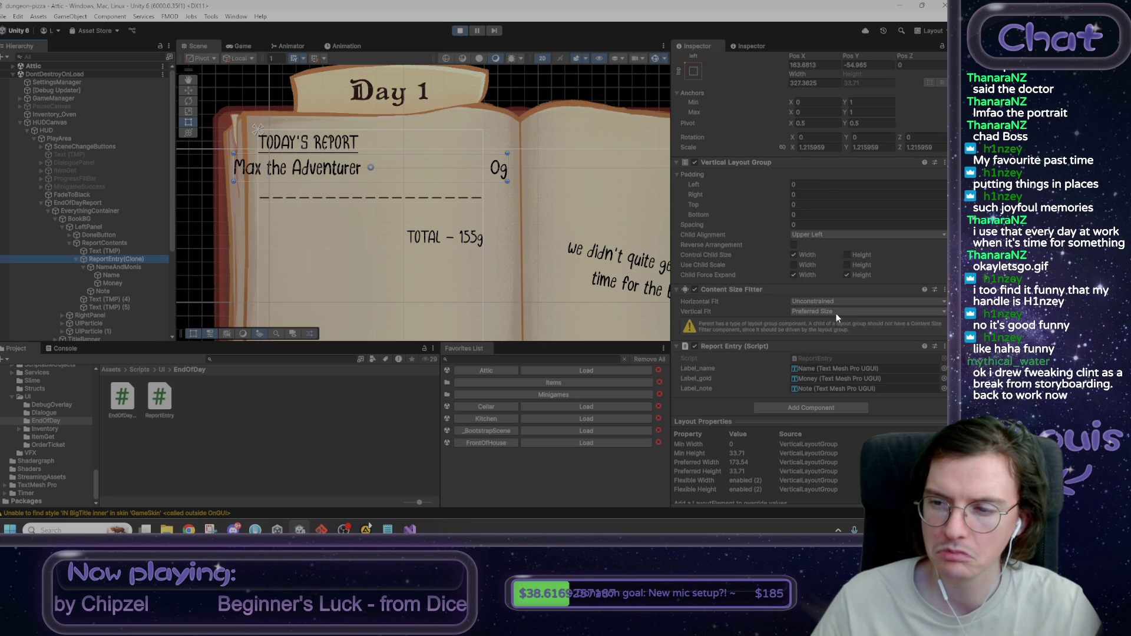
click(822, 311)
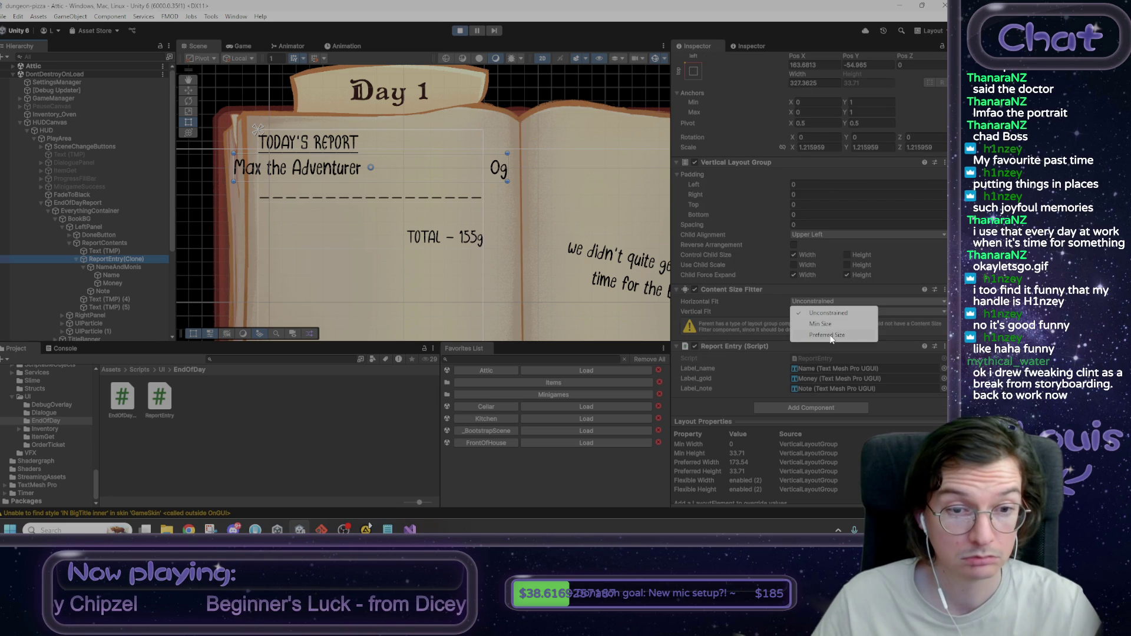
click(830, 334)
click(825, 307)
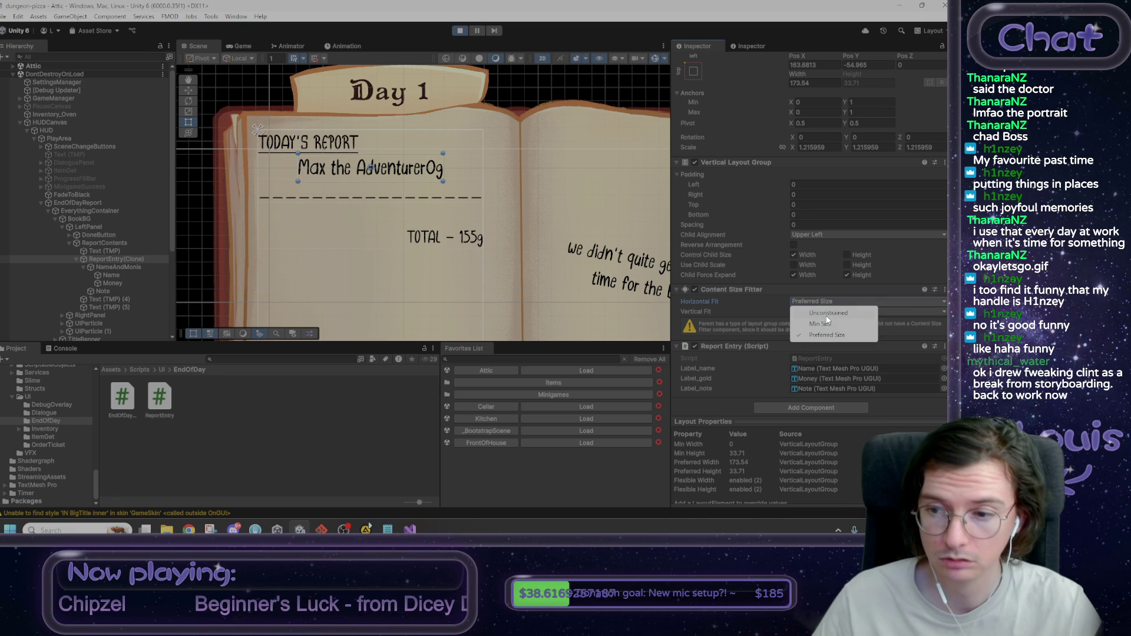
click(826, 313)
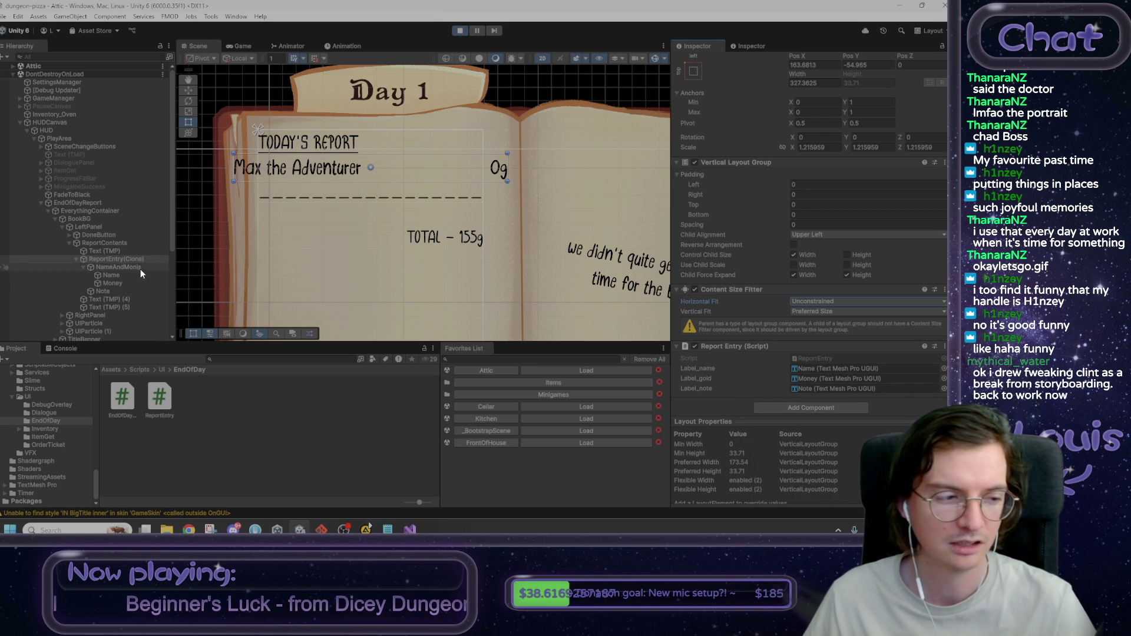
click(111, 260)
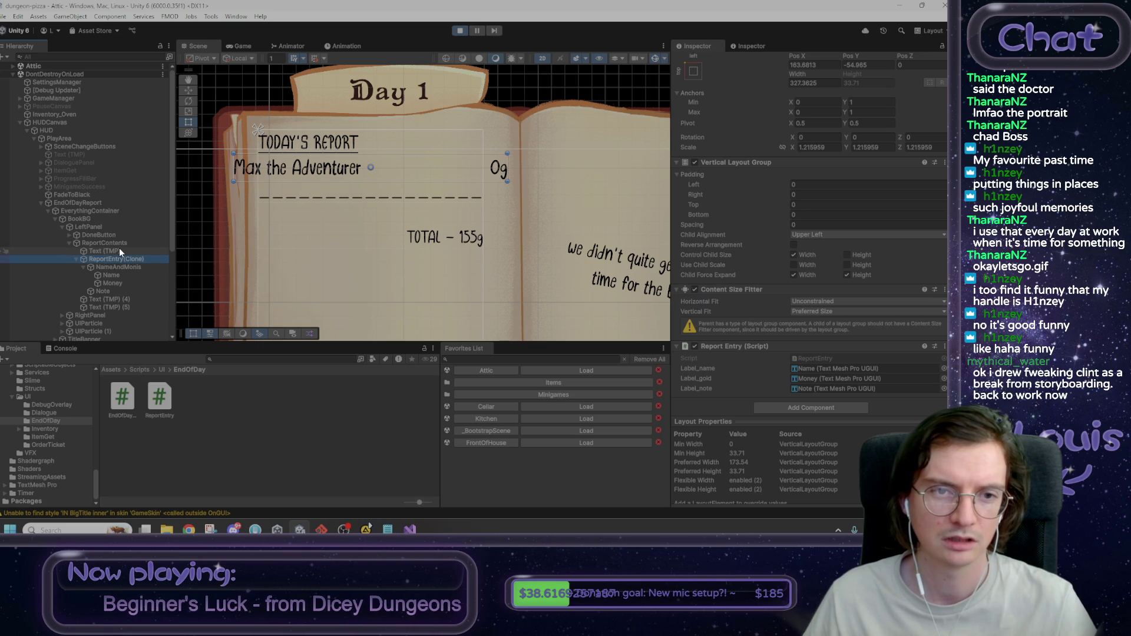
click(119, 249)
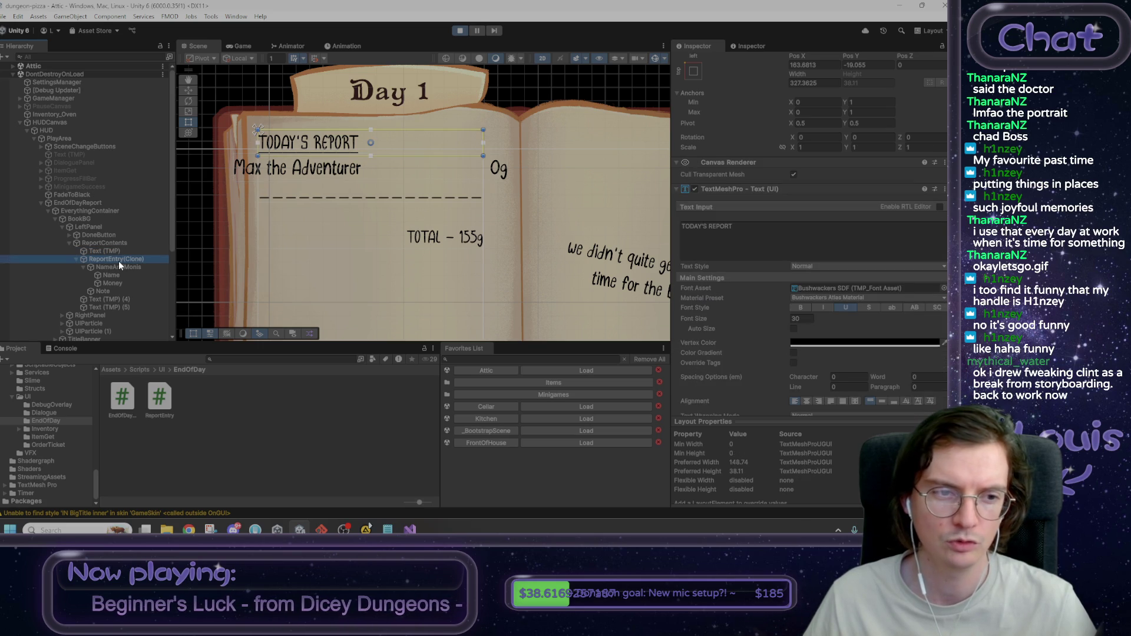
click(119, 260)
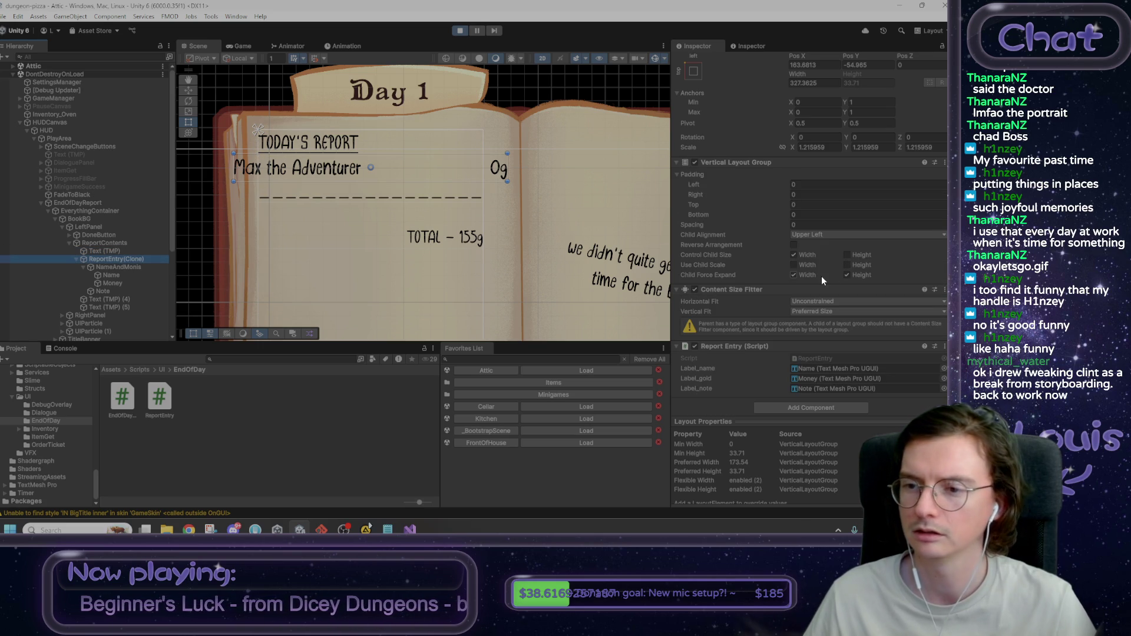
scroll(819, 299, down, 1)
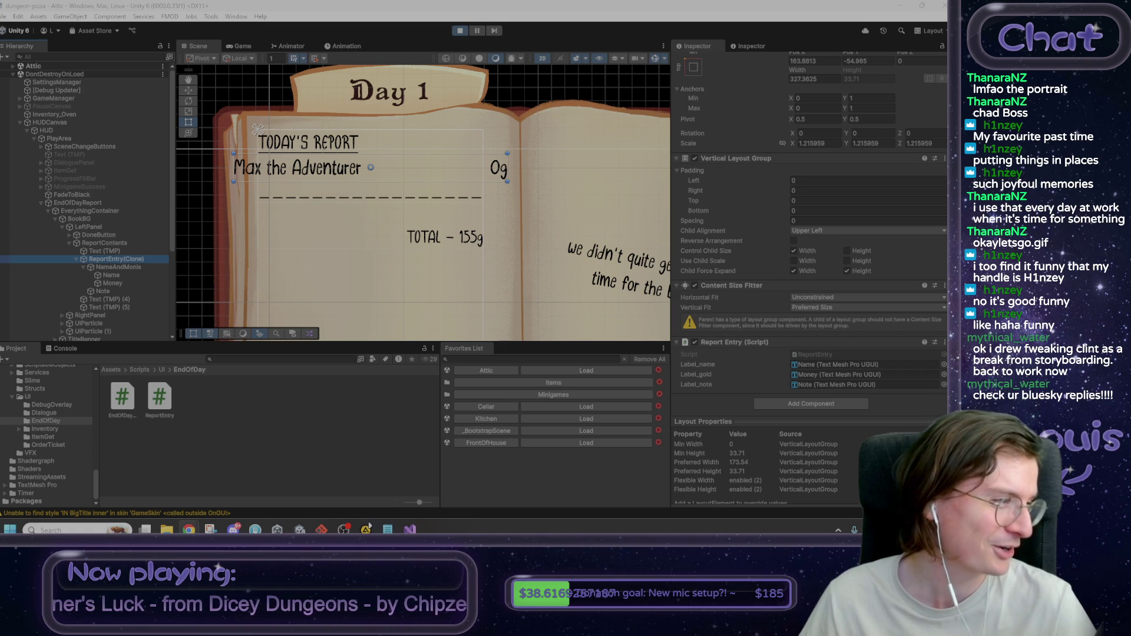
key(alt+Tab)
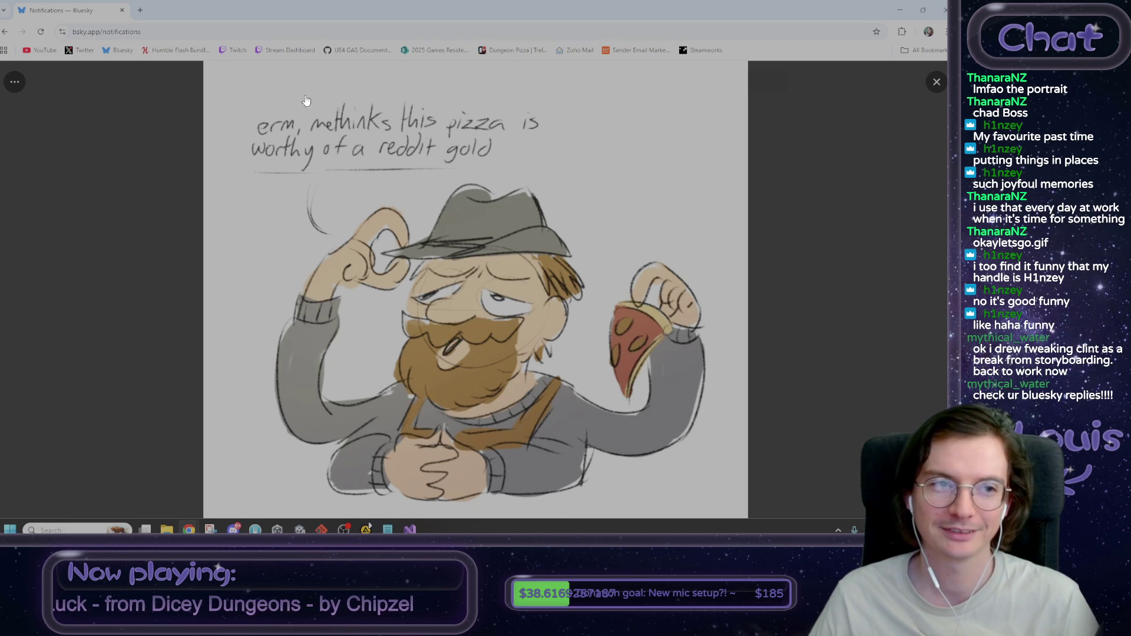
key(super+Down)
key(super+Down)
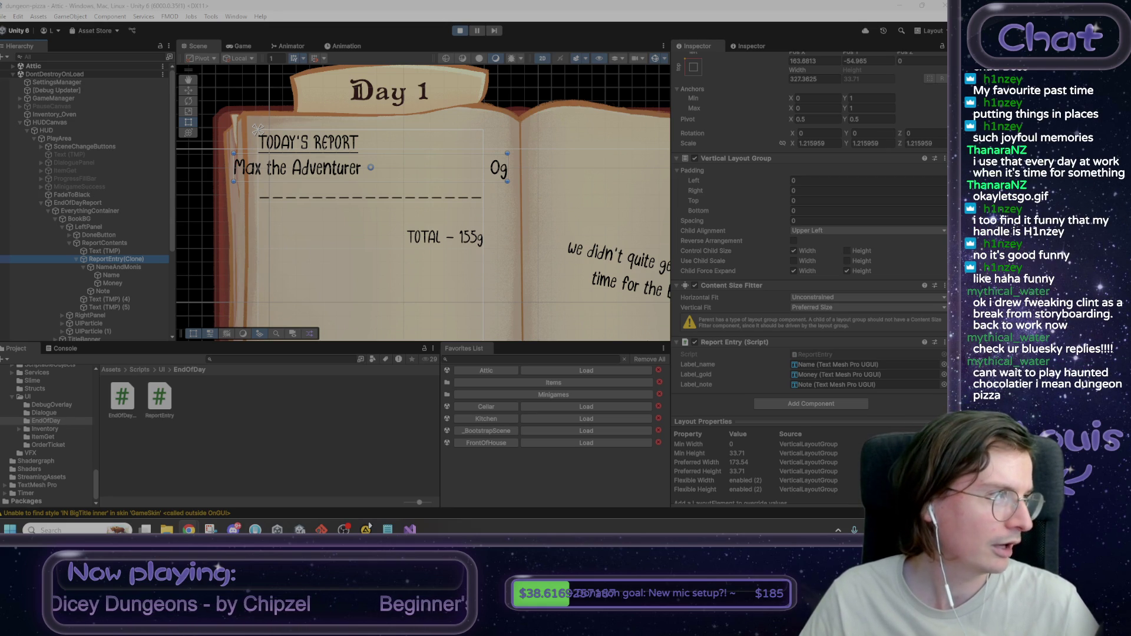
key(alt+Tab)
mouse_move(337, 103)
key(alt+Tab)
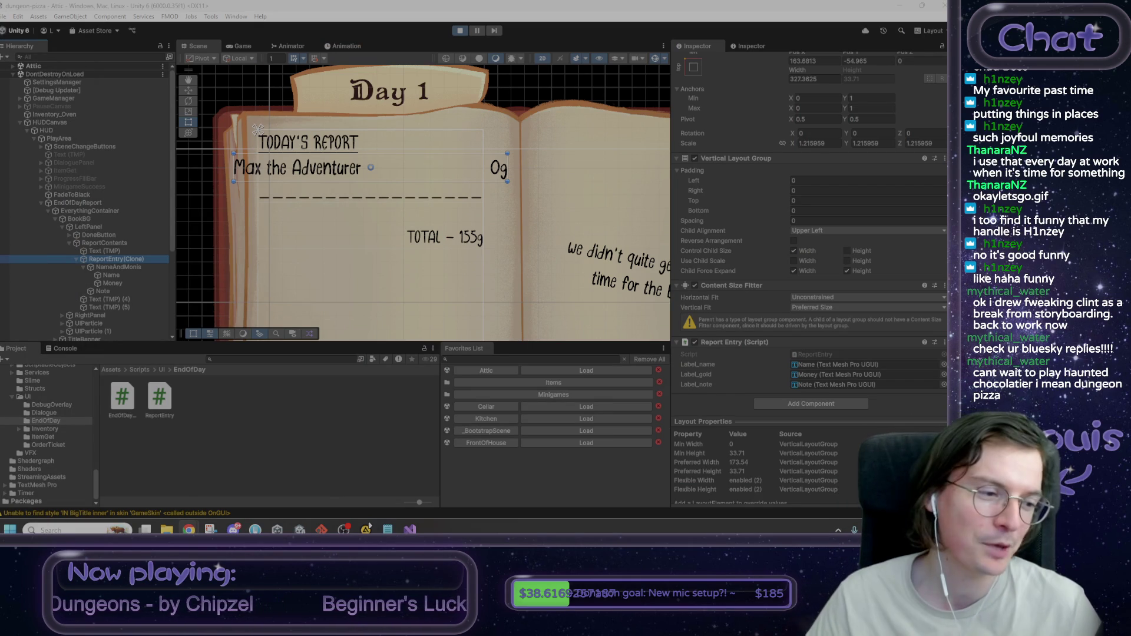
click(117, 267)
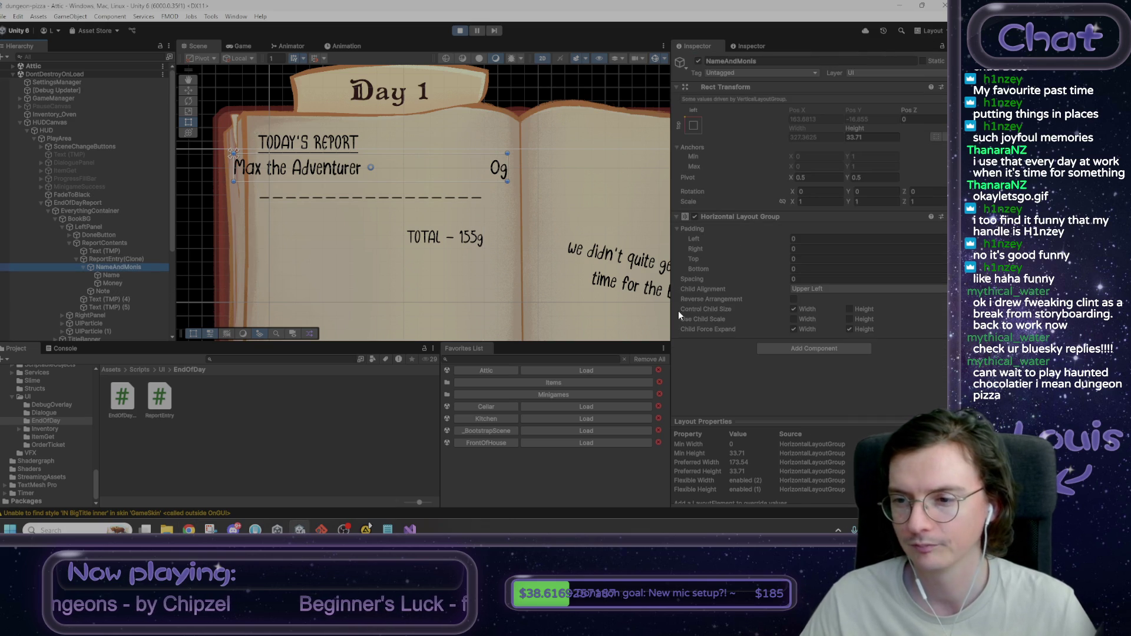
scroll(369, 186, down, 4)
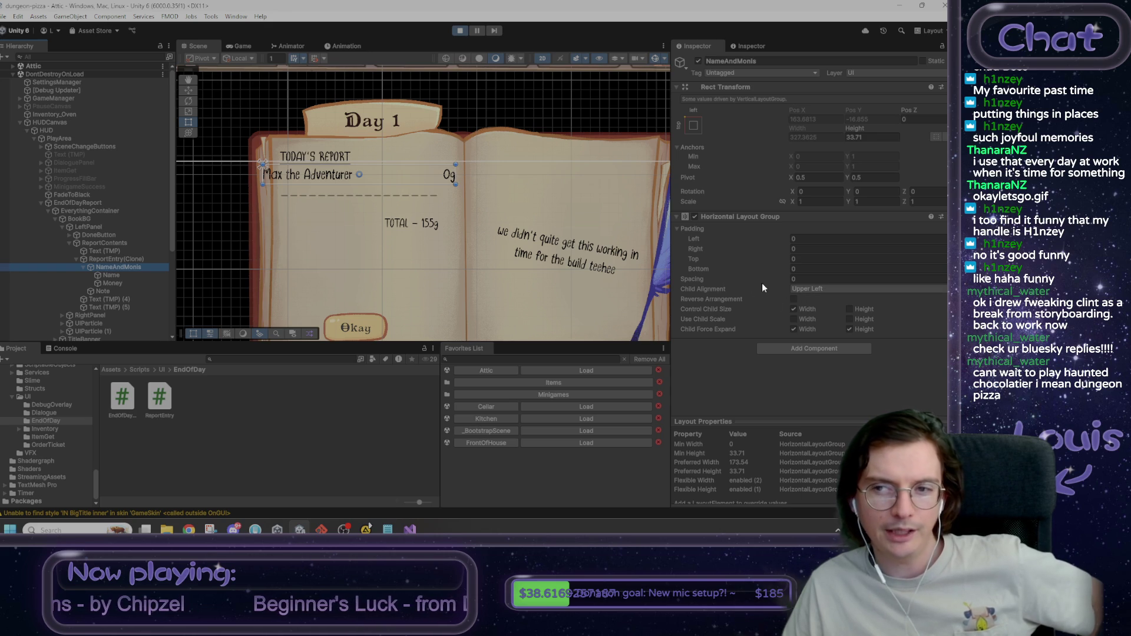
click(110, 244)
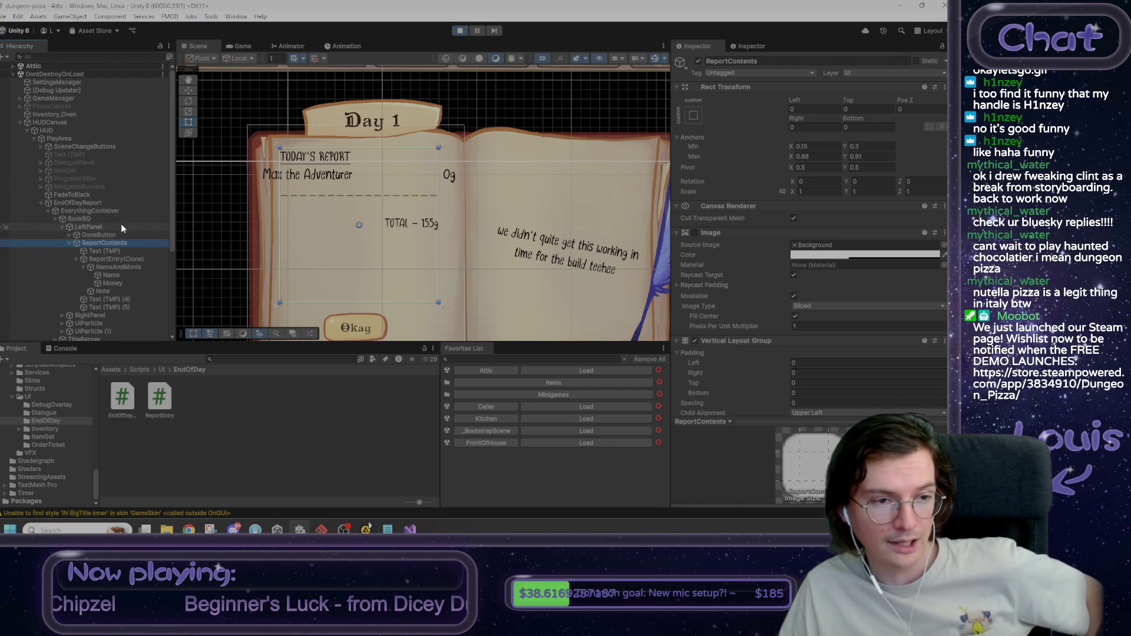
click(137, 259)
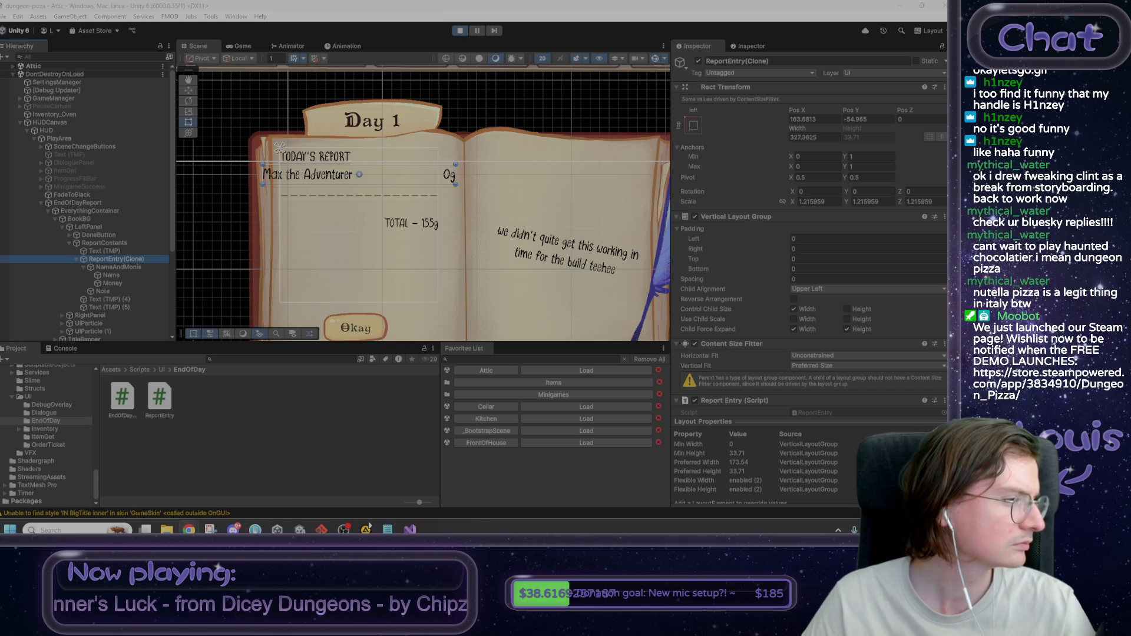
key(alt+Tab)
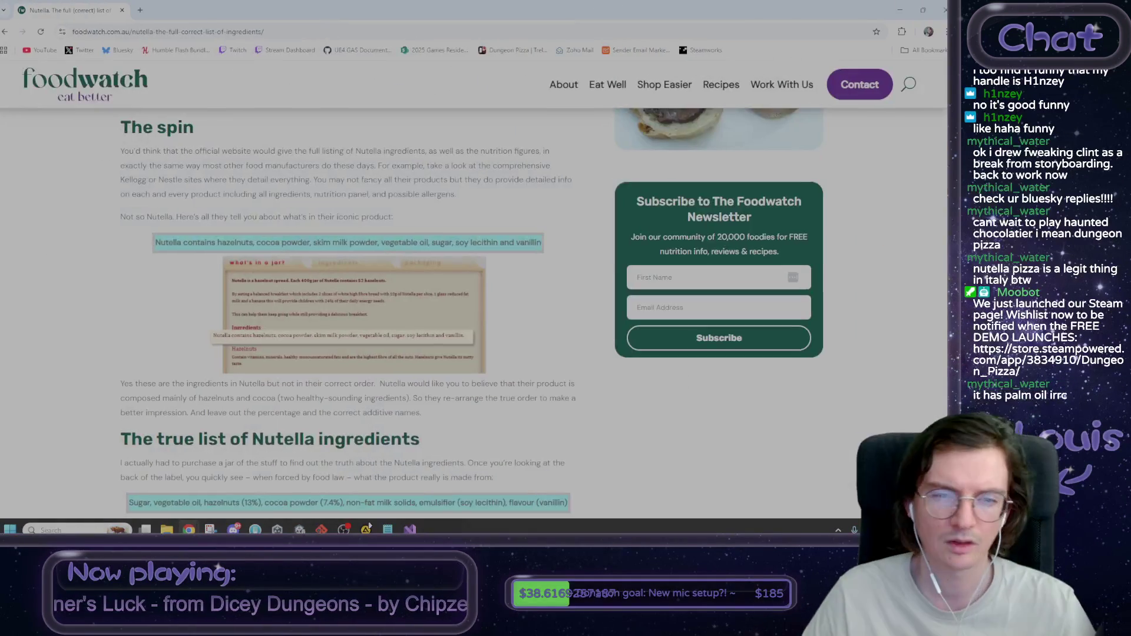
scroll(346, 263, down, 3)
drag(120, 238, 285, 238)
click(285, 238)
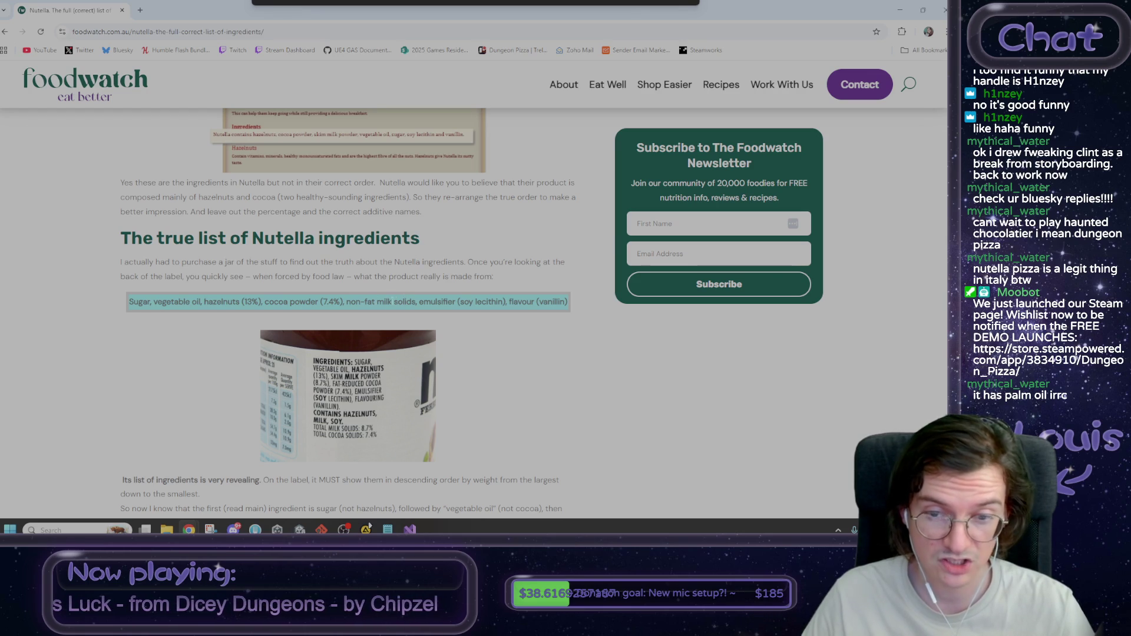
click(367, 524)
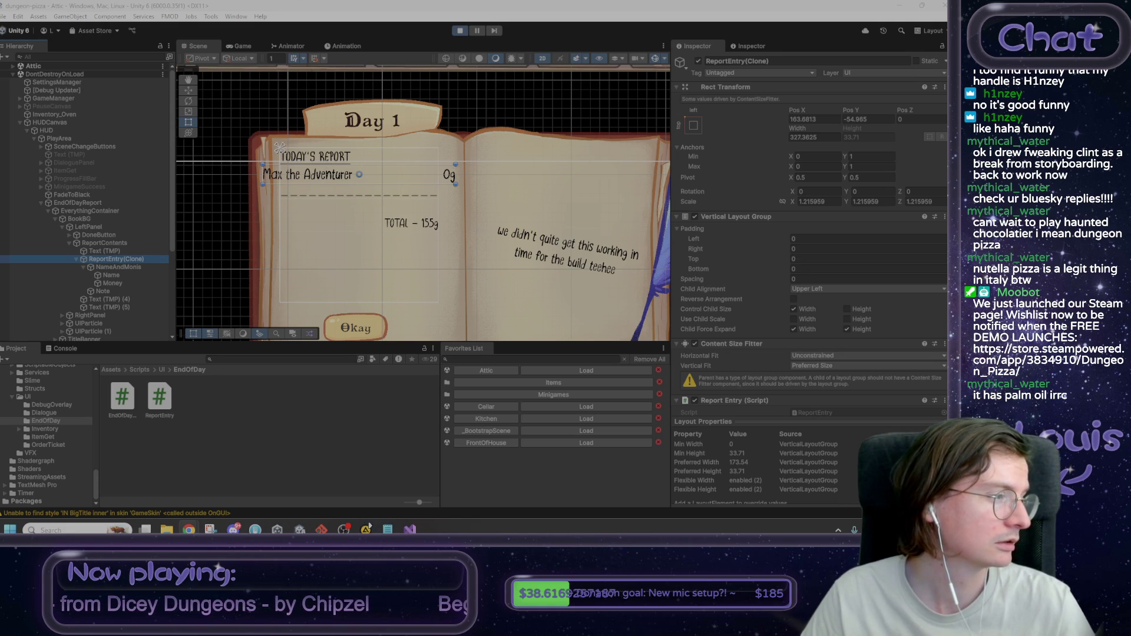
click(368, 525)
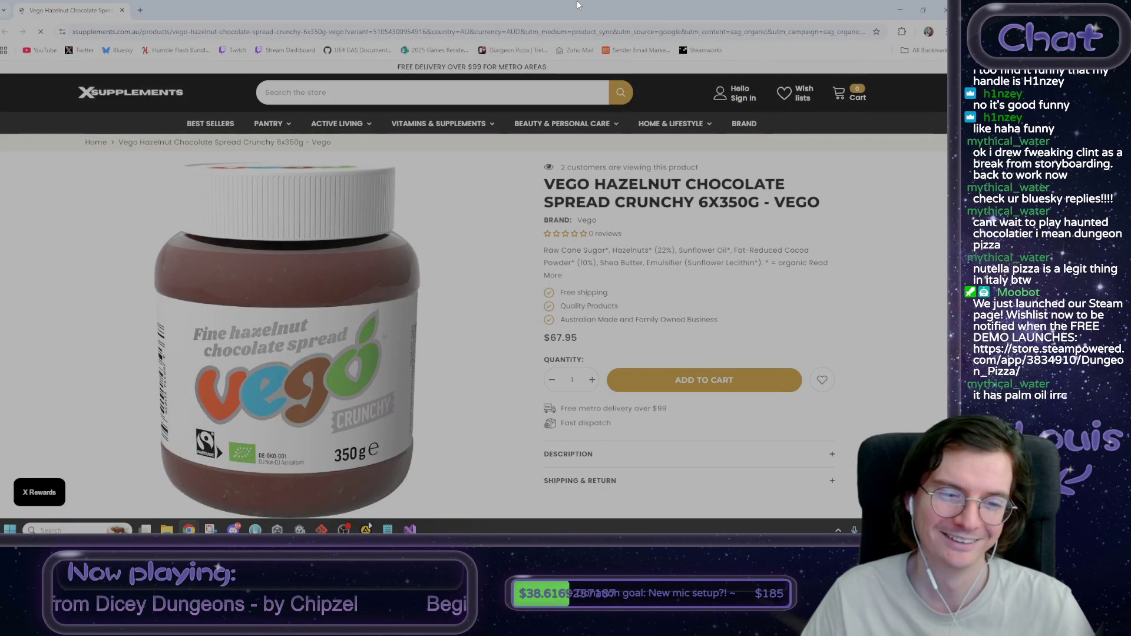
mouse_move(557, 338)
mouse_down()
mouse_move(578, 338)
mouse_move(541, 338)
mouse_up()
click(604, 341)
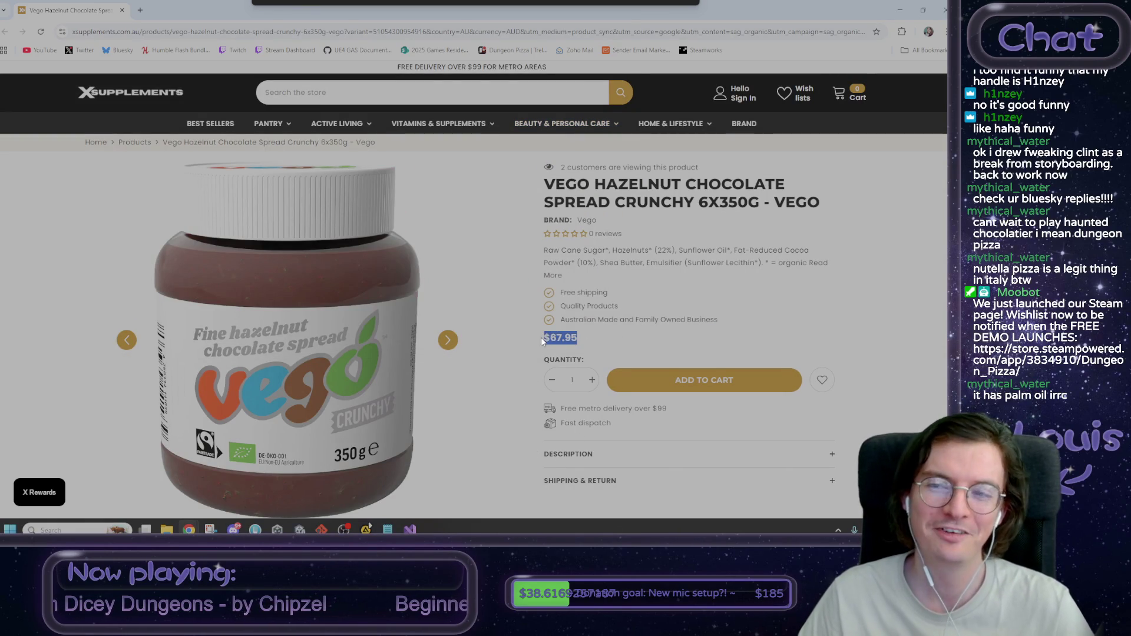
click(598, 344)
scroll(598, 347, down, 2)
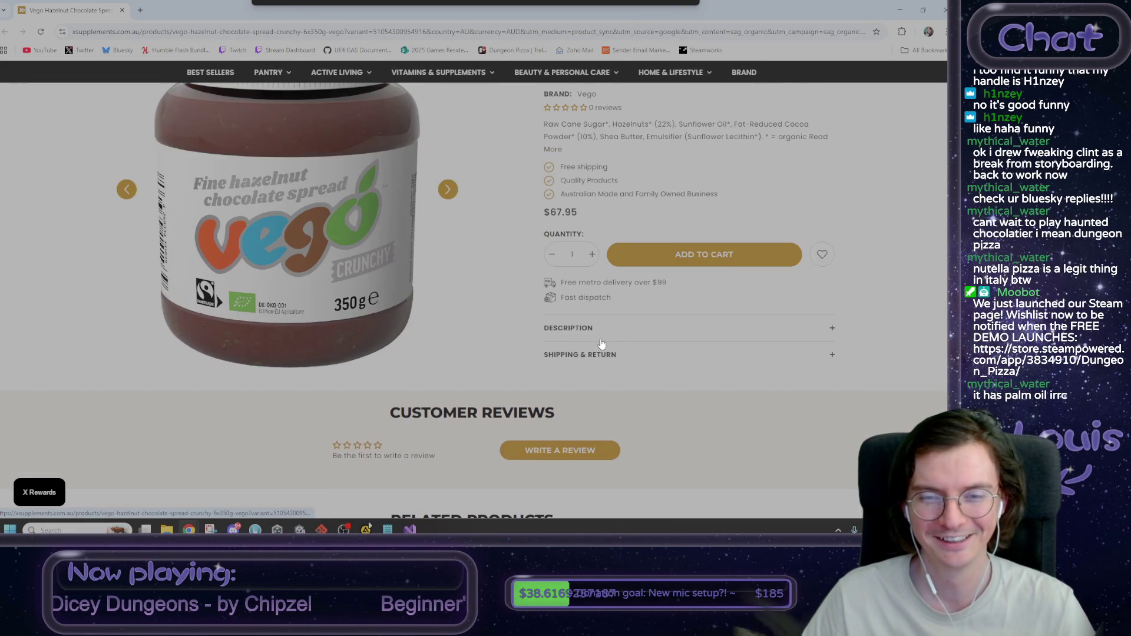
scroll(599, 350, up, 2)
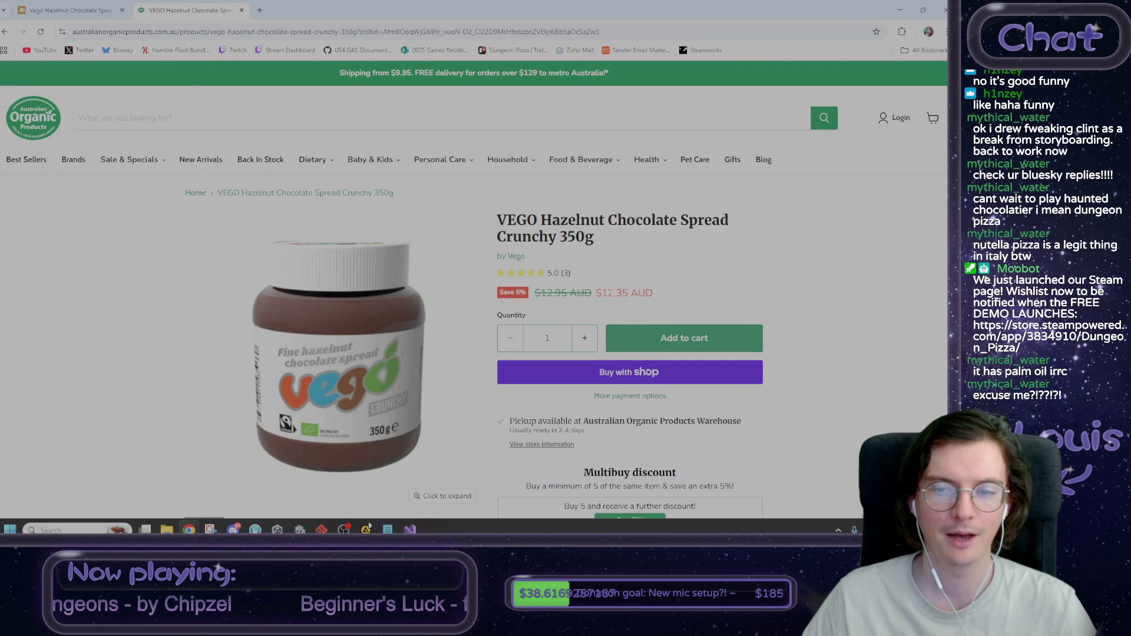
key(ctrl+w)
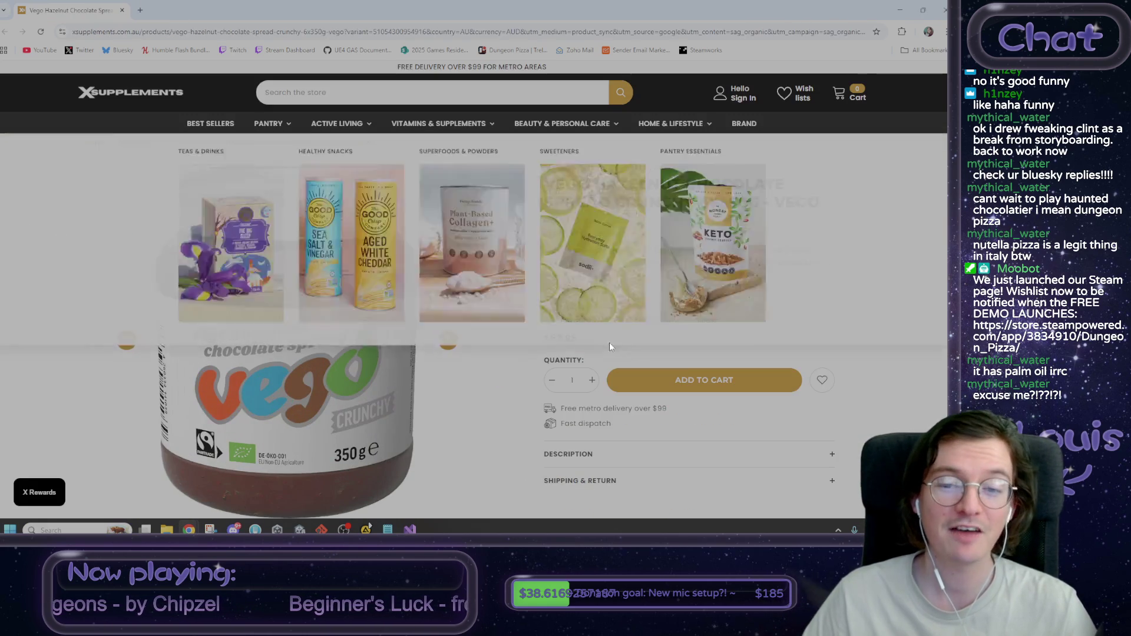
key(alt+Tab)
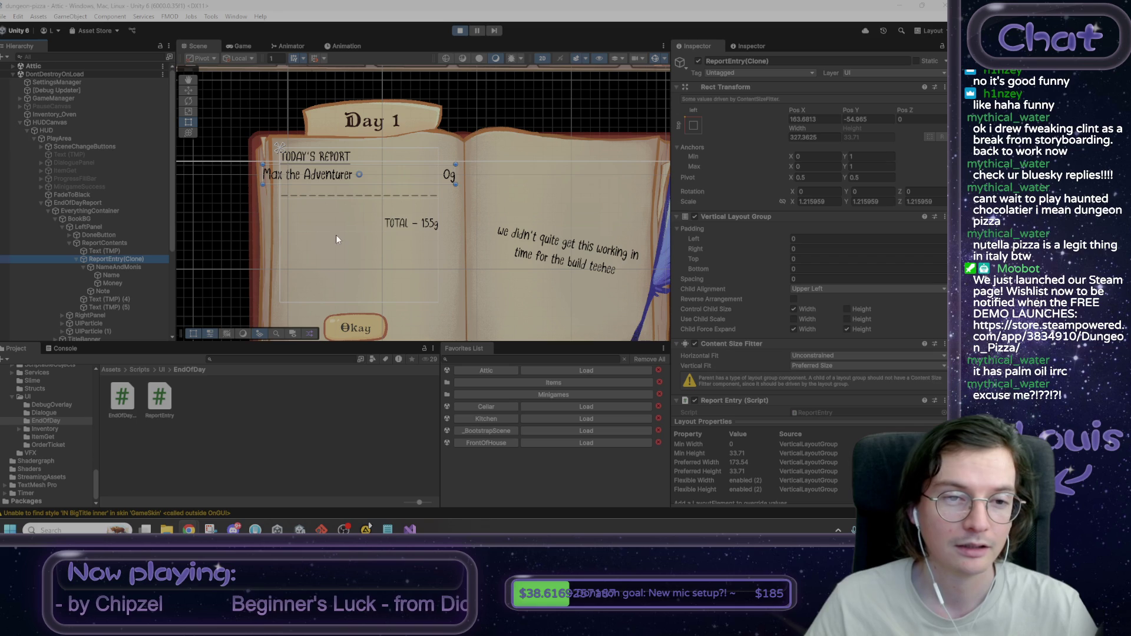
drag(335, 219, 352, 233)
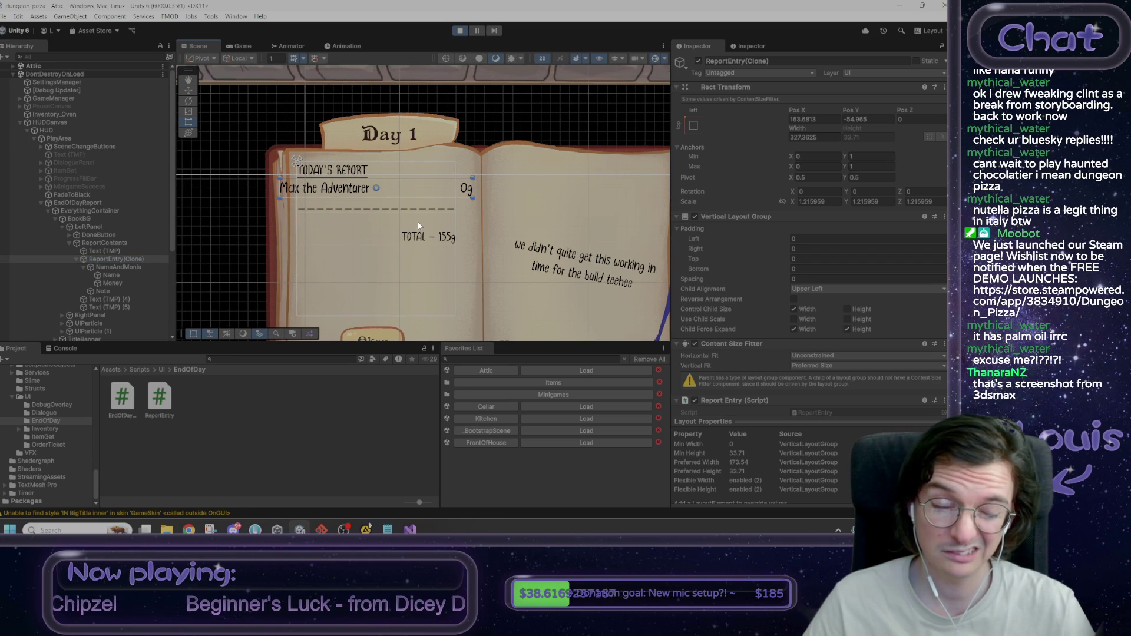
scroll(415, 220, up, 2)
scroll(384, 209, down, 2)
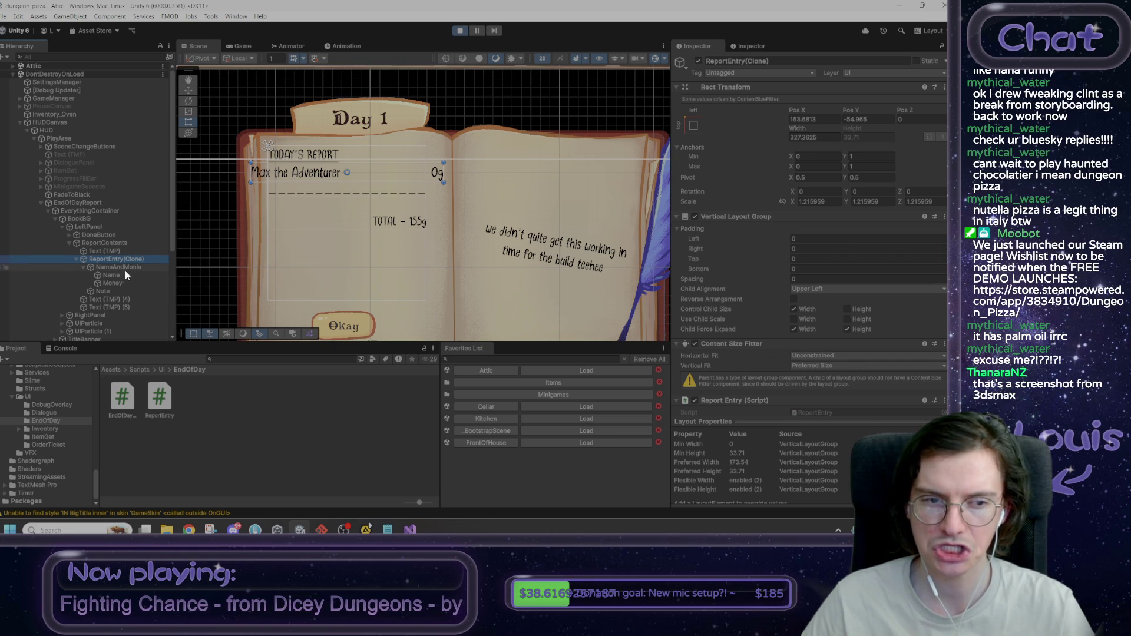
click(97, 243)
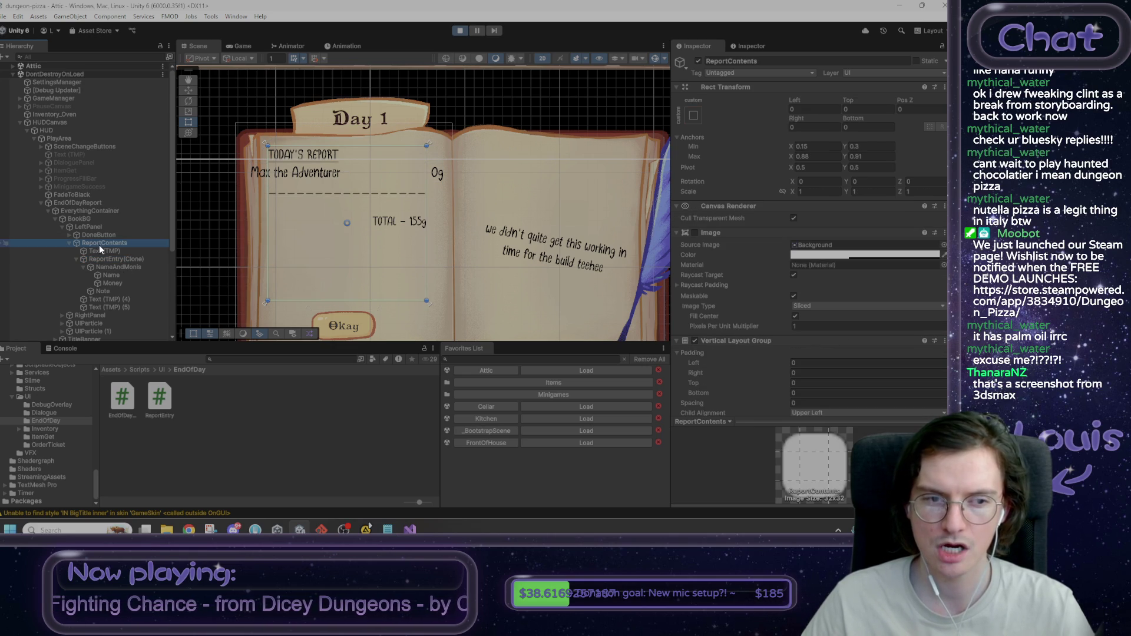
scroll(773, 292, down, 3)
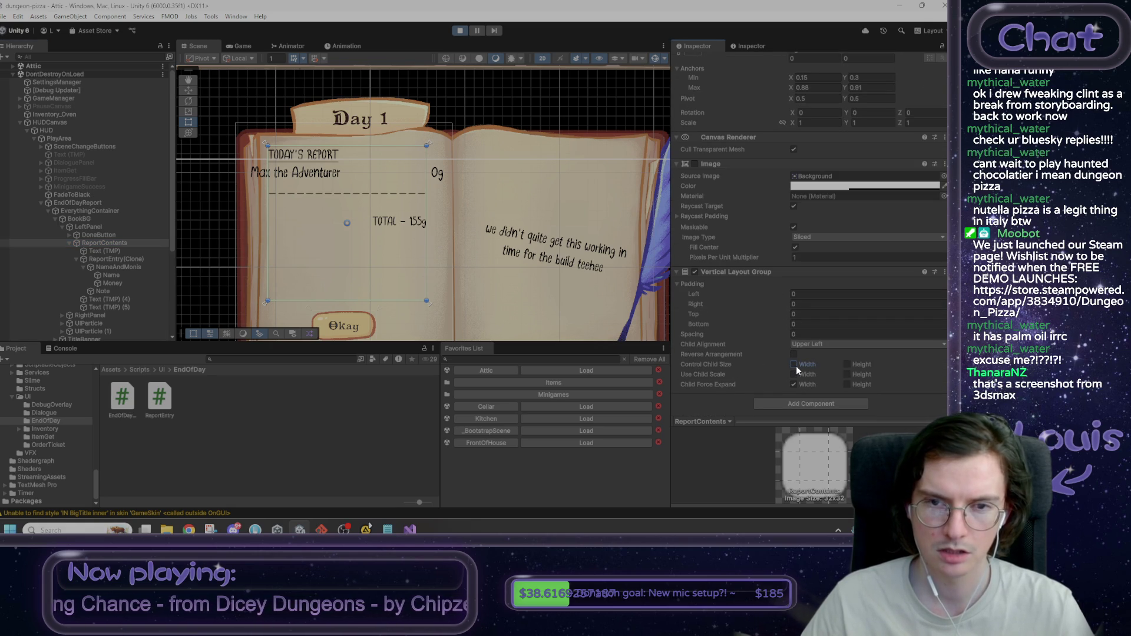
click(125, 259)
click(698, 61)
click(698, 61)
click(698, 60)
click(698, 60)
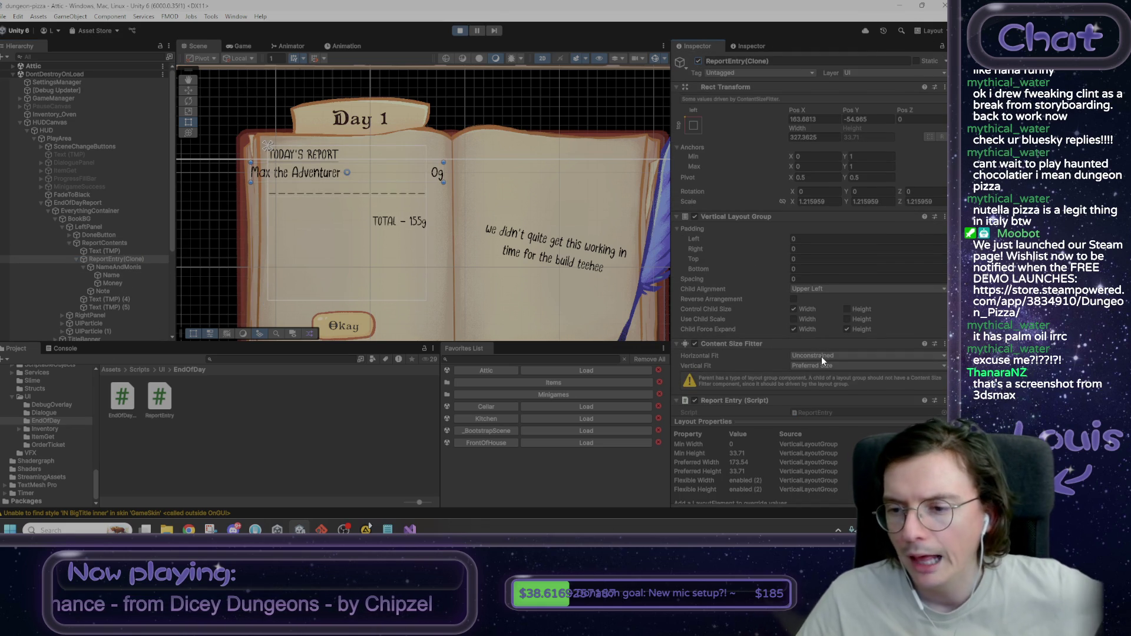
scroll(815, 349, down, 1)
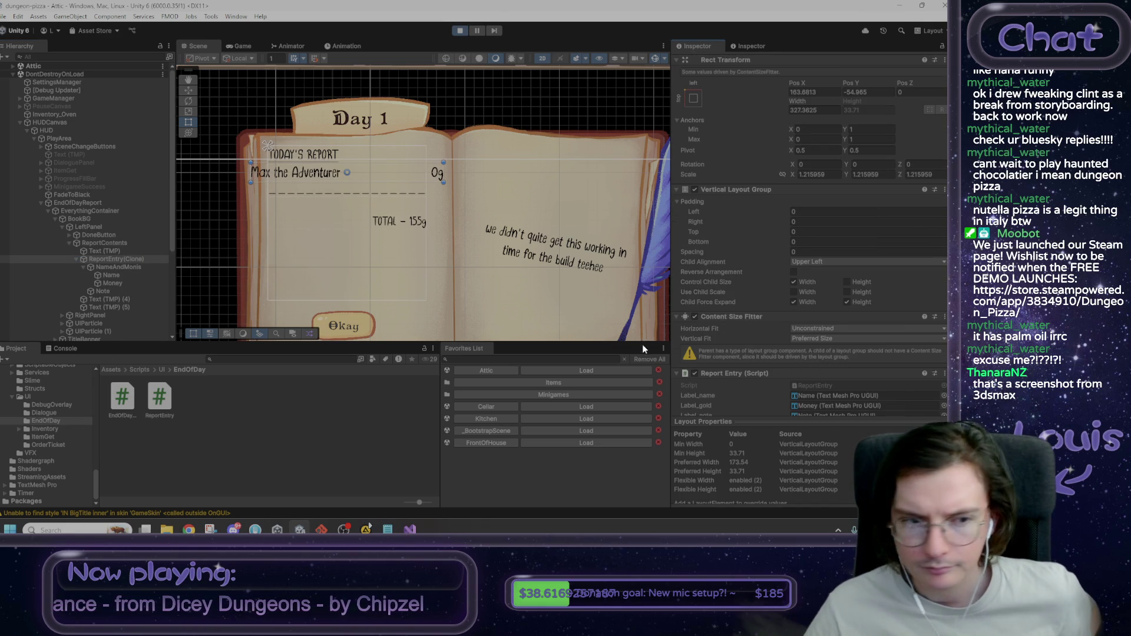
Step: Try a Content Size Fitter on NameAndMonis with Preferred, Min and Unconstrained widths, then remove it
click(125, 267)
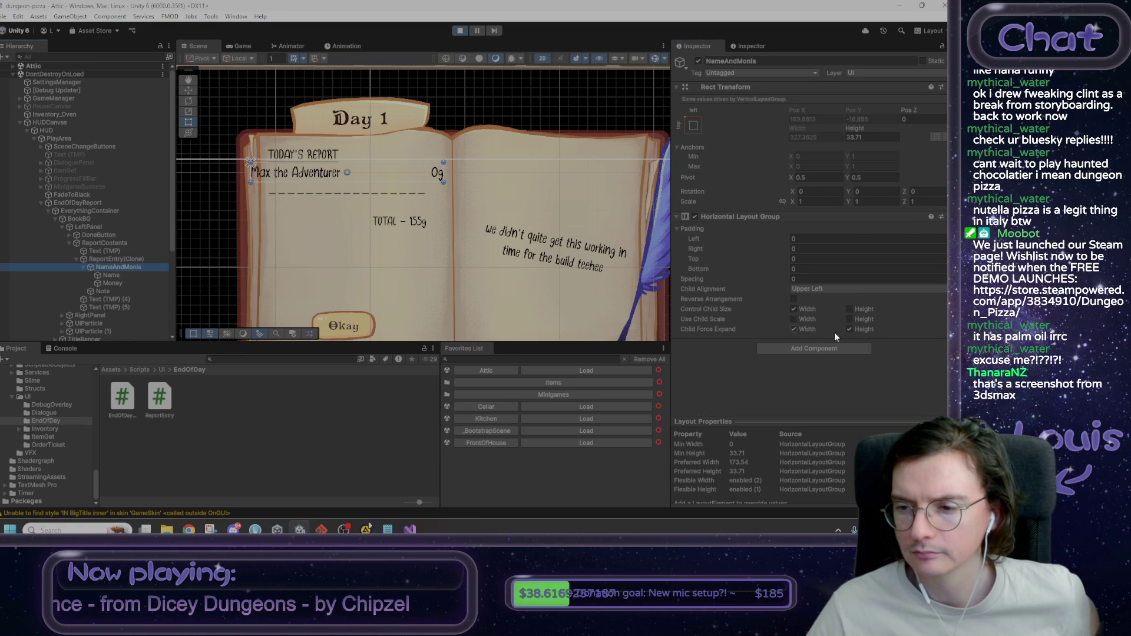
click(826, 348)
text(content)
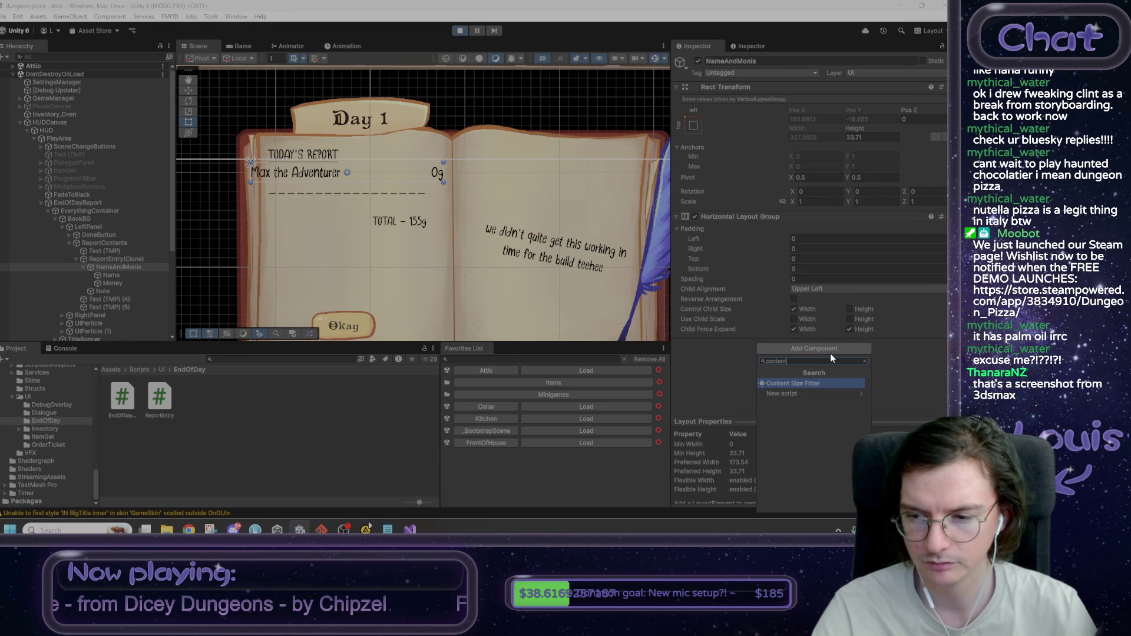
key(Return)
click(830, 353)
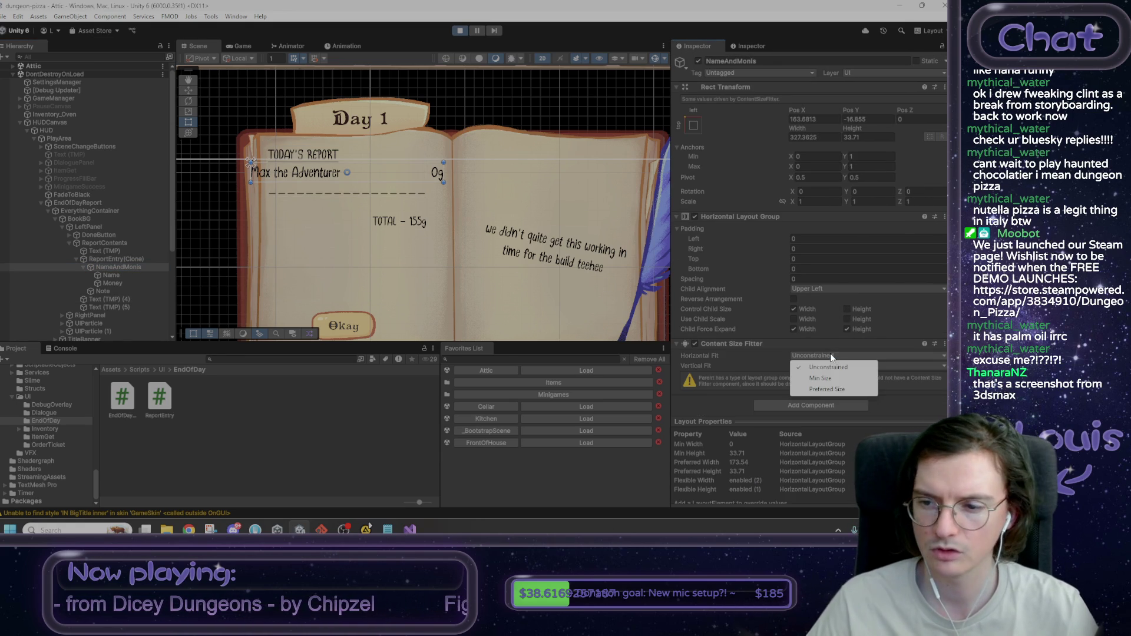
click(830, 389)
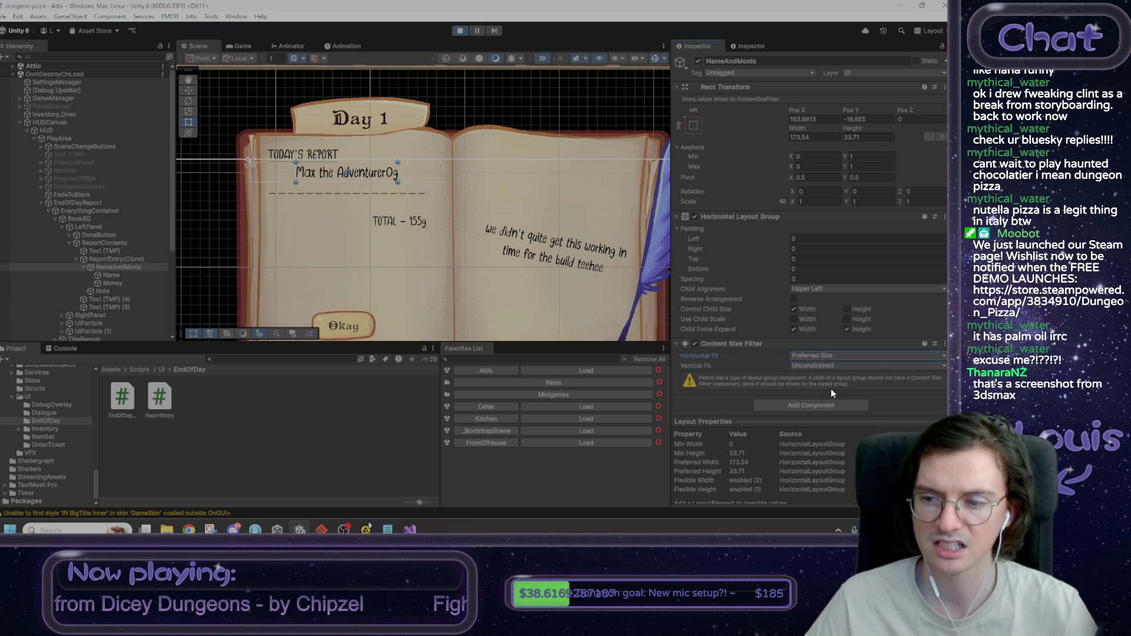
click(823, 358)
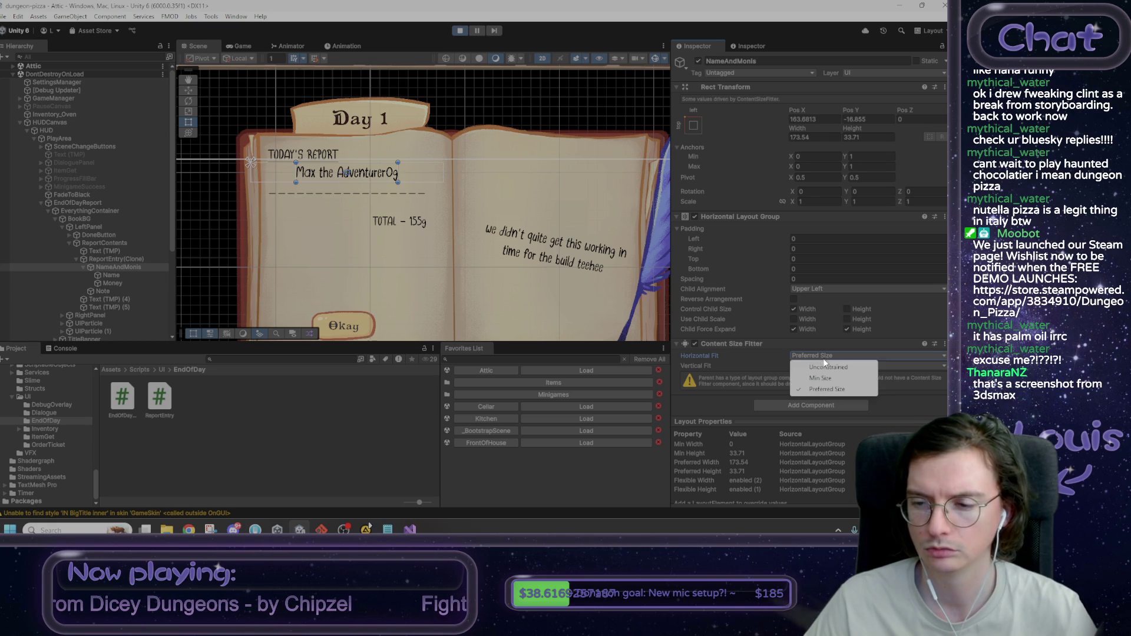
click(826, 378)
click(831, 357)
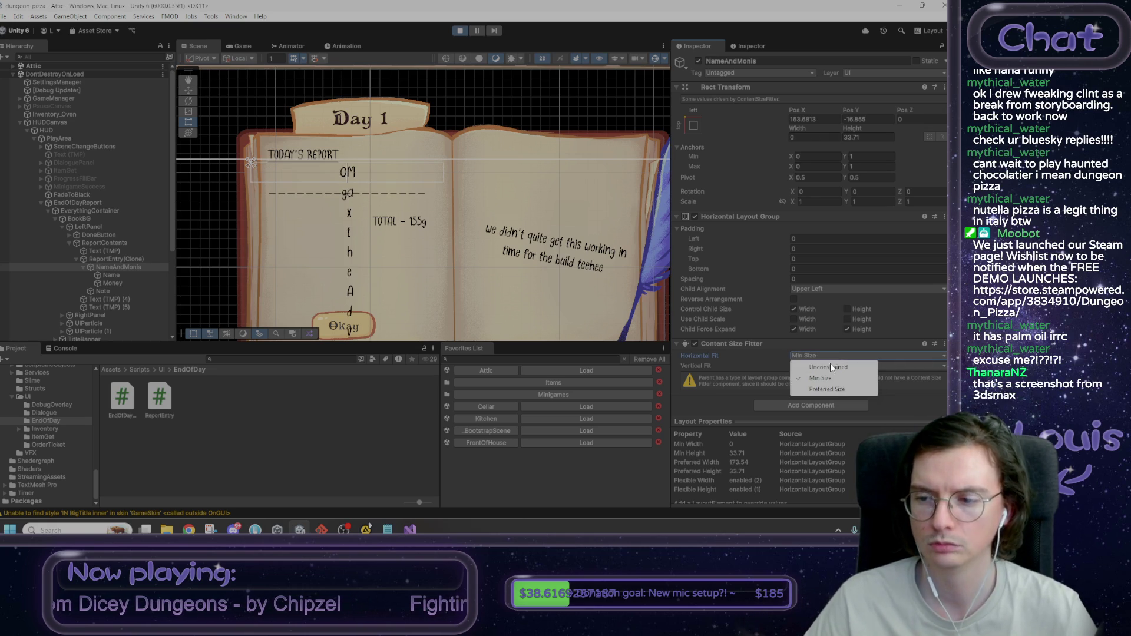
click(829, 368)
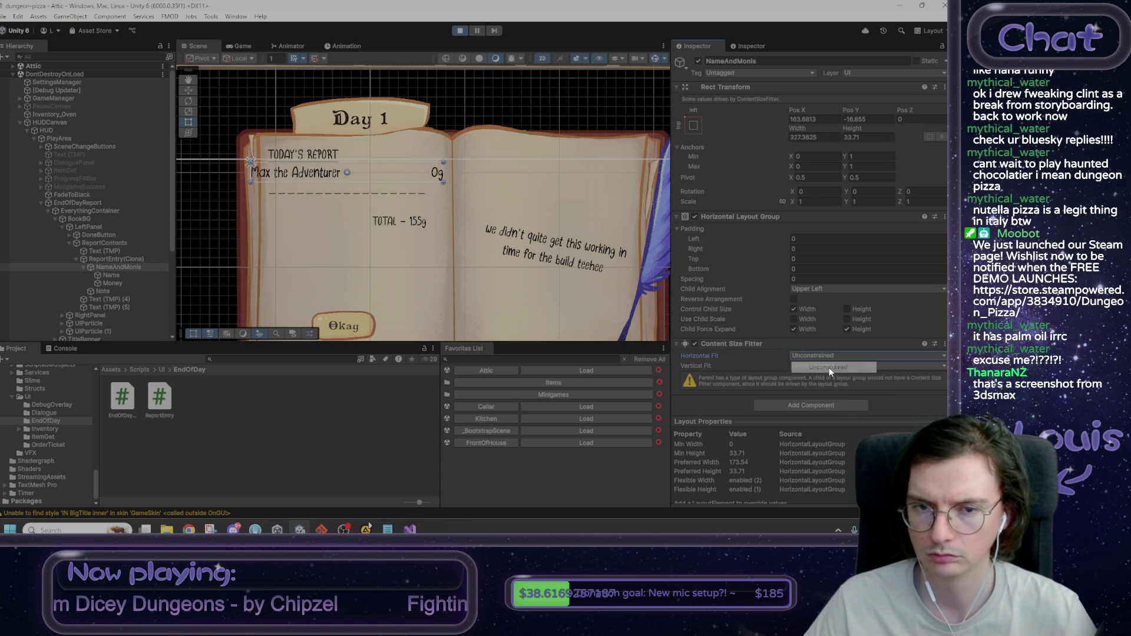
right_click(709, 344)
click(728, 360)
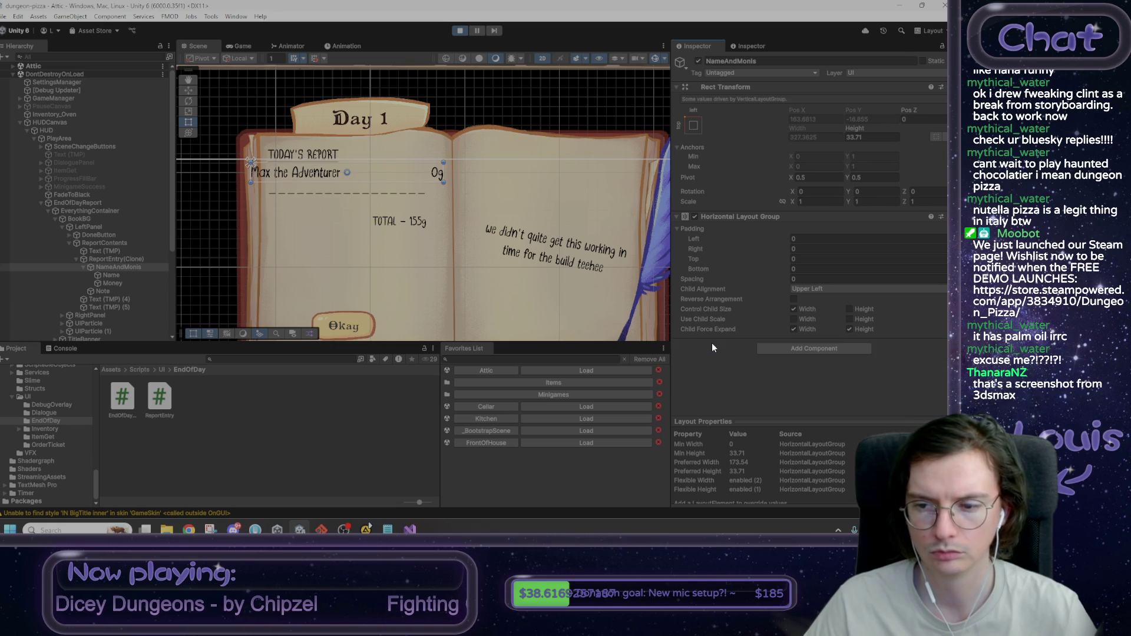
Step: Try a Layout Element with Flexible Width on NameAndMonis, then remove it
click(111, 259)
click(116, 267)
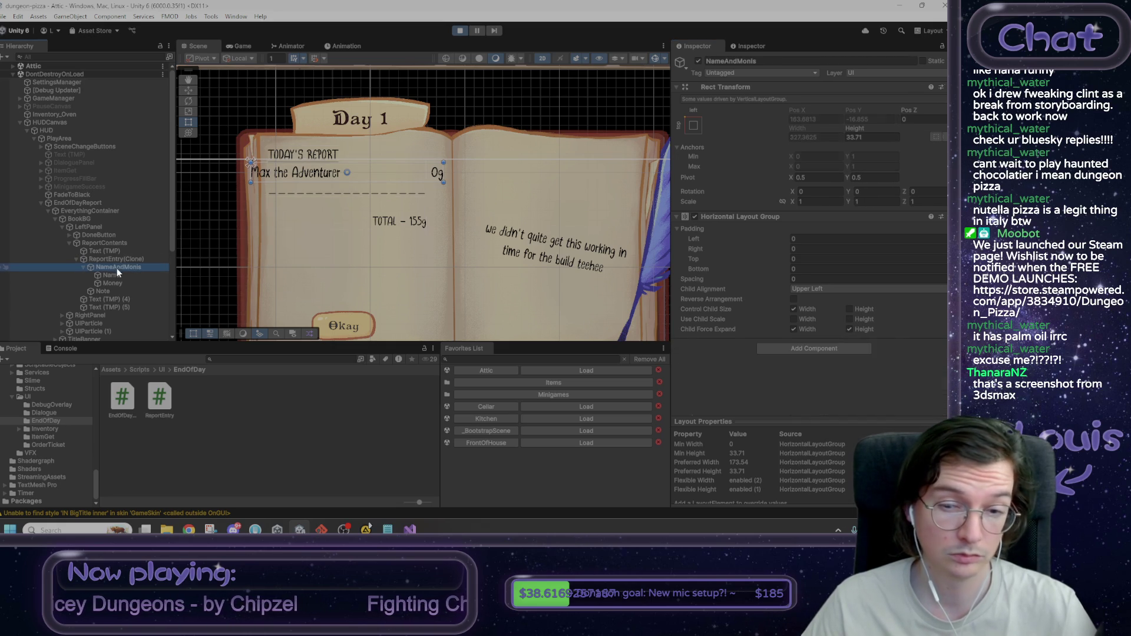
click(812, 349)
text(layout element)
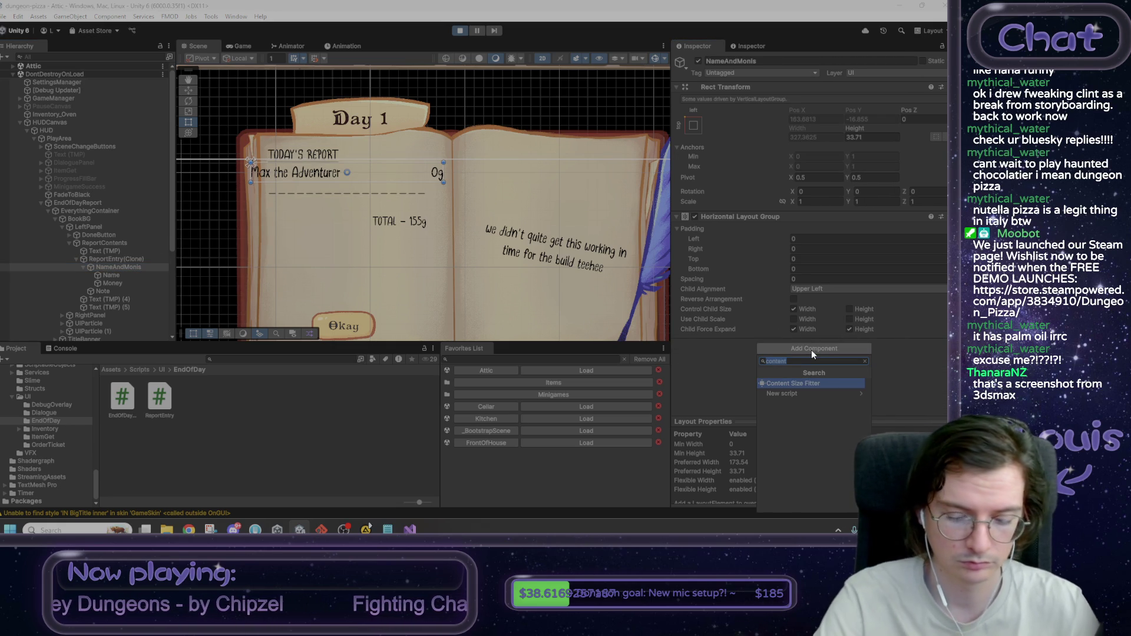
key(Return)
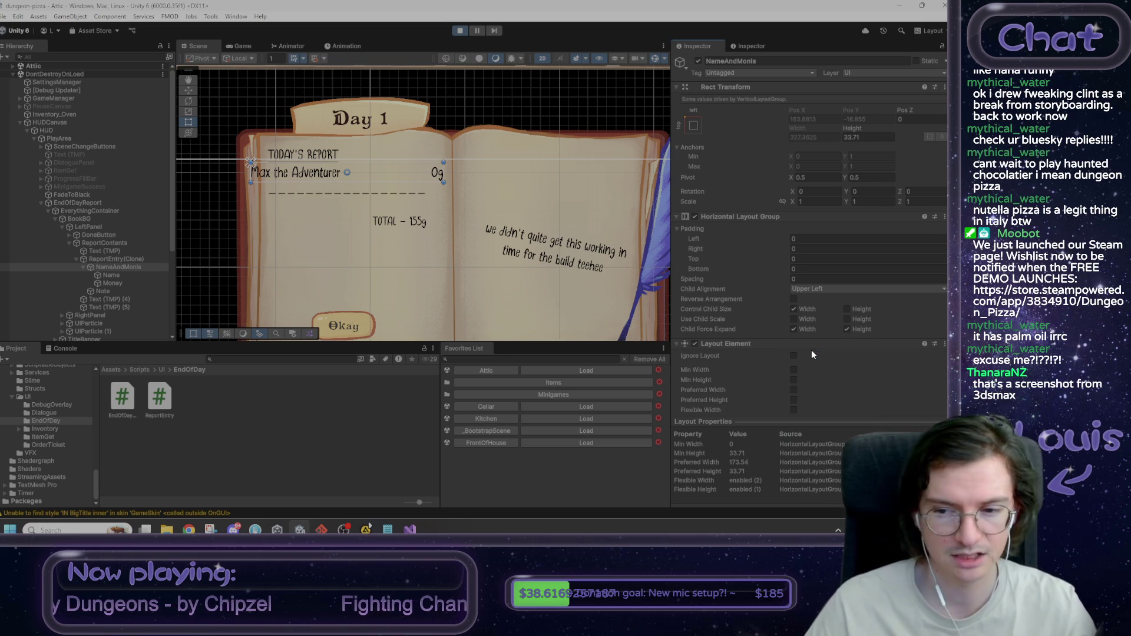
scroll(805, 355, down, 2)
click(794, 383)
click(794, 384)
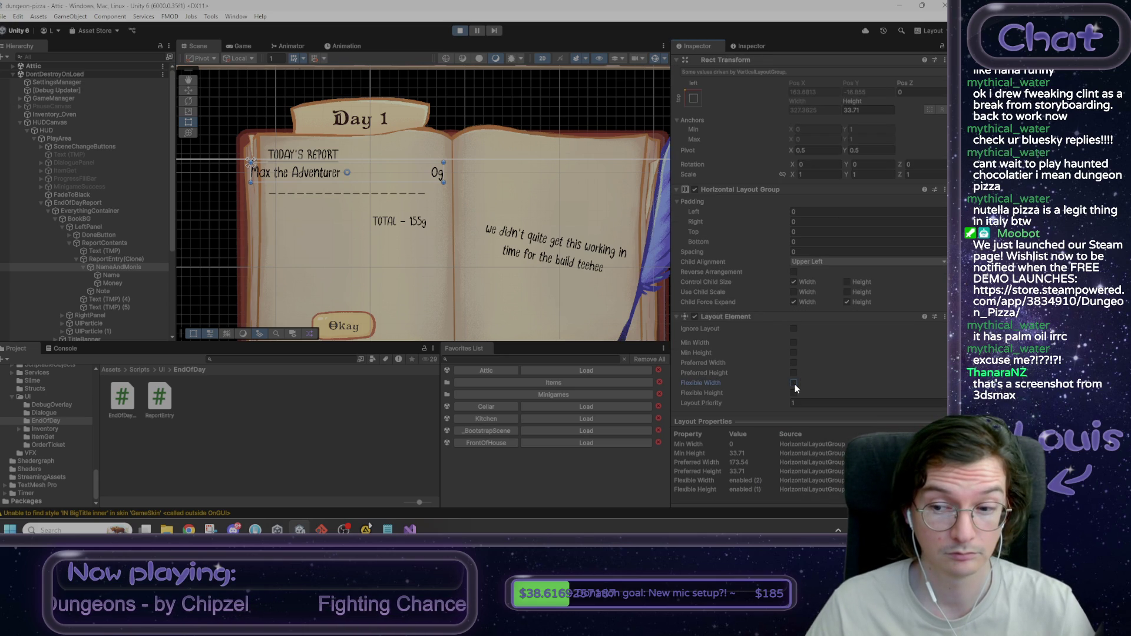
click(121, 258)
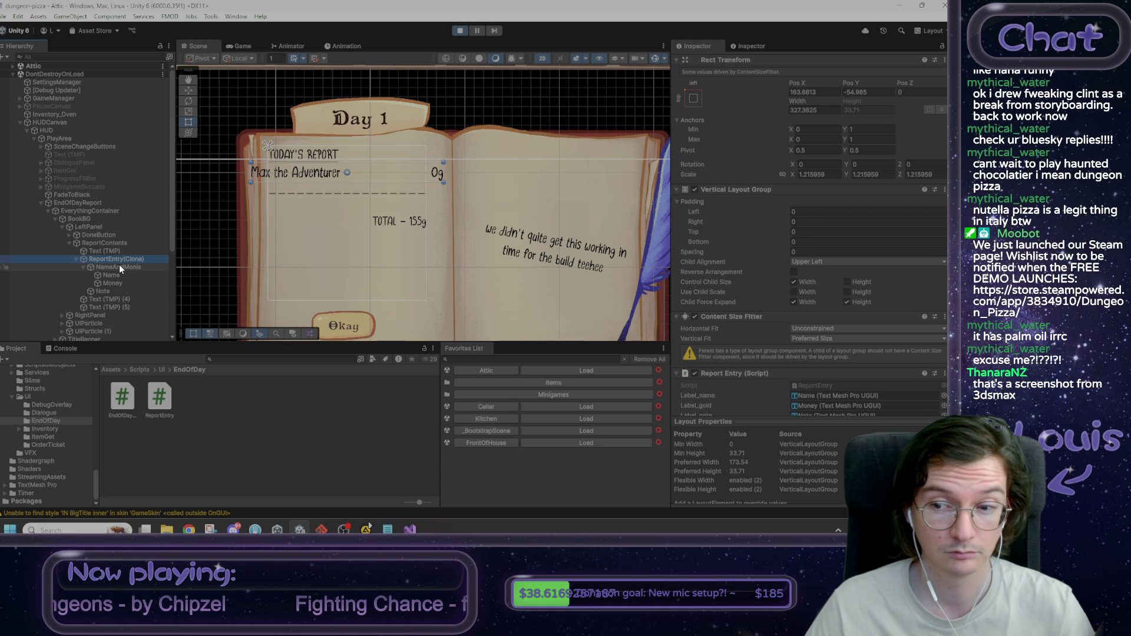
click(119, 264)
right_click(735, 316)
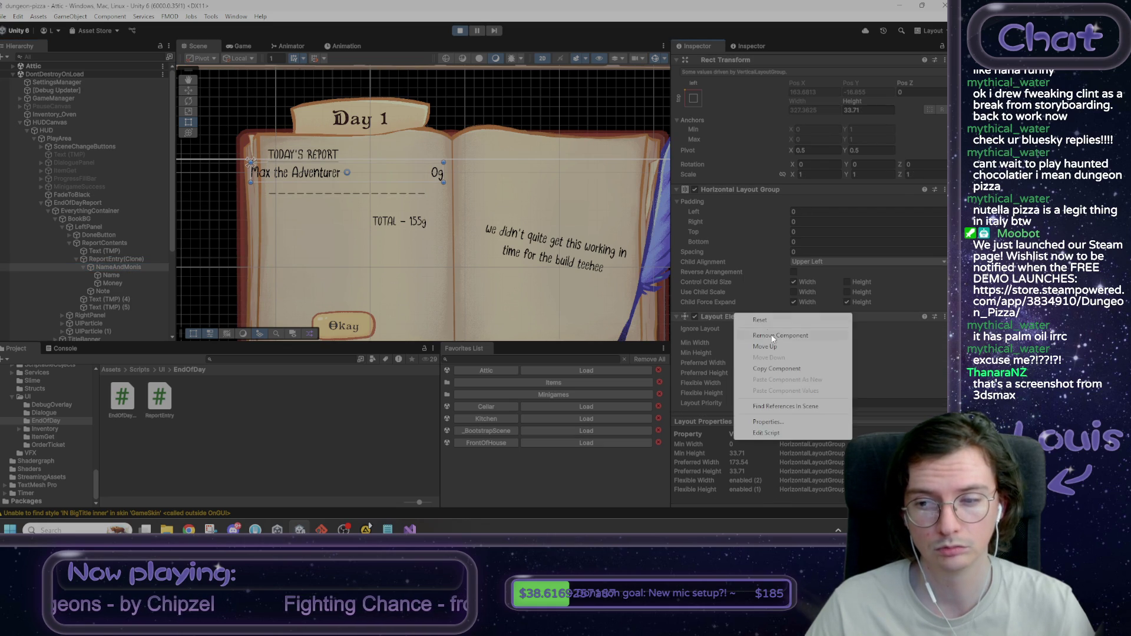
click(767, 334)
Step: Set ReportEntry(Clone)'s Content Size Fitter Horizontal Fit to Preferred Size
click(132, 259)
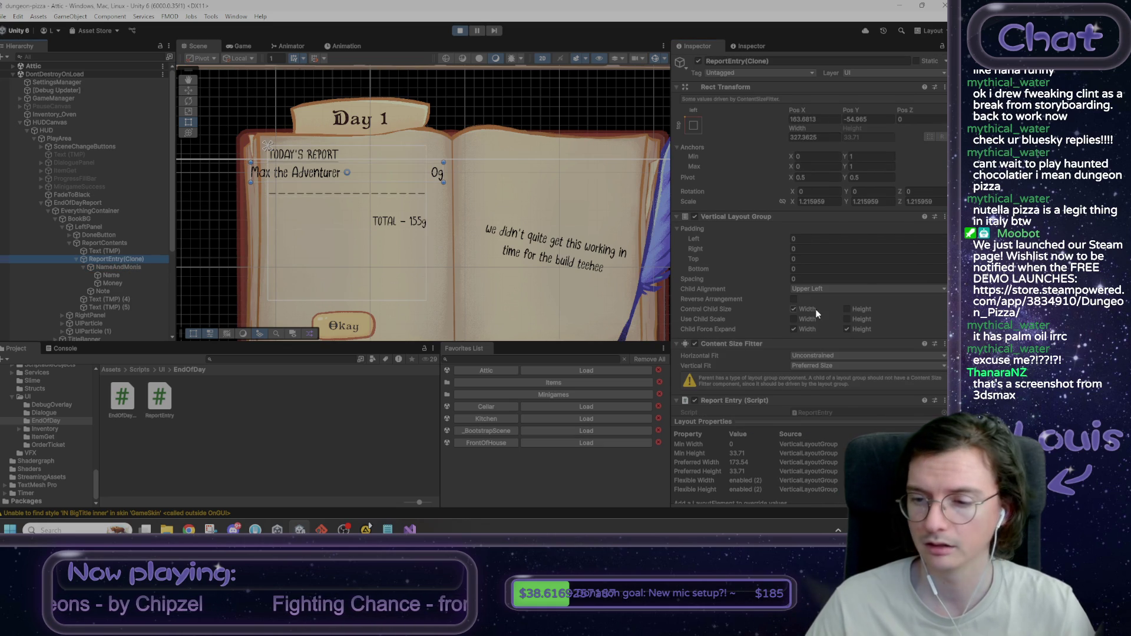
scroll(816, 314, down, 1)
click(813, 327)
click(830, 362)
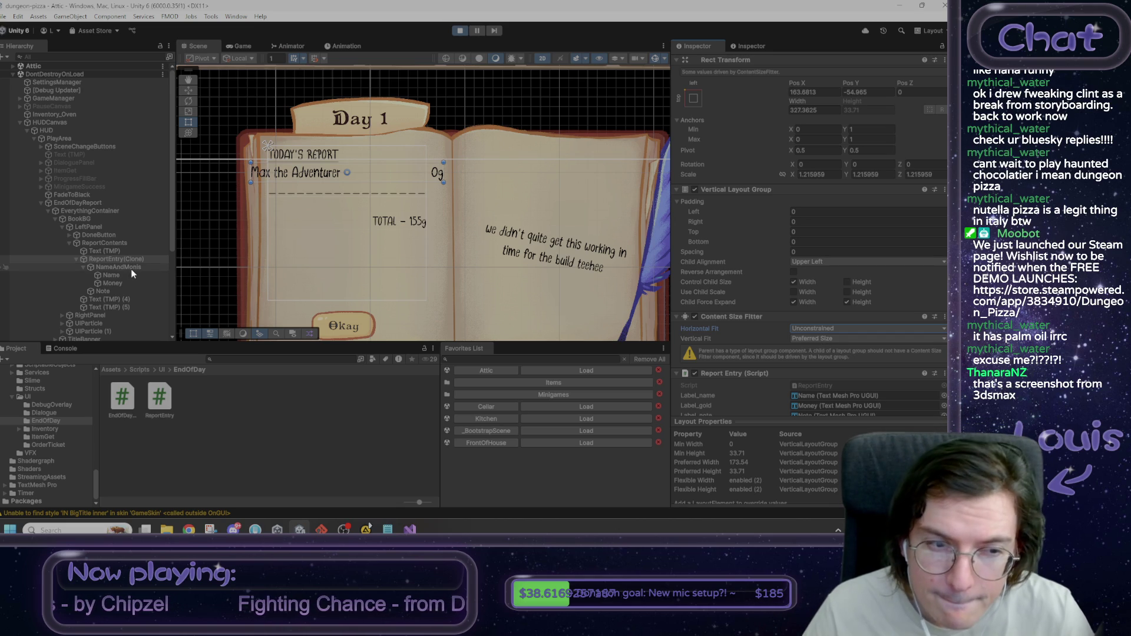
click(794, 283)
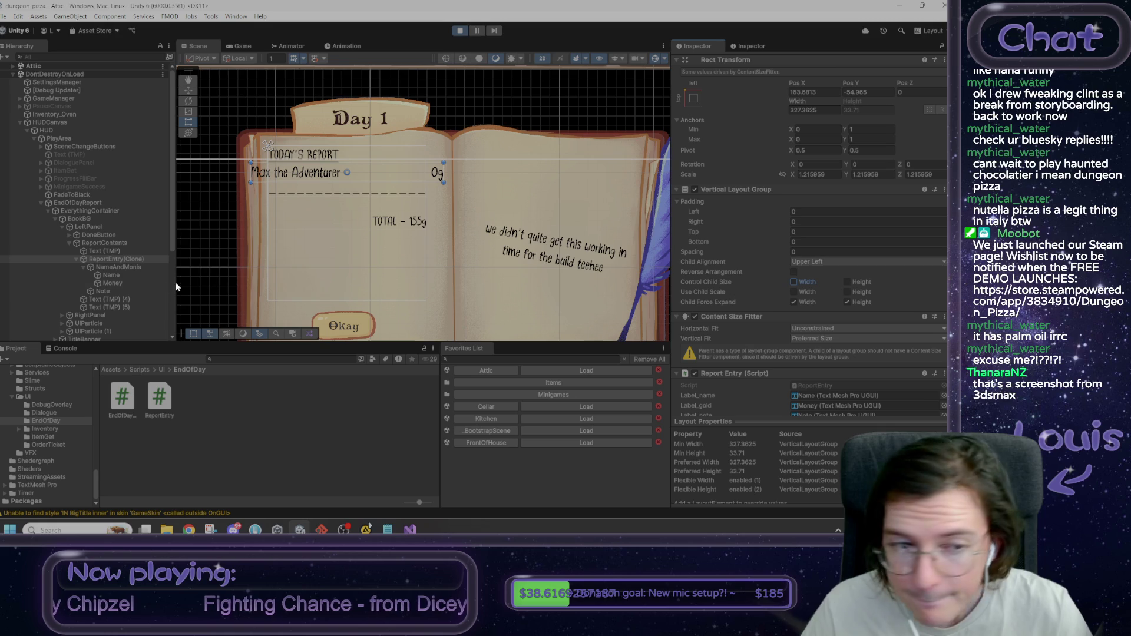
click(793, 283)
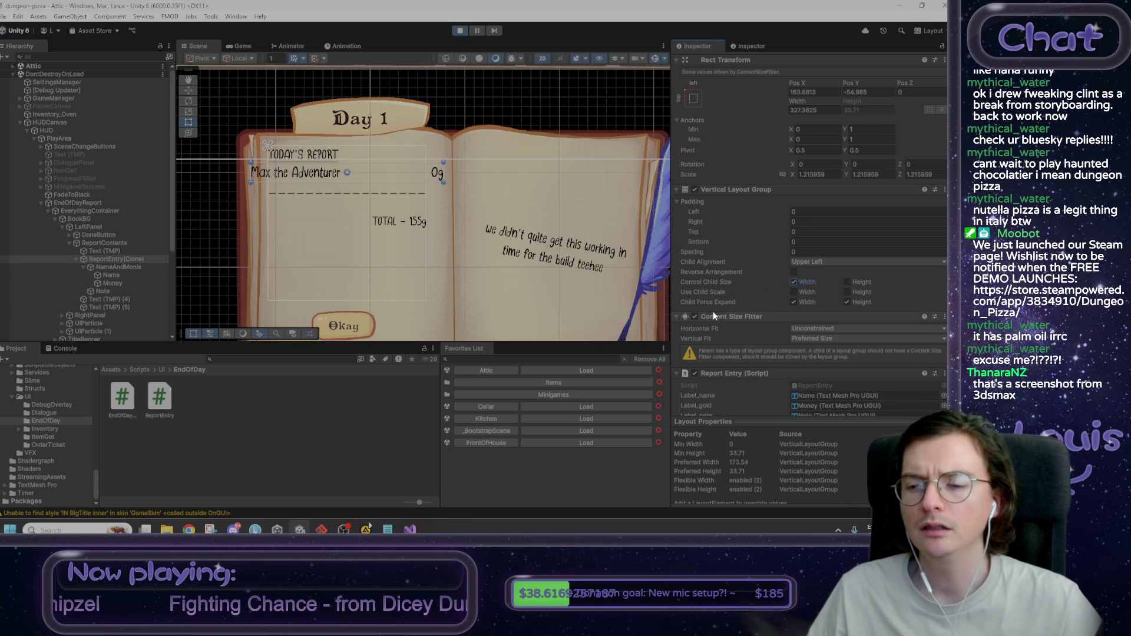
scroll(549, 296, down, 1)
scroll(550, 292, down, 2)
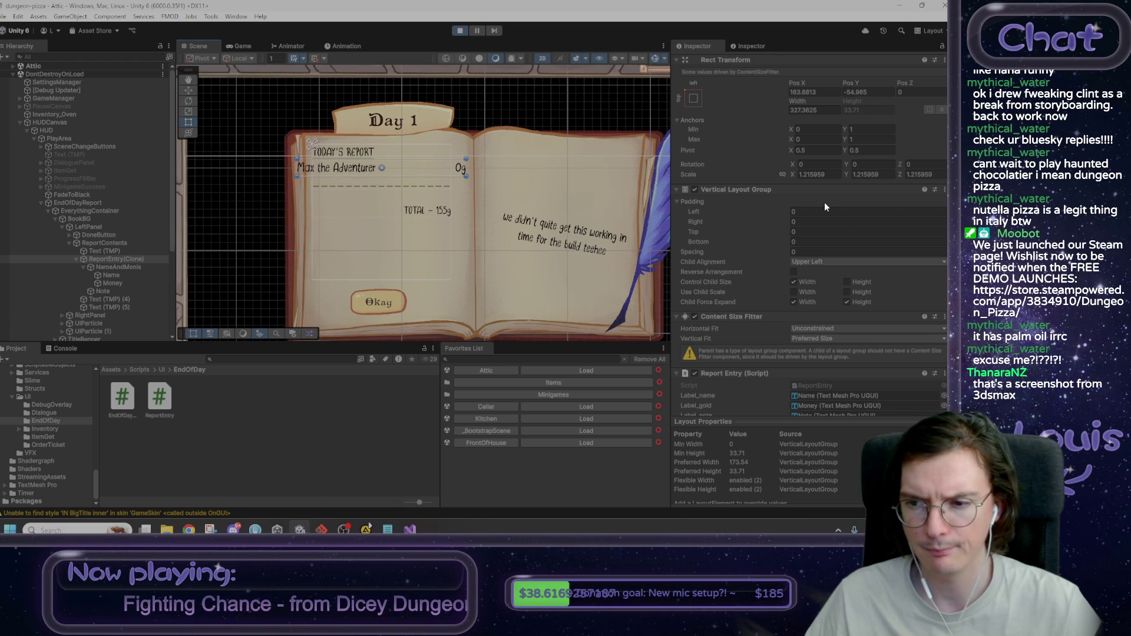
click(102, 243)
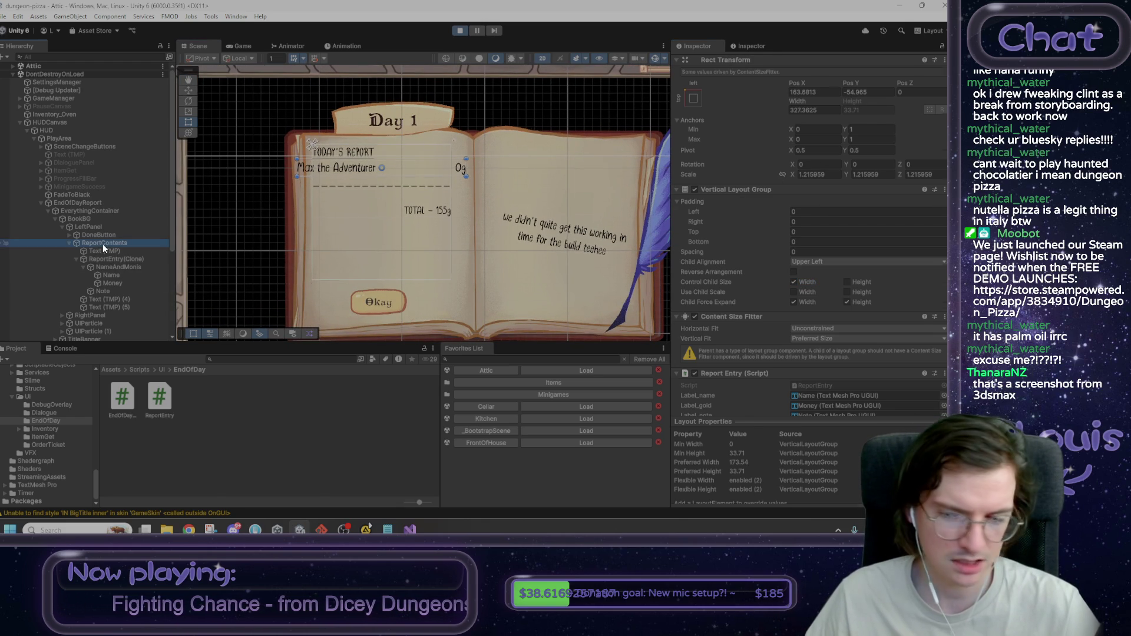
scroll(756, 295, down, 1)
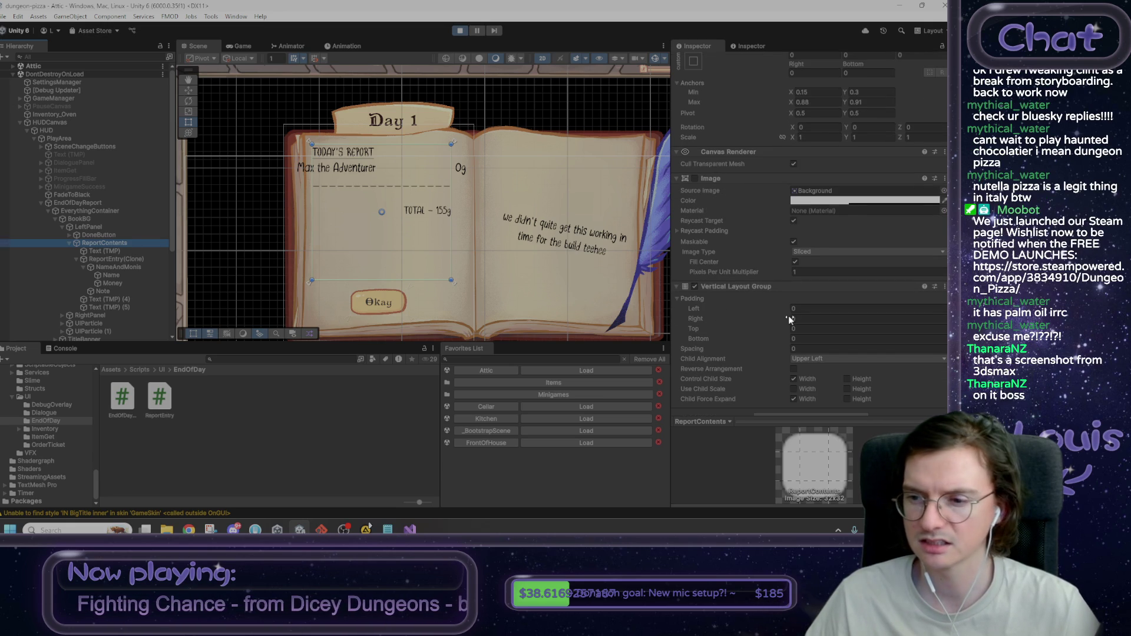
scroll(789, 319, down, 1)
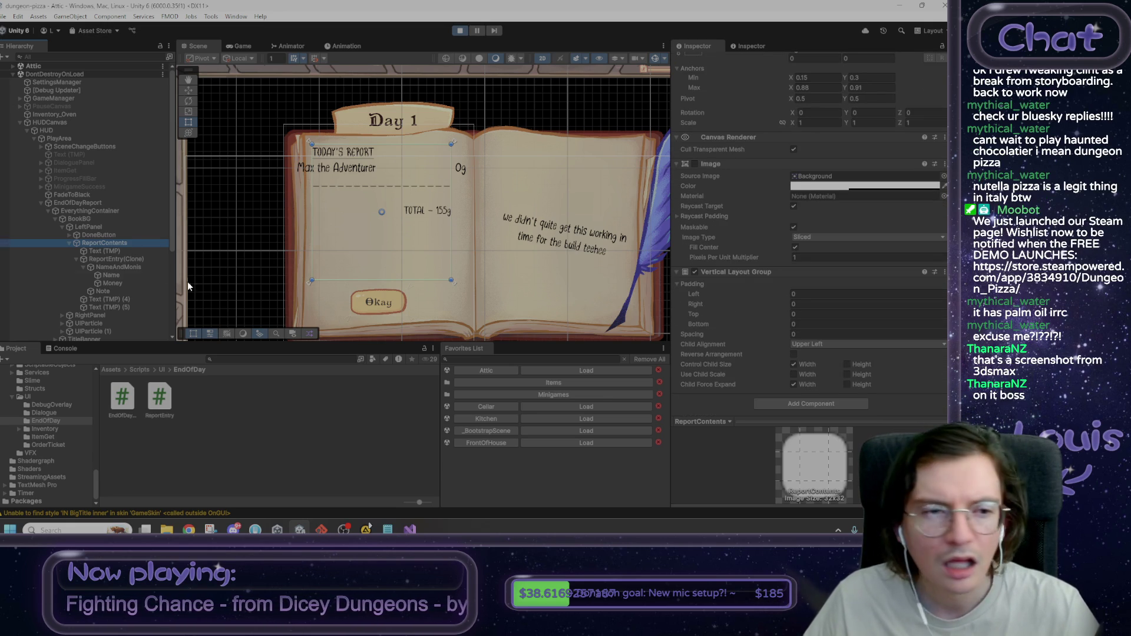
click(115, 260)
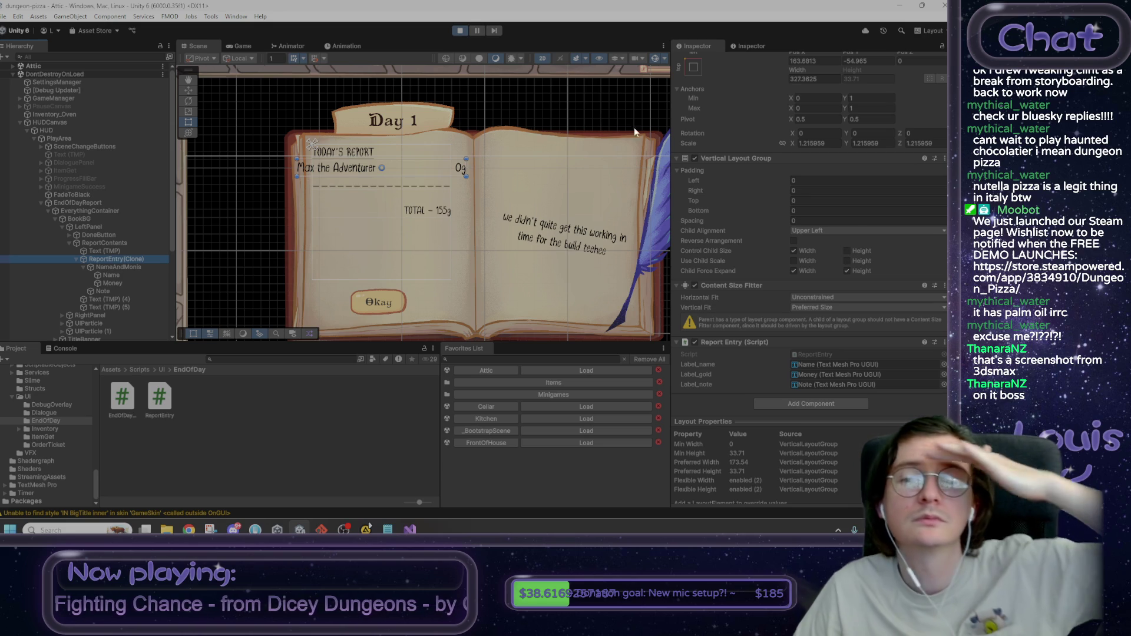
scroll(824, 177, up, 3)
click(814, 137)
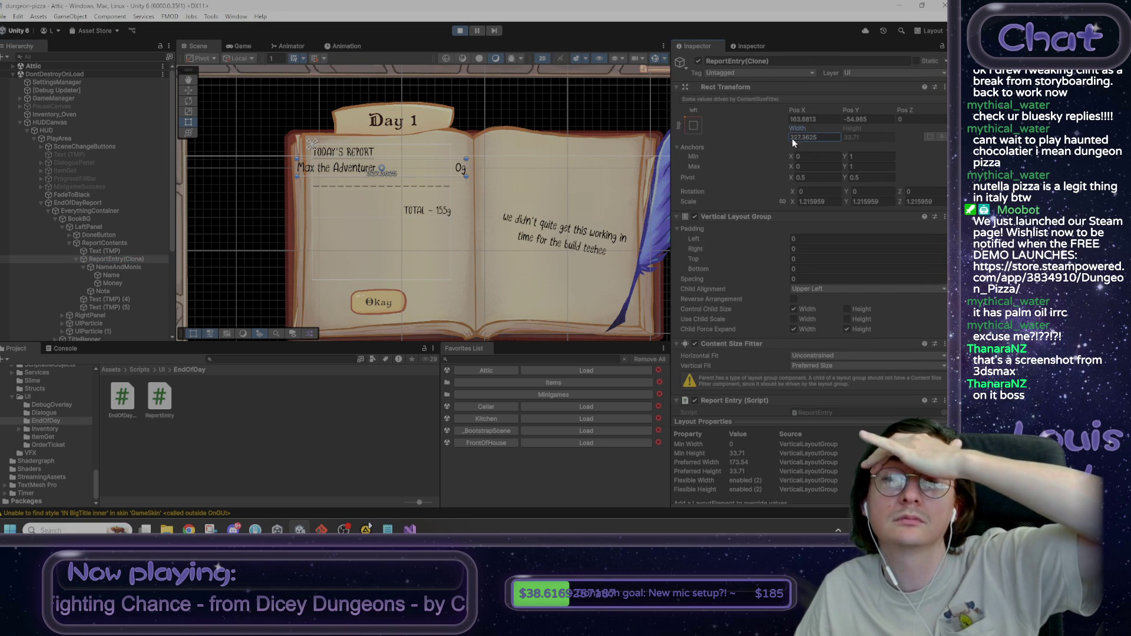
drag(792, 137, 804, 138)
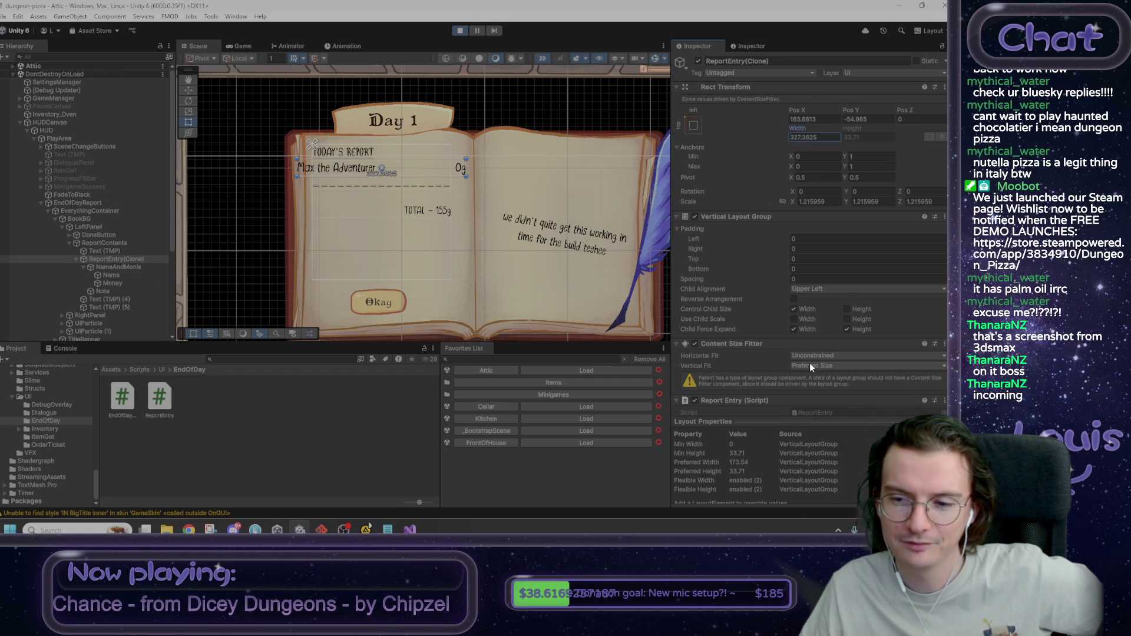
scroll(810, 362, down, 2)
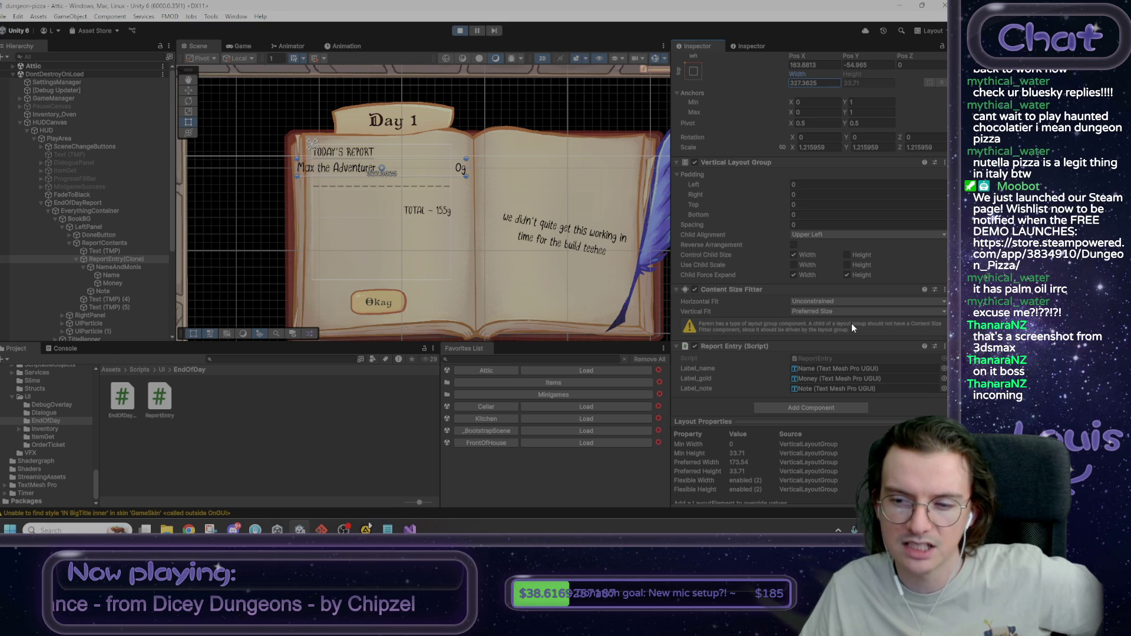
click(695, 289)
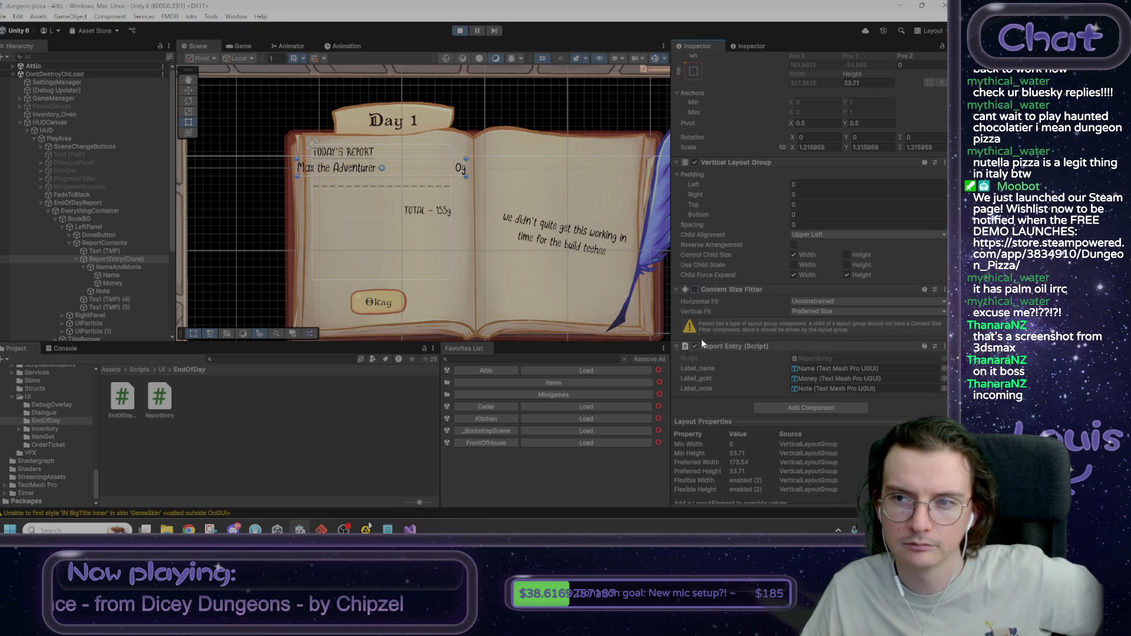
click(119, 242)
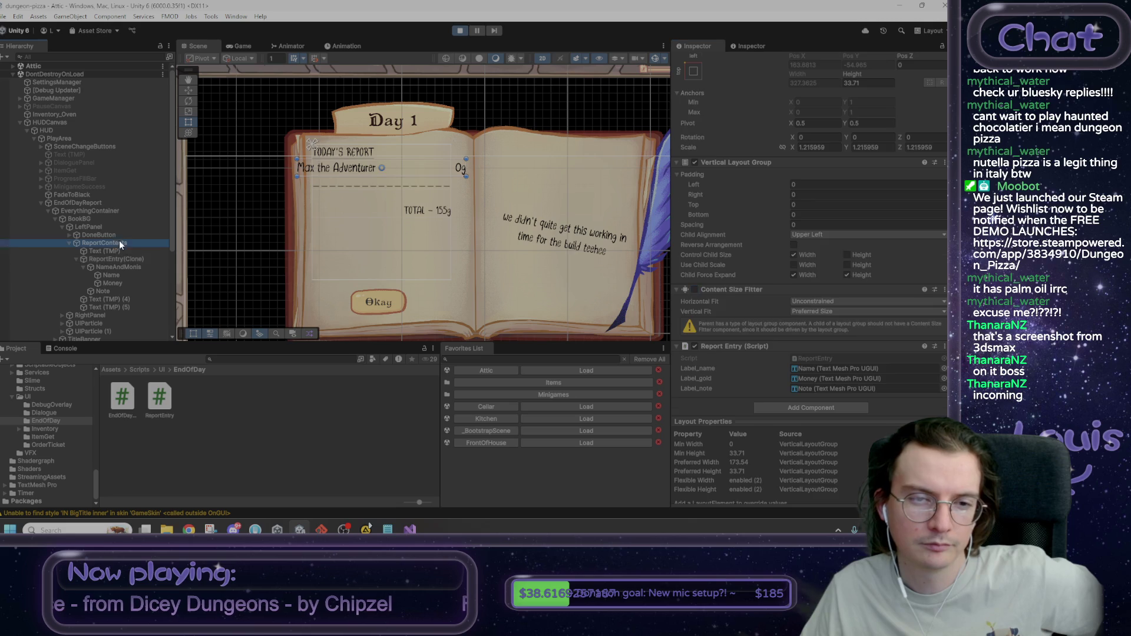
click(797, 377)
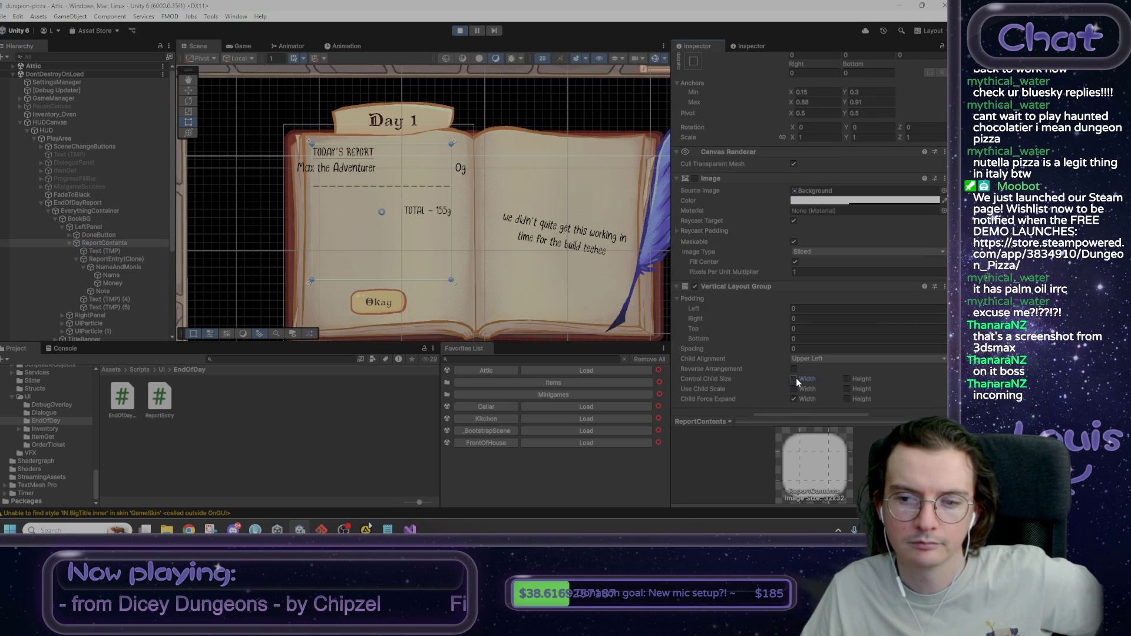
click(120, 259)
click(123, 268)
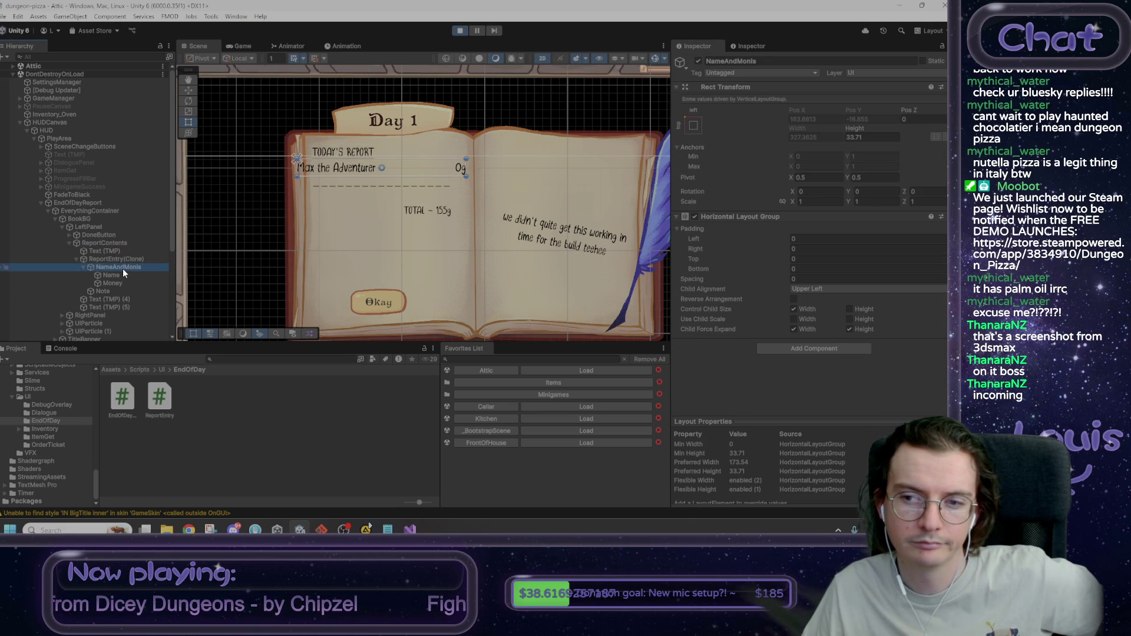
click(695, 217)
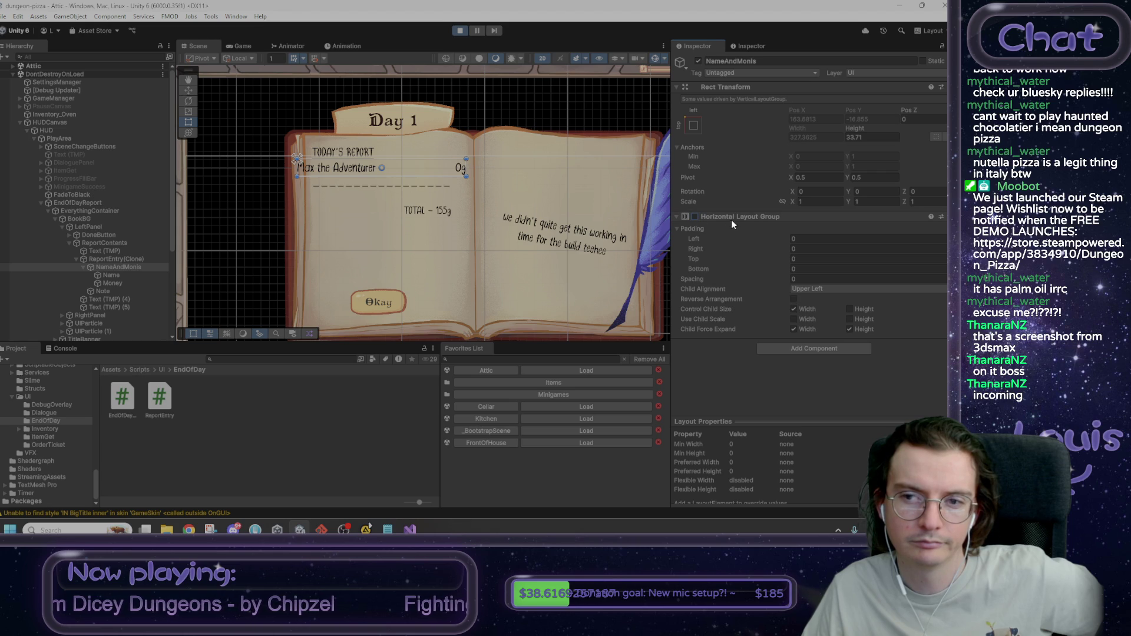
click(740, 217)
click(695, 217)
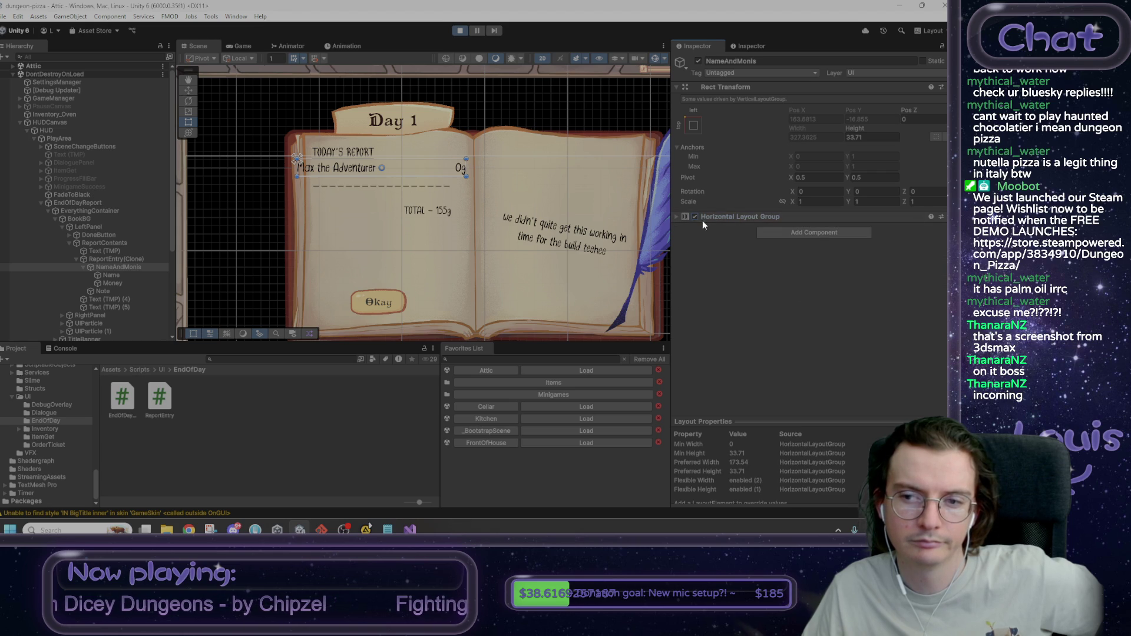
click(748, 219)
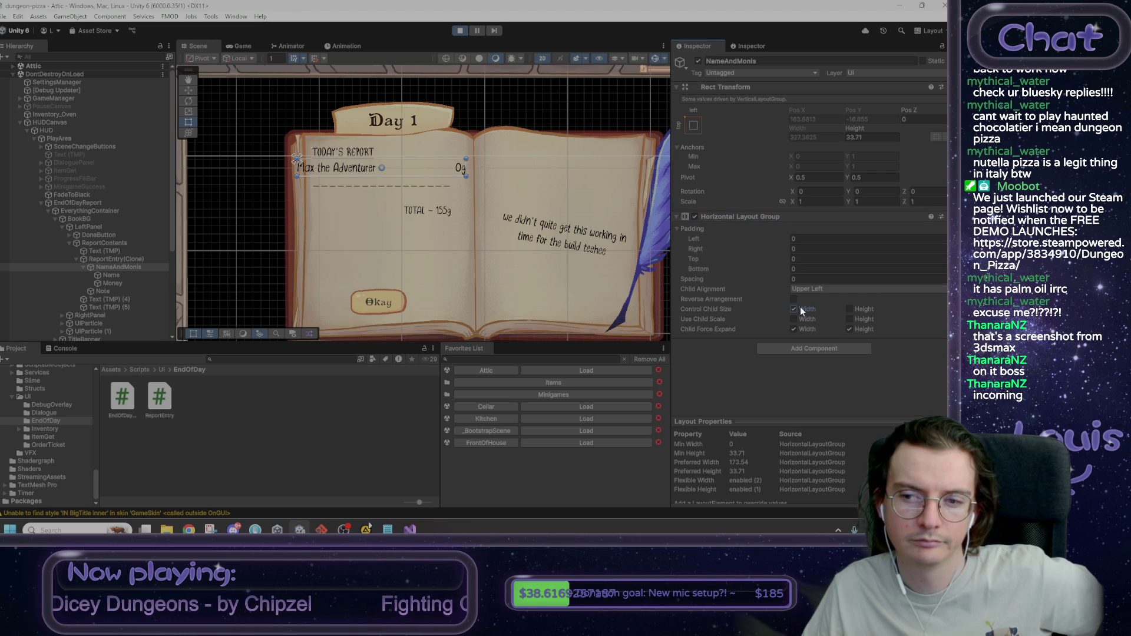
click(804, 308)
click(805, 307)
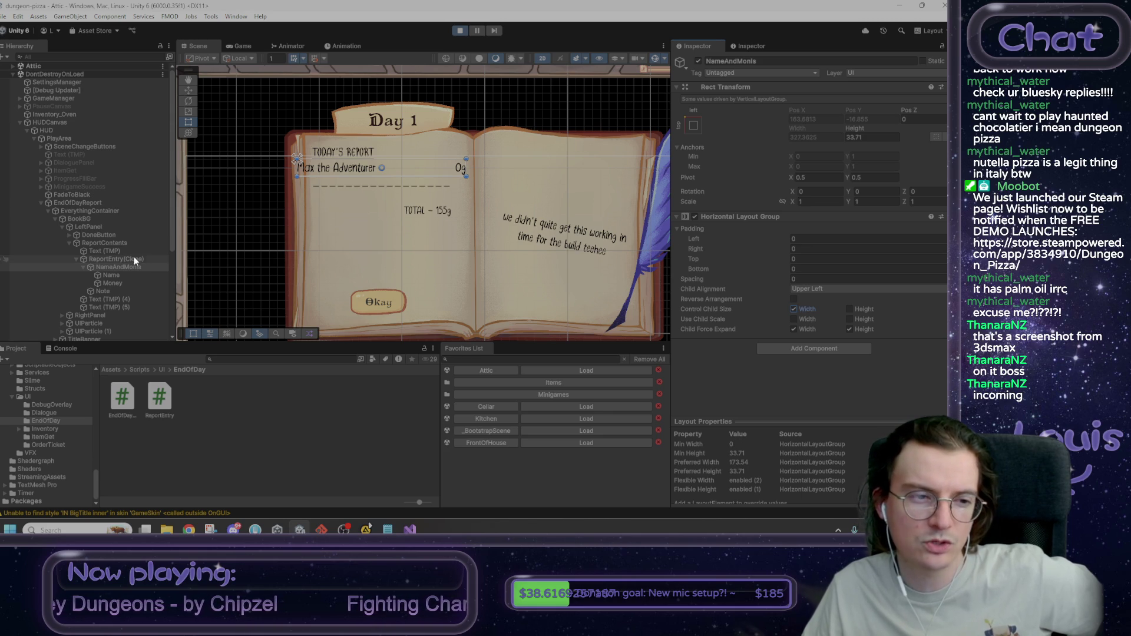
click(121, 275)
click(122, 283)
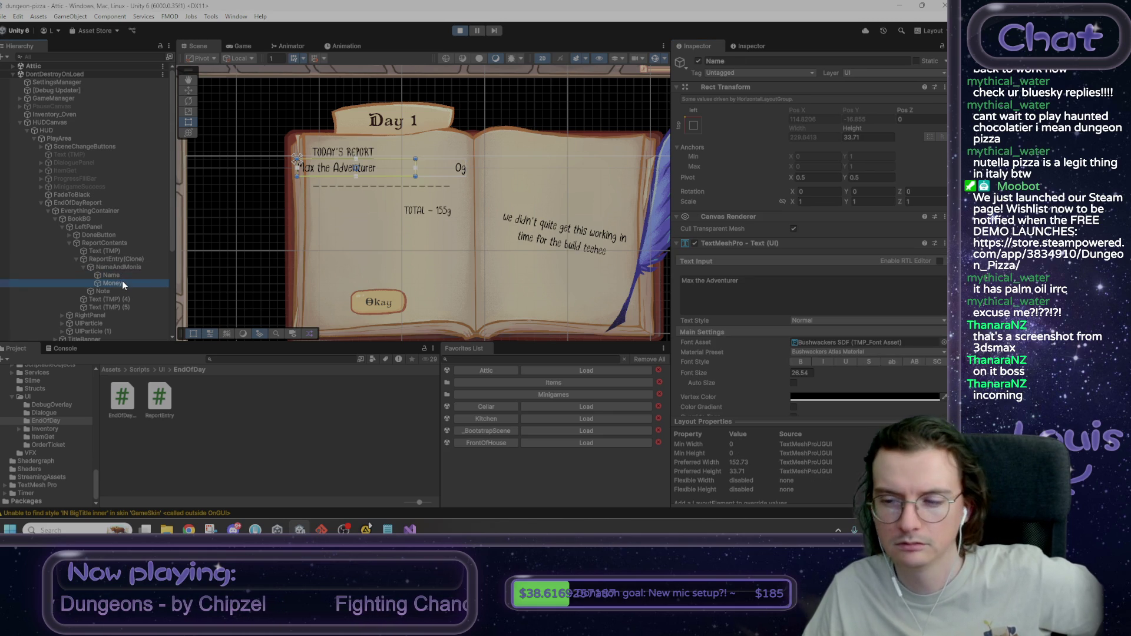
click(125, 260)
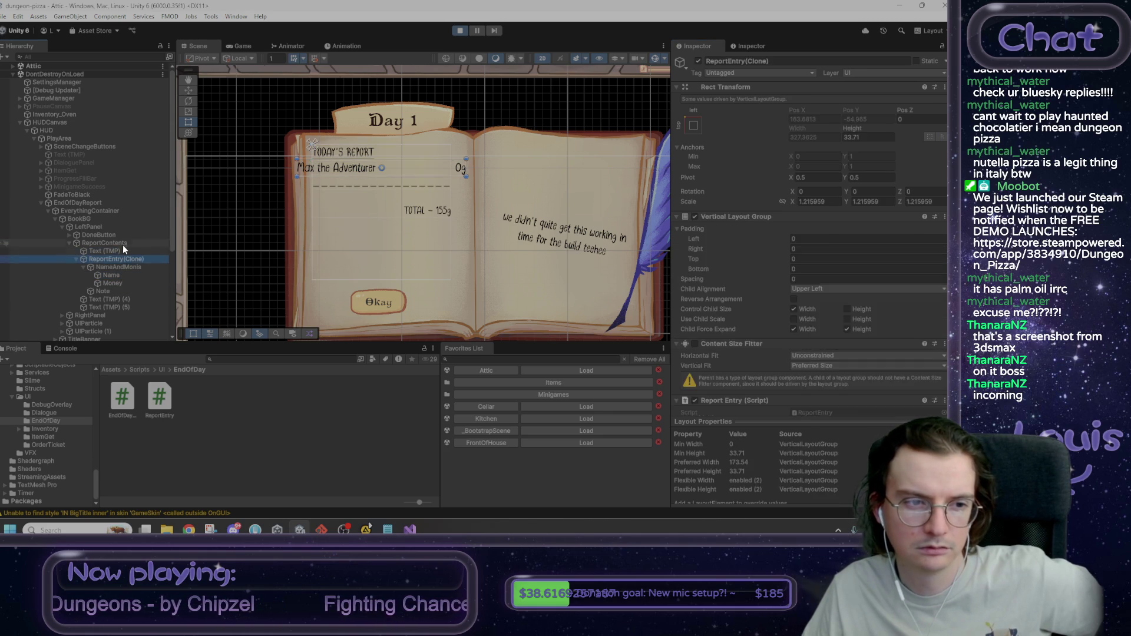
click(121, 243)
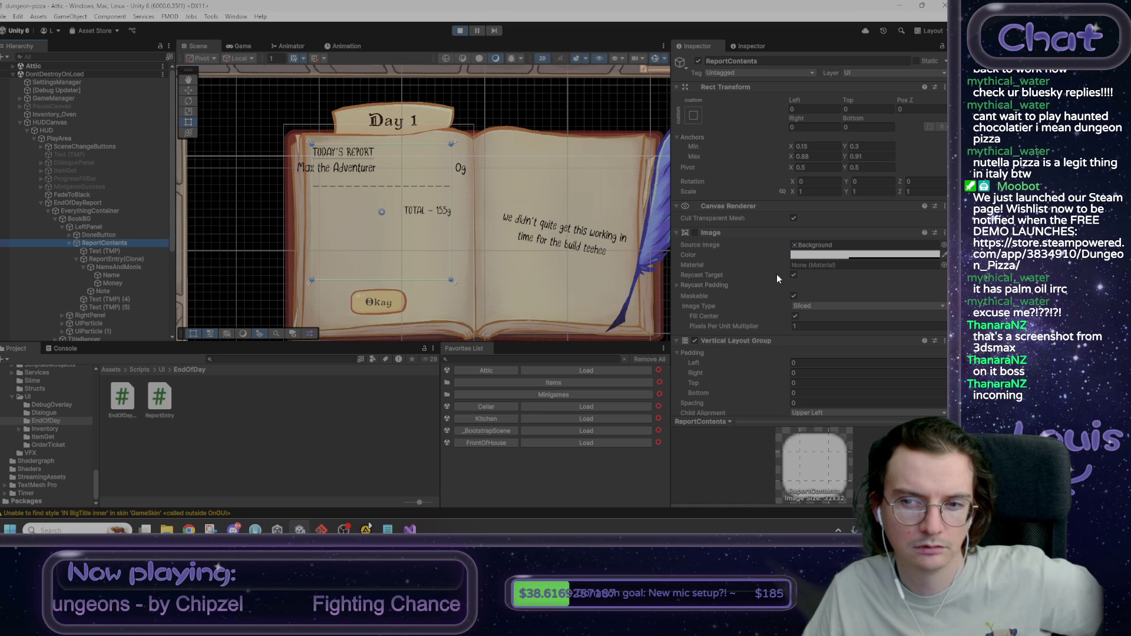
scroll(819, 353, down, 3)
click(808, 380)
click(809, 380)
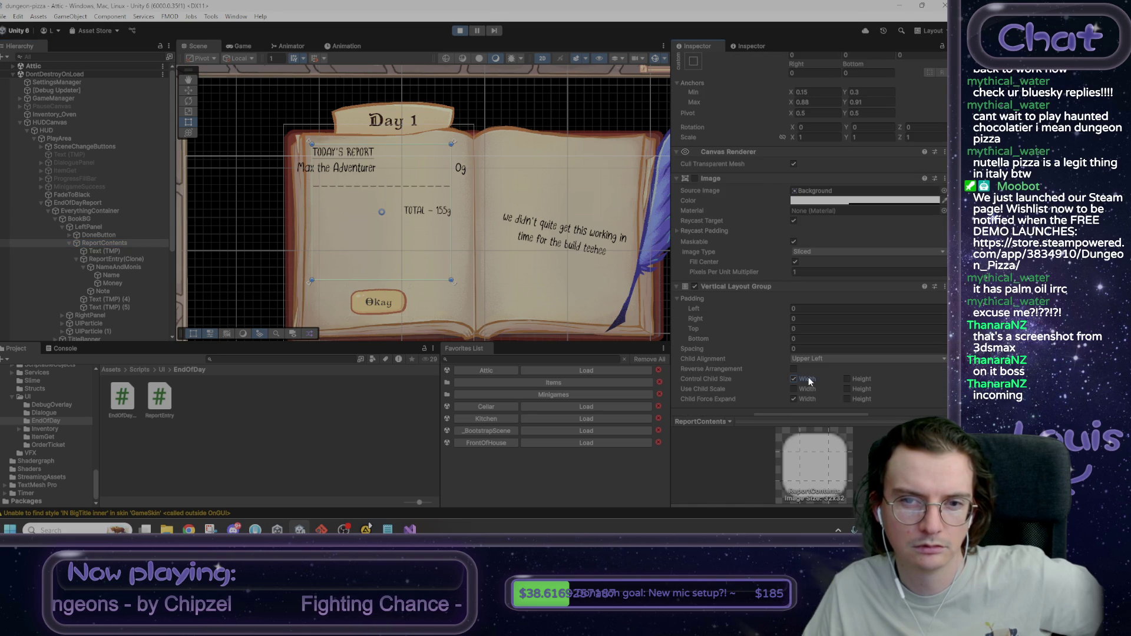
click(115, 259)
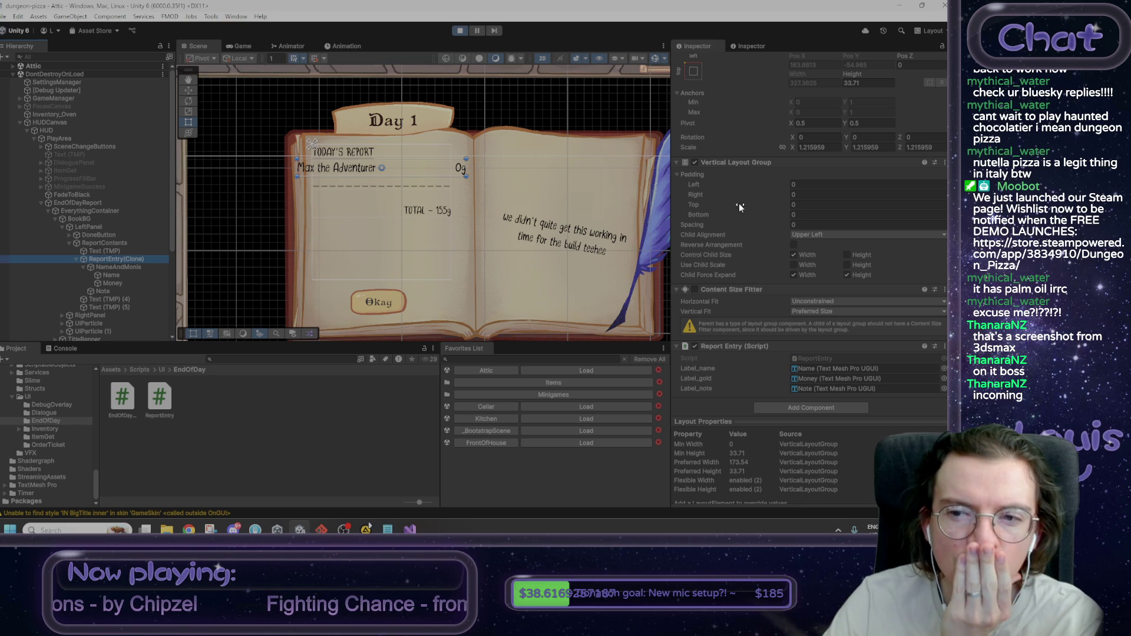
click(695, 163)
click(695, 163)
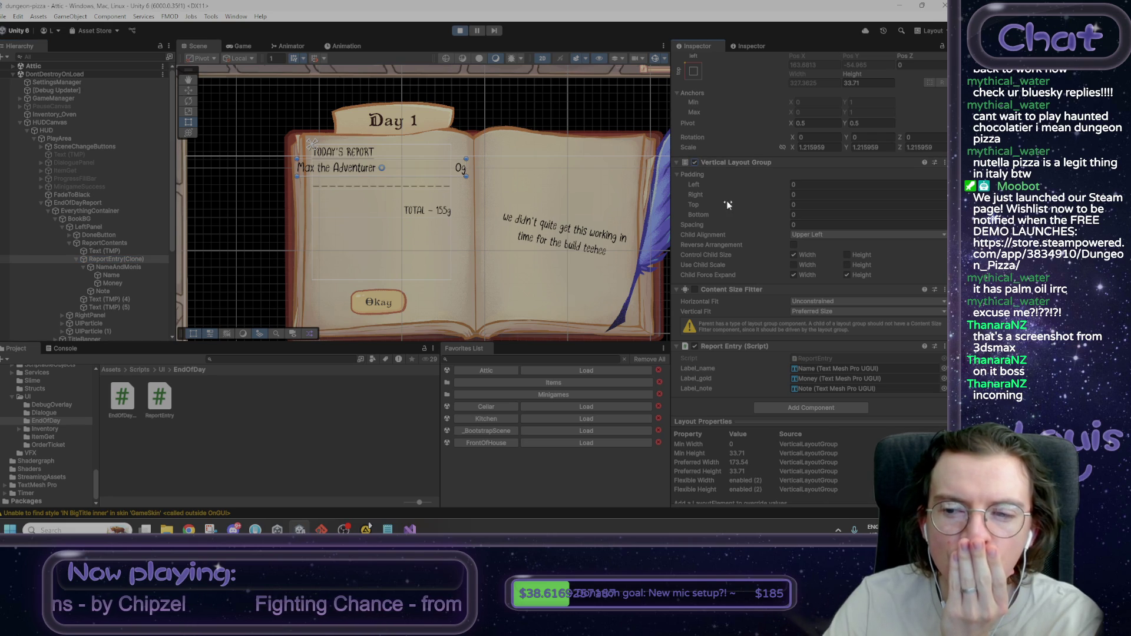
click(826, 300)
click(715, 291)
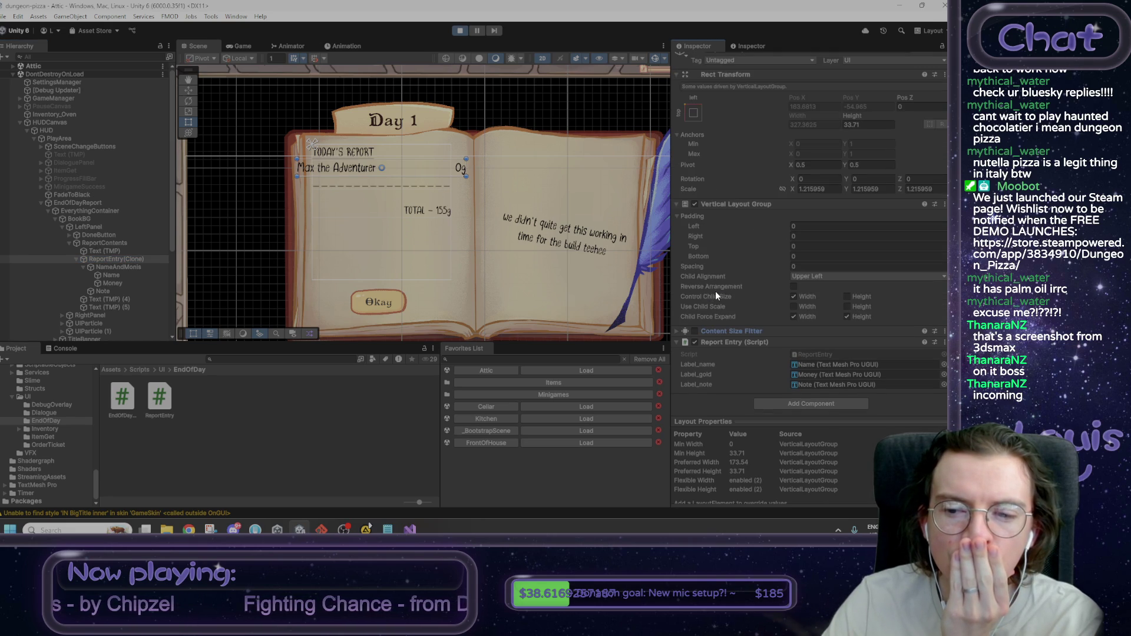
scroll(753, 327, up, 2)
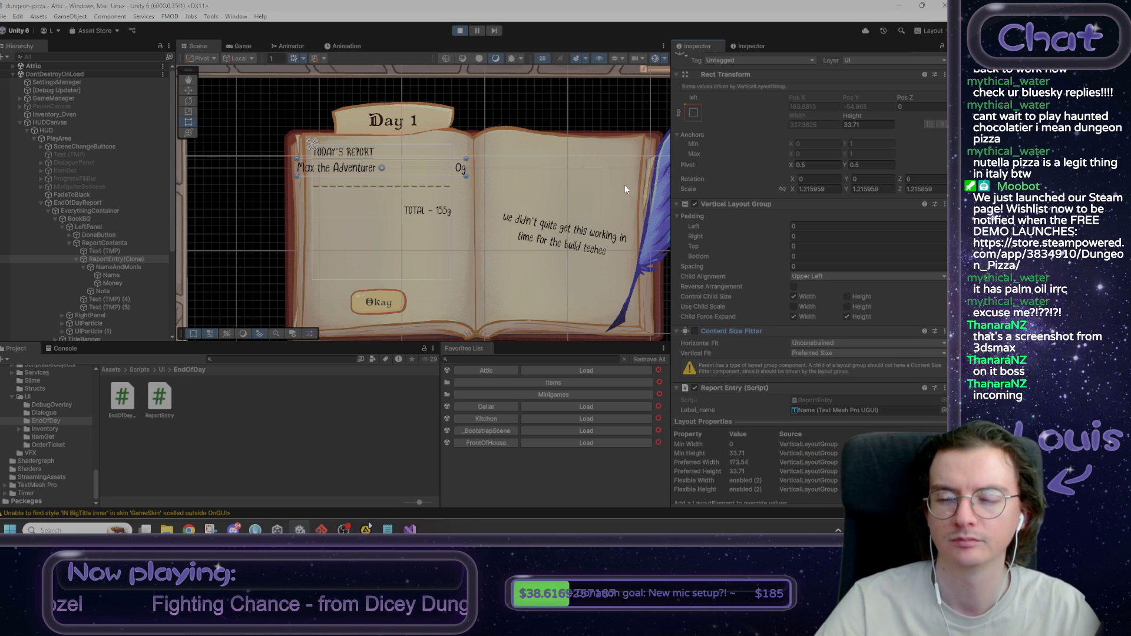
Step: Try a left padding of 32, reset it to 0, then view the report maximized in the Game view
drag(693, 225, 711, 225)
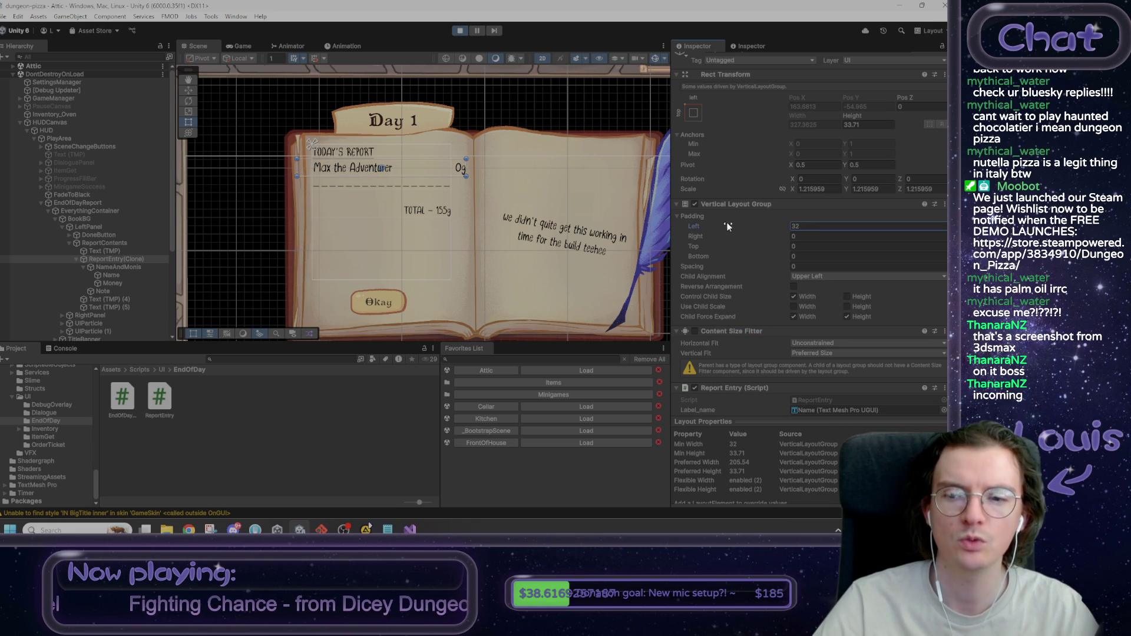
text(0)
click(239, 47)
right_click(239, 47)
click(263, 80)
right_click(17, 44)
click(51, 74)
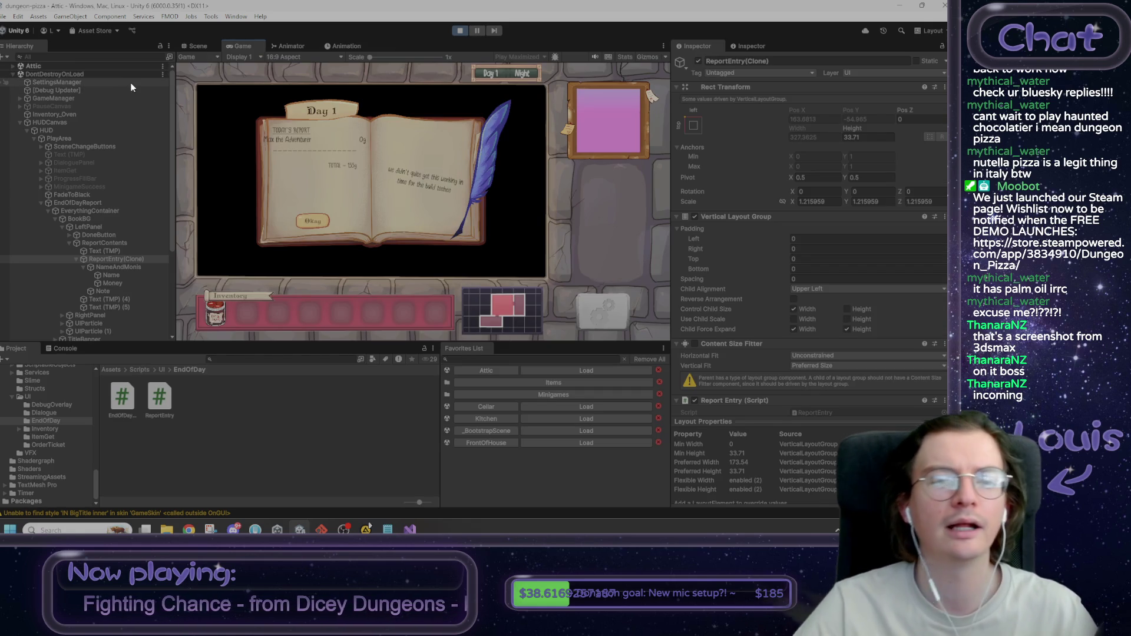
Step: Select ReportContents in the Hierarchy and switch back to the Scene view
click(115, 246)
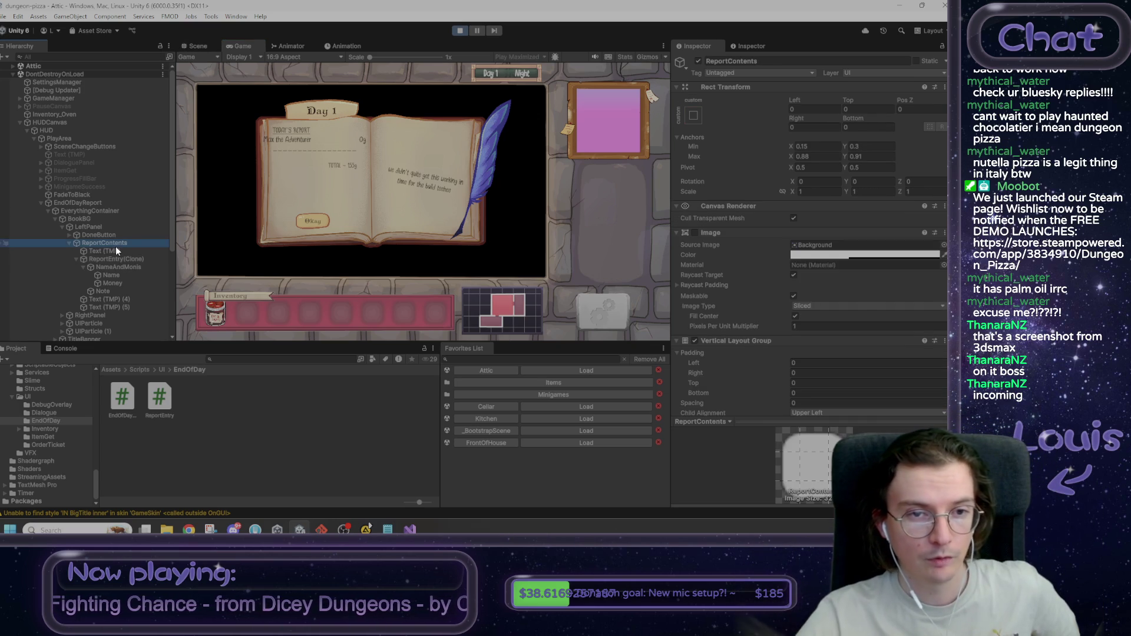
click(192, 47)
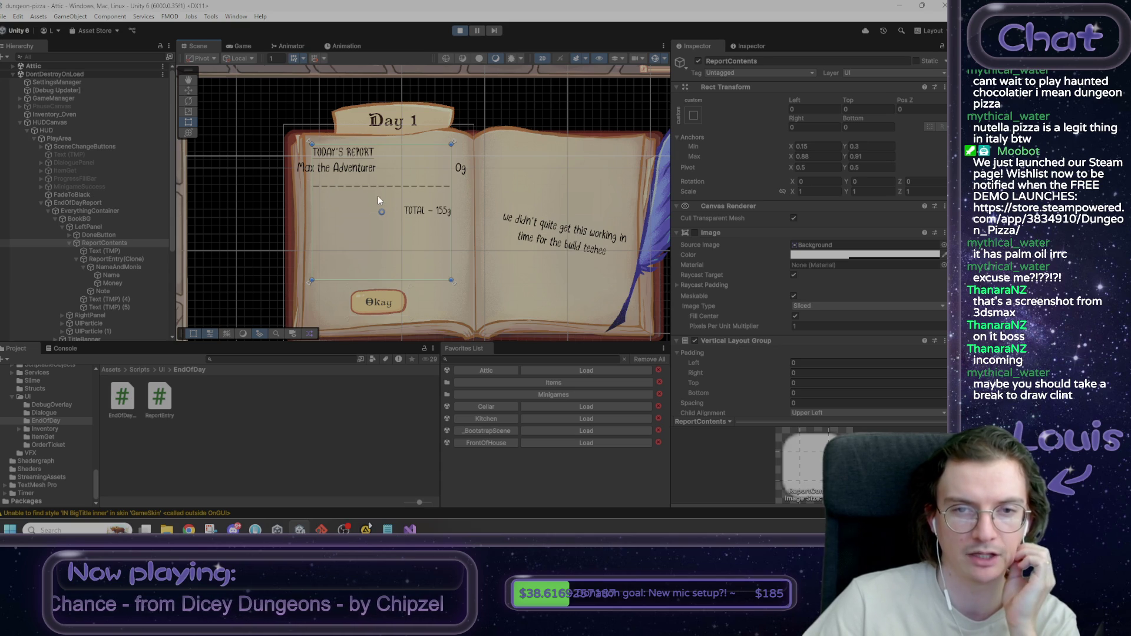
Step: Inspect the debug overlay, report entry and report contents objects in the Hierarchy
click(364, 166)
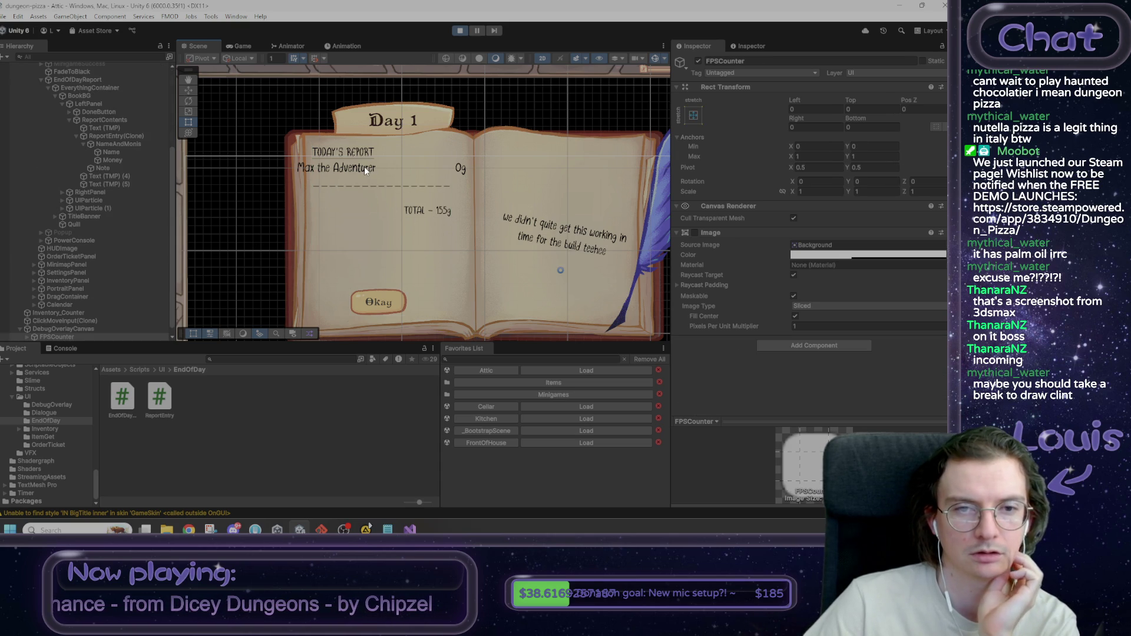
click(364, 166)
click(111, 135)
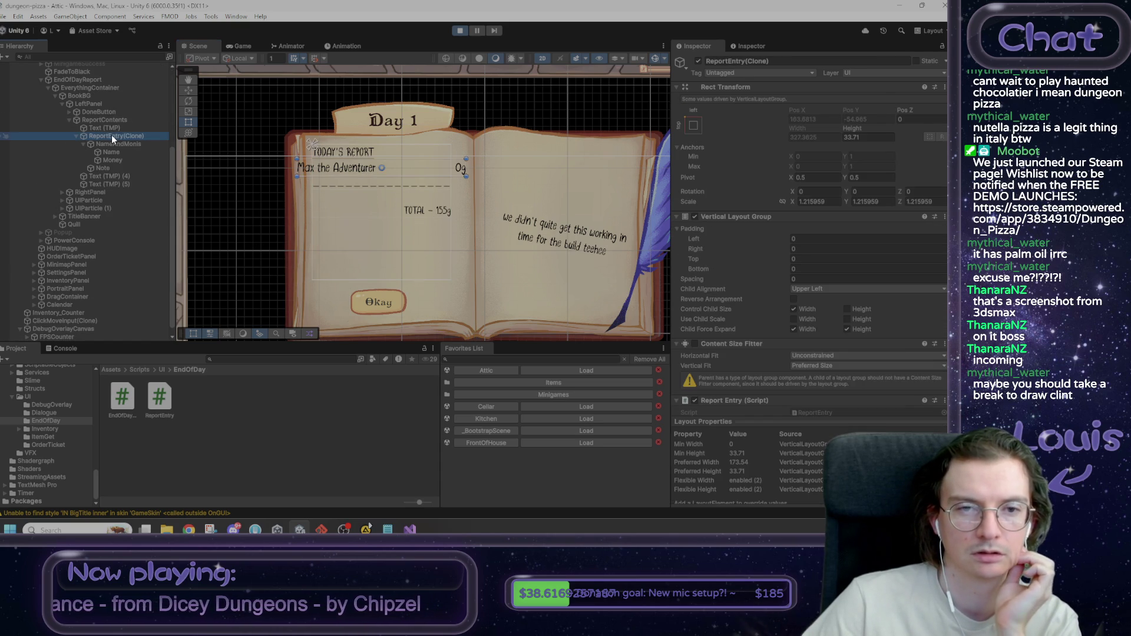
click(116, 120)
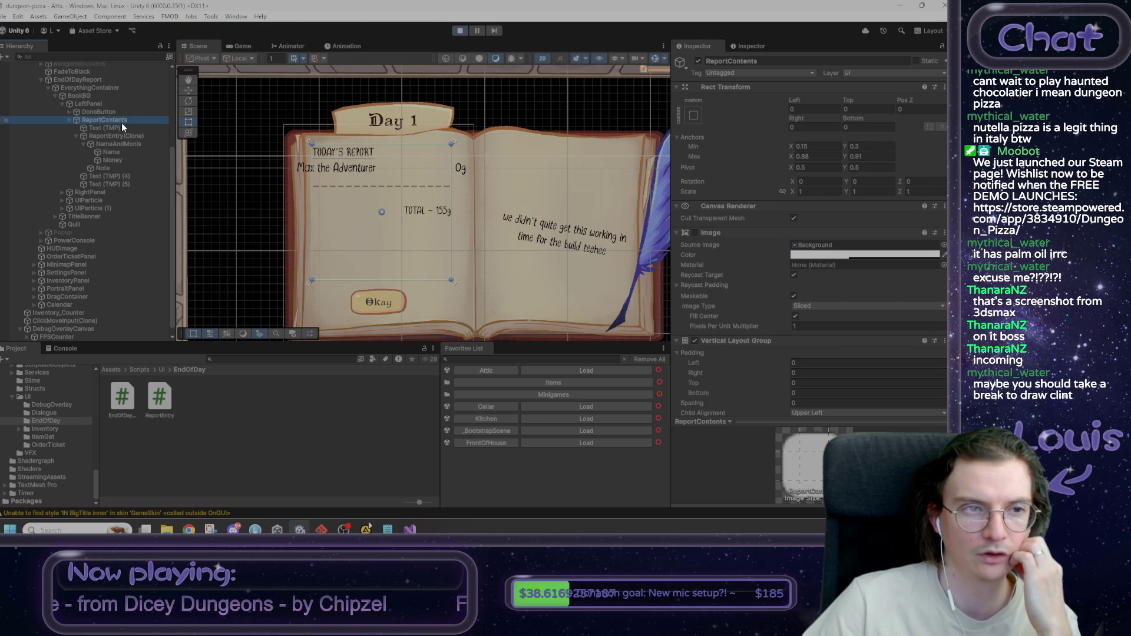
click(121, 127)
click(122, 133)
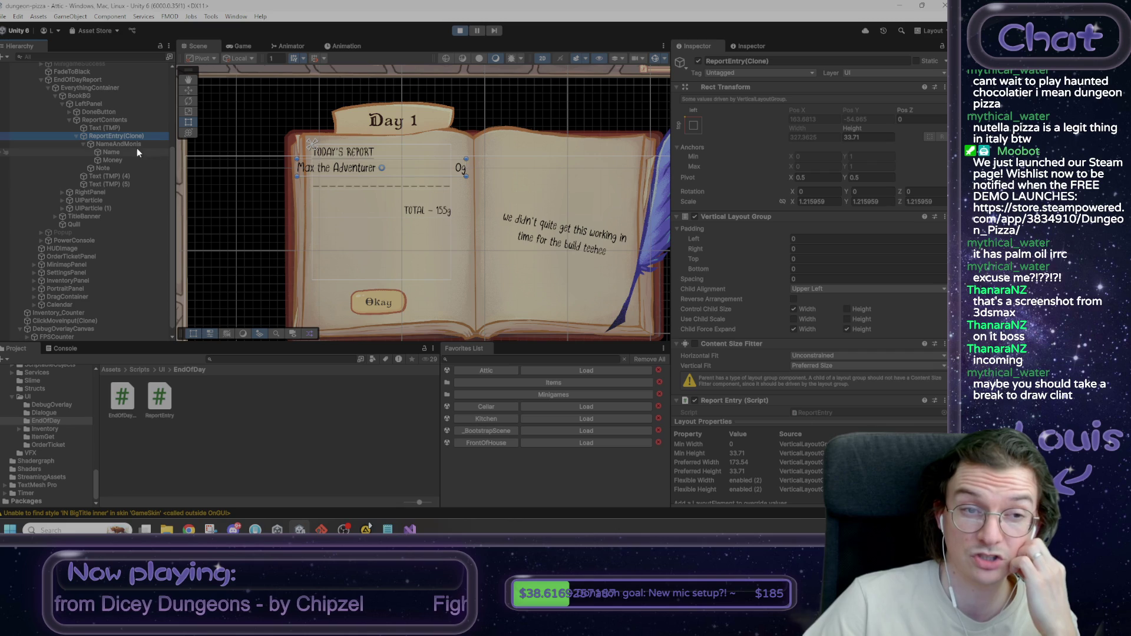
Step: Compare the settings of NameAndMonis' Name, Money and Note text children
click(133, 147)
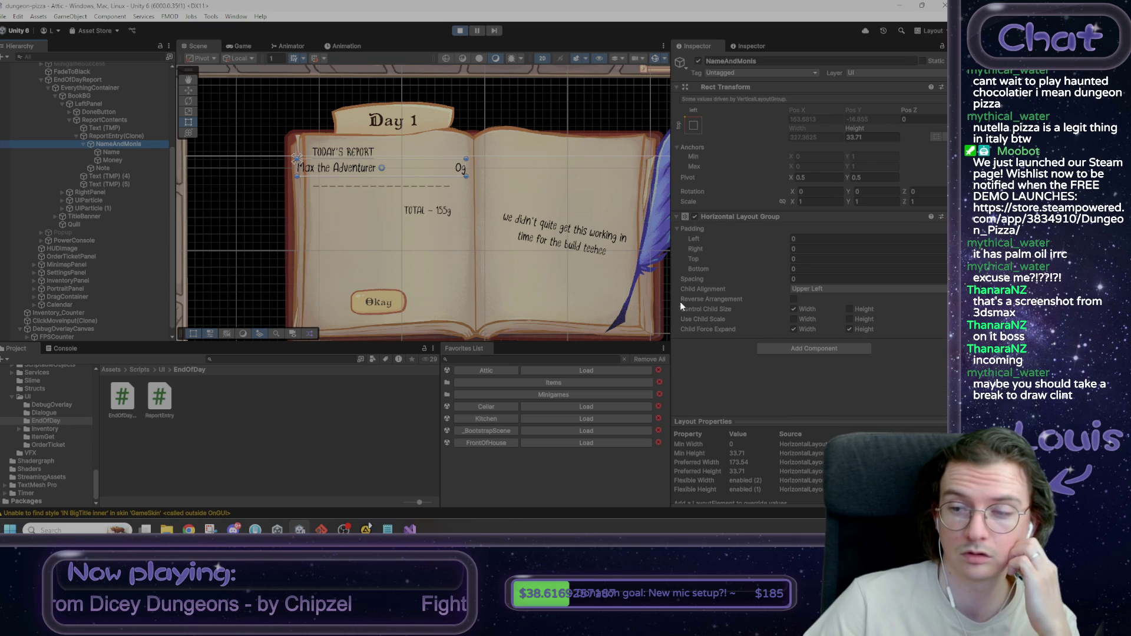
click(117, 160)
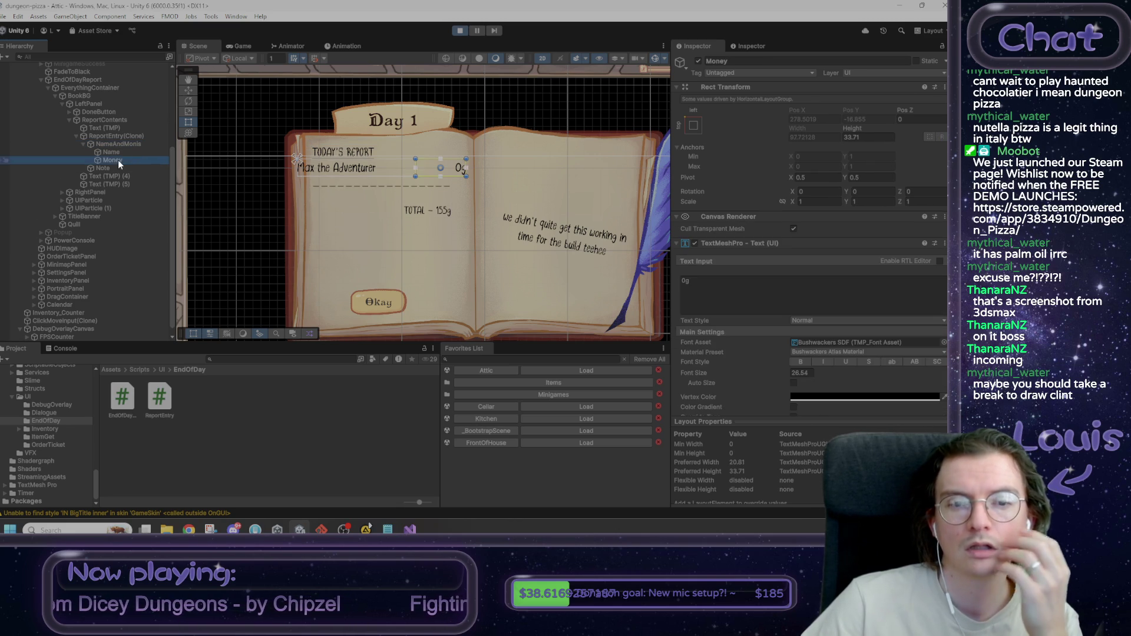
scroll(838, 306, down, 10)
scroll(839, 307, up, 8)
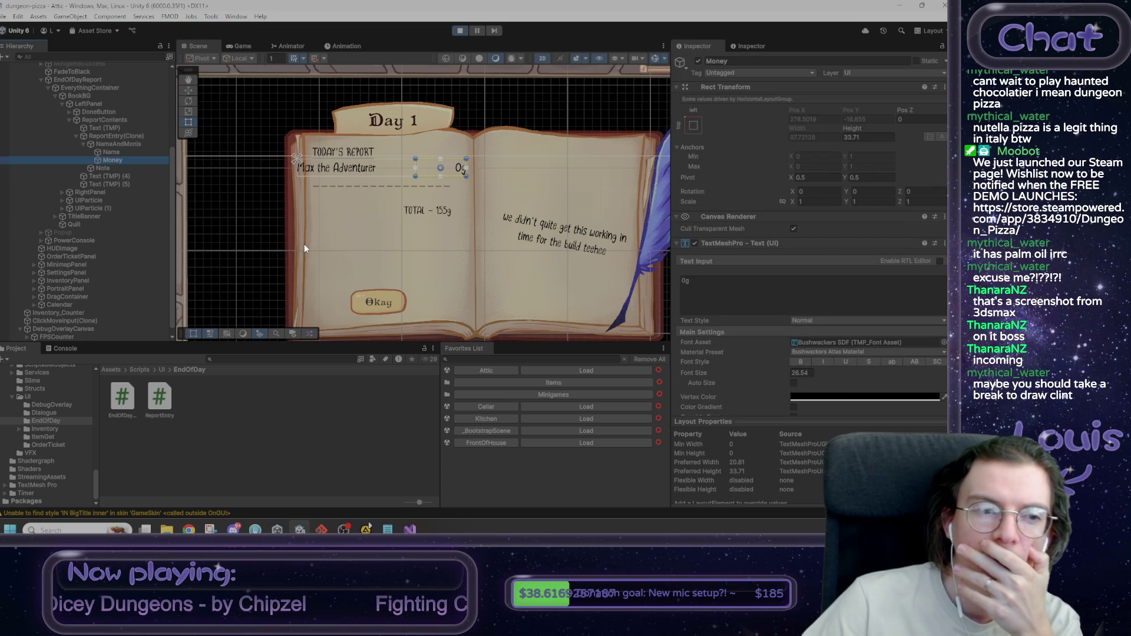
click(118, 154)
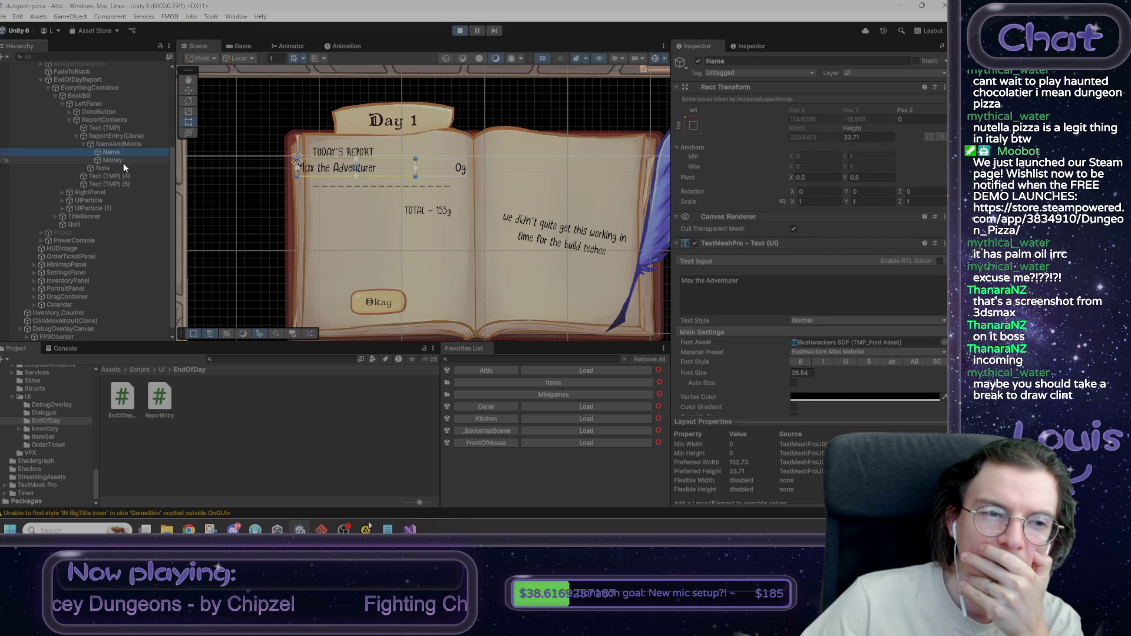
click(124, 161)
click(122, 154)
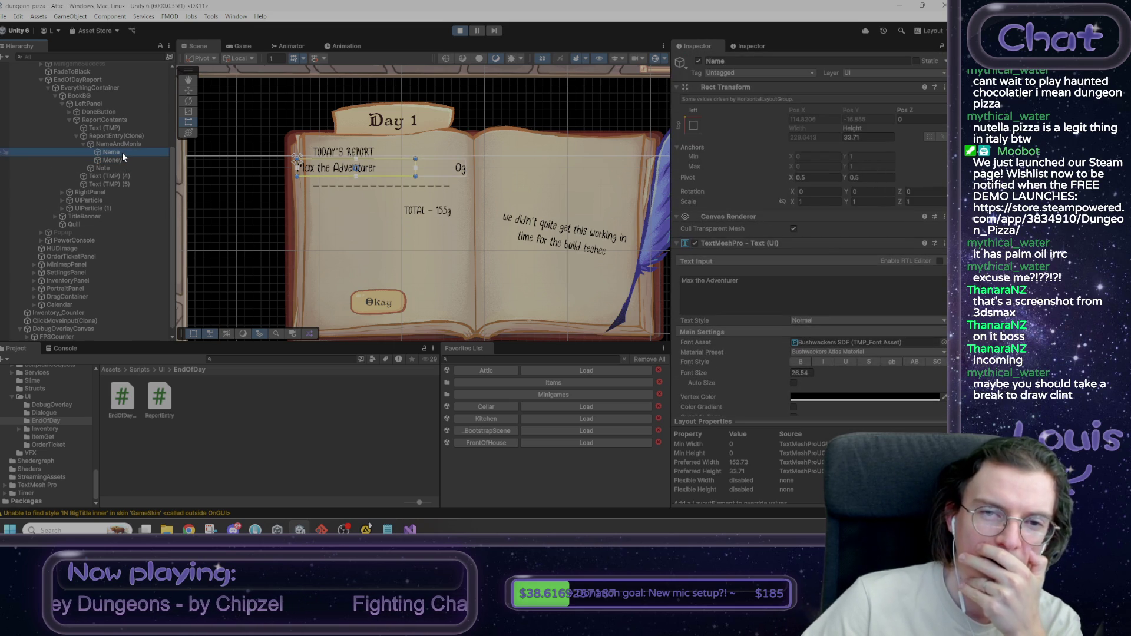
click(126, 167)
click(125, 154)
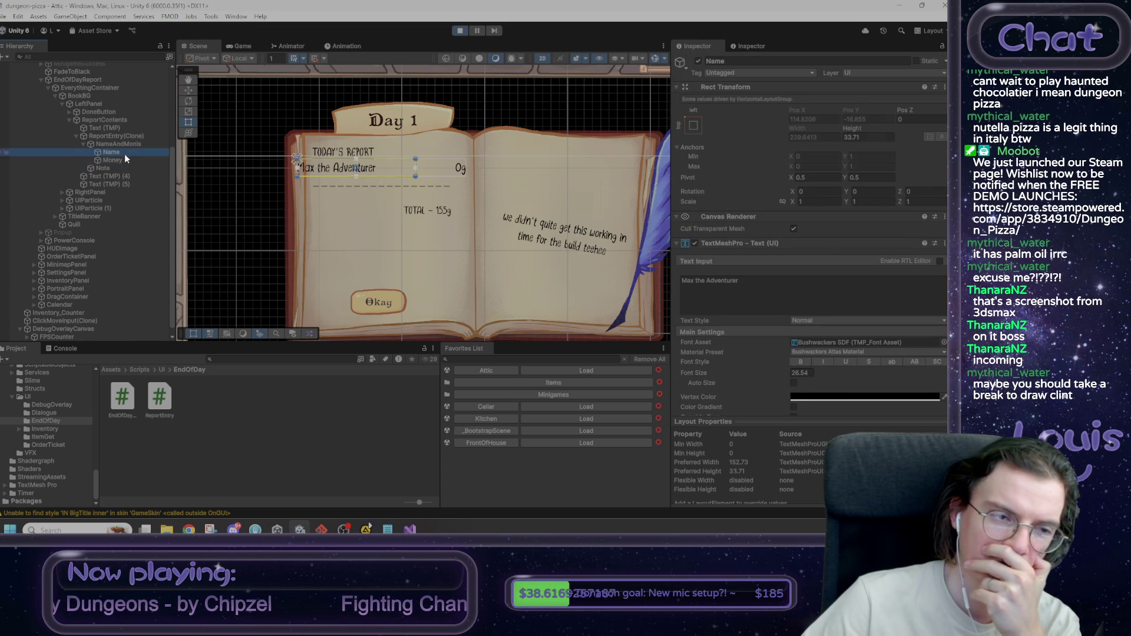
Step: Disable NameAndMonis' Horizontal Layout Group, try then undo widening Money, and select ReportEntry(Clone)
click(130, 141)
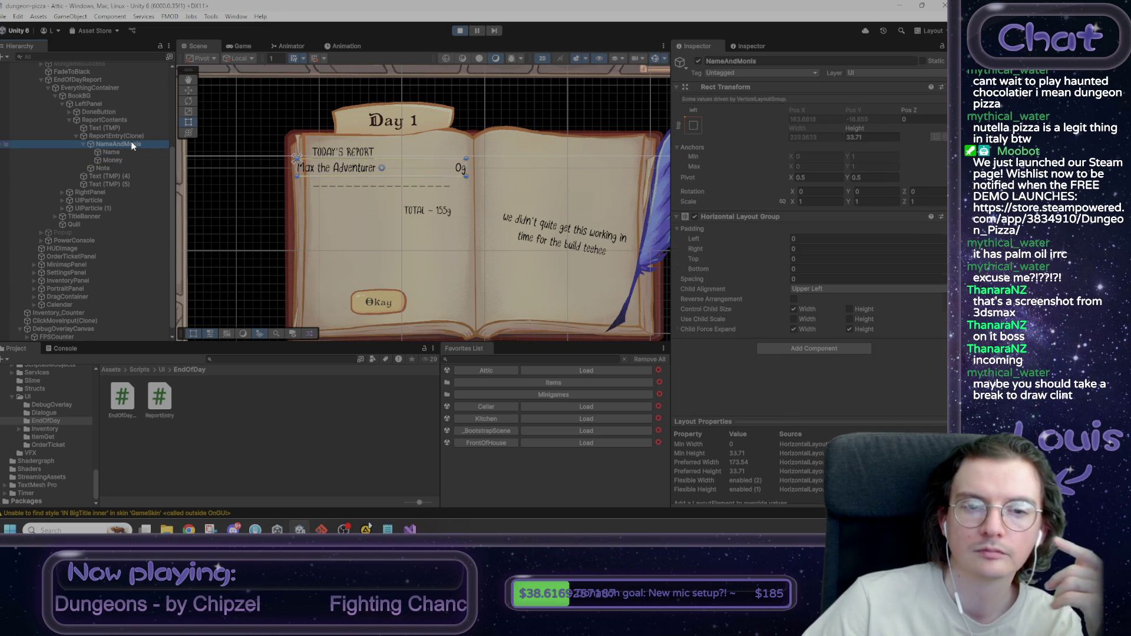
click(694, 217)
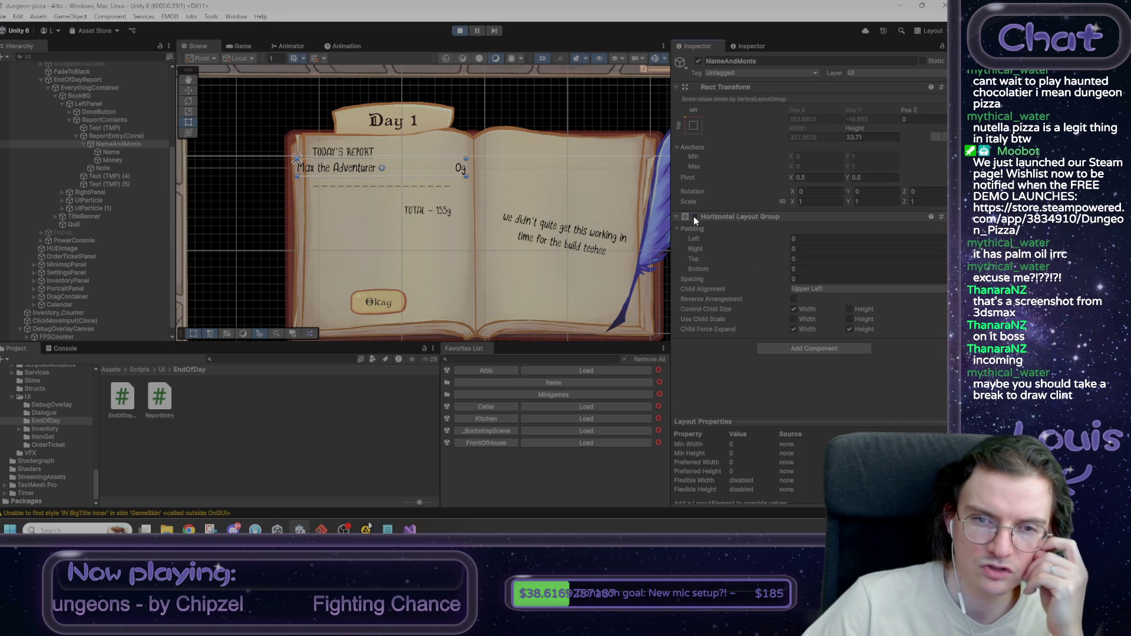
click(112, 160)
mouse_move(799, 118)
mouse_down()
mouse_move(849, 122)
mouse_move(535, 148)
mouse_up()
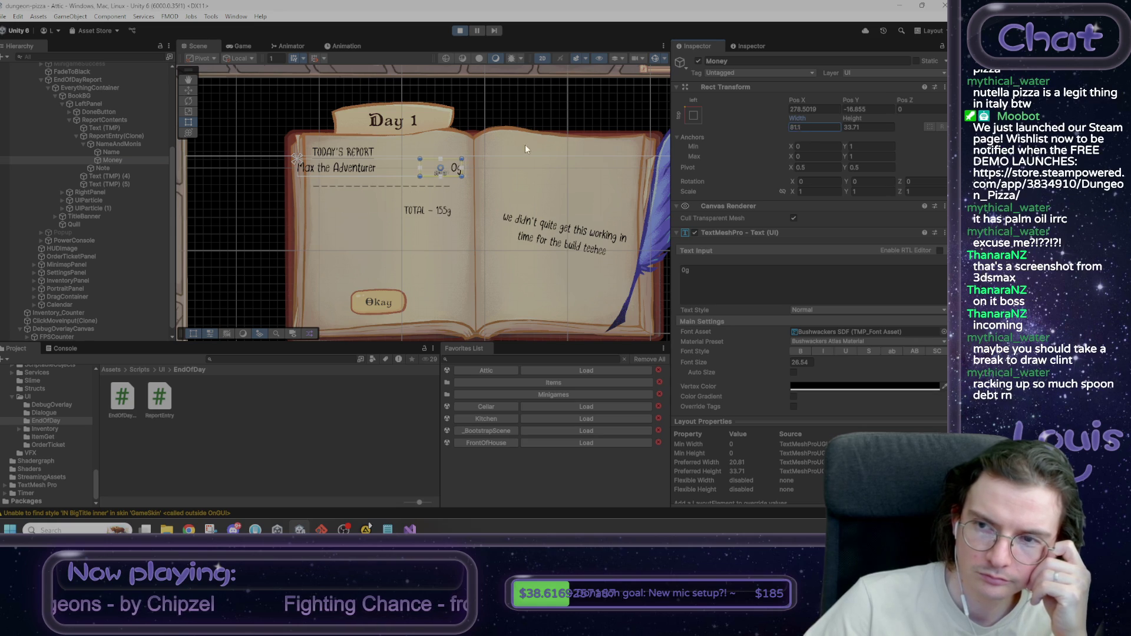
key(ctrl+z)
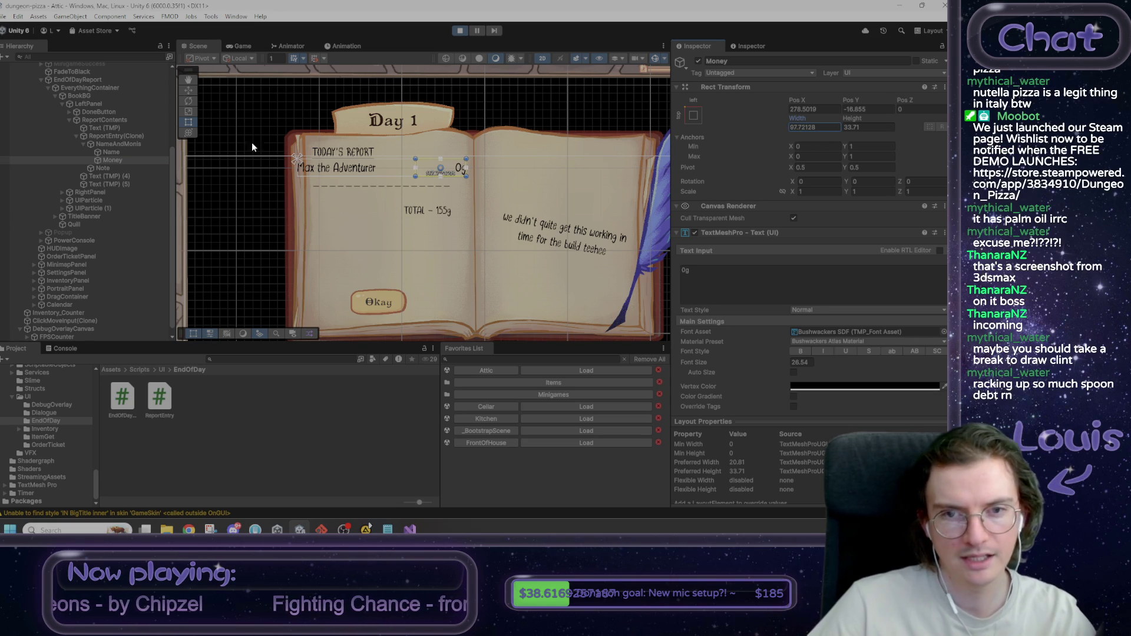
click(119, 144)
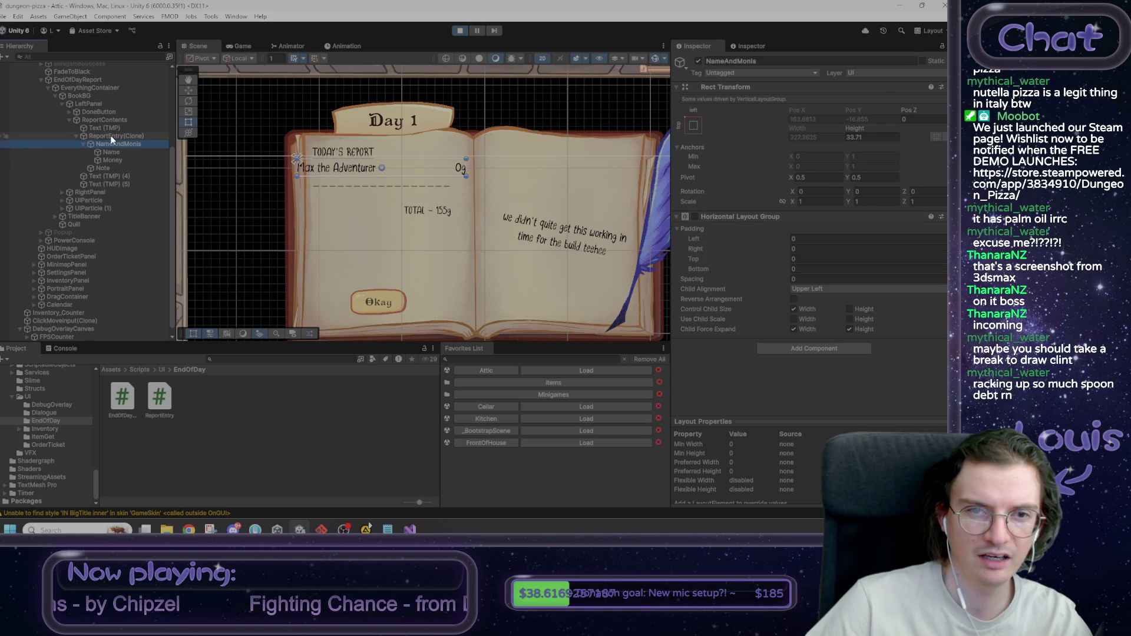
click(110, 136)
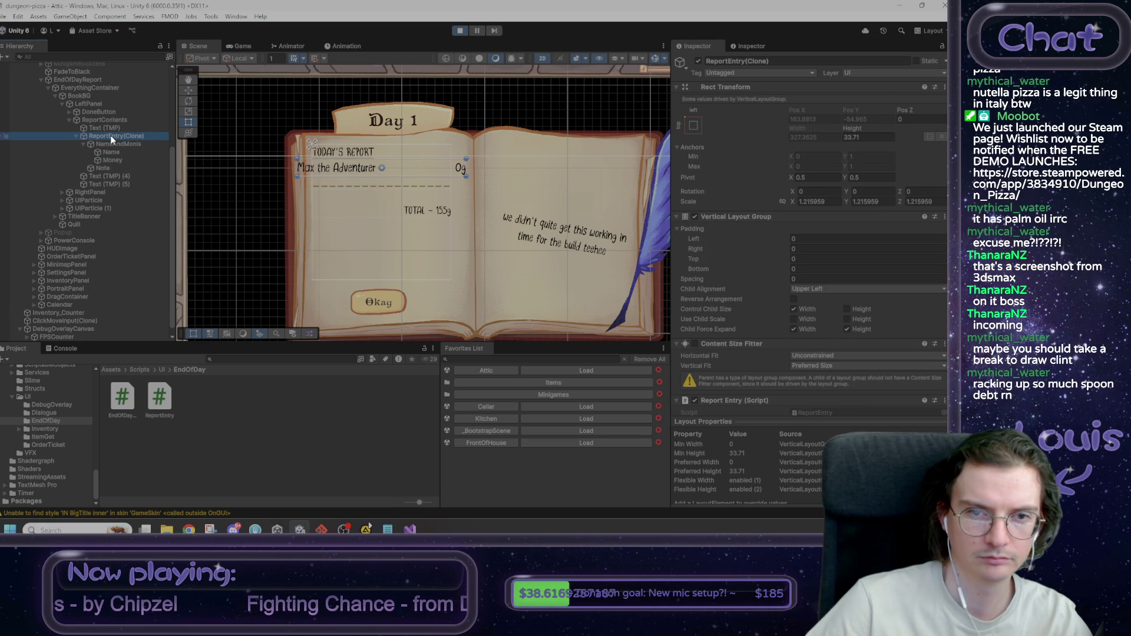
Step: Switch Horizontal Fit between Min Size and Preferred Size, then disable the Content Size Fitter
click(808, 356)
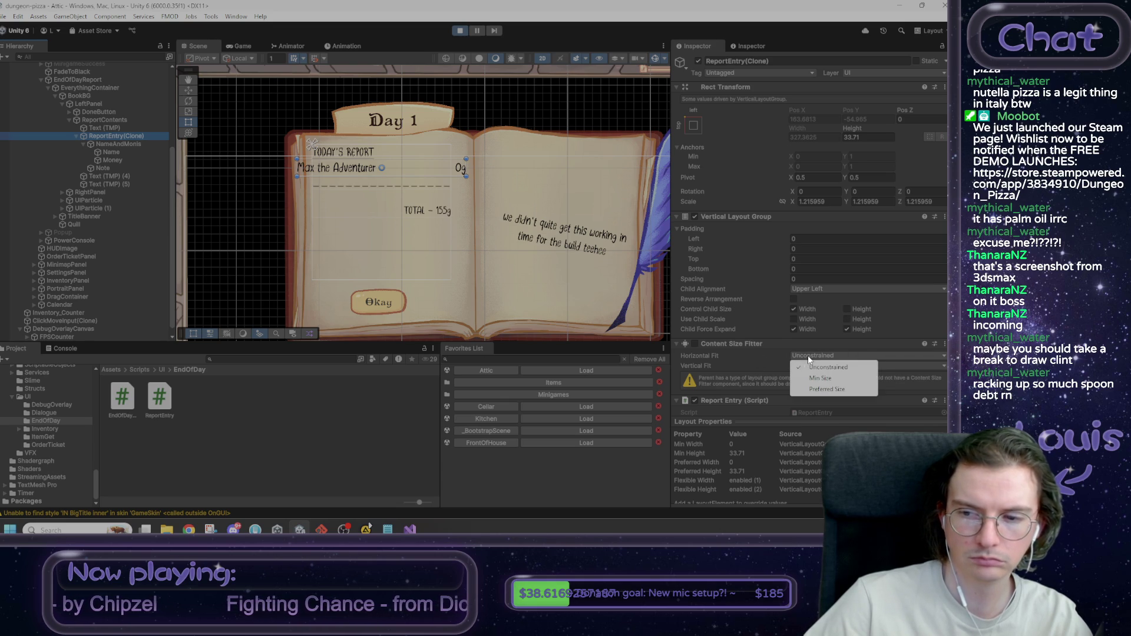
click(823, 381)
click(816, 355)
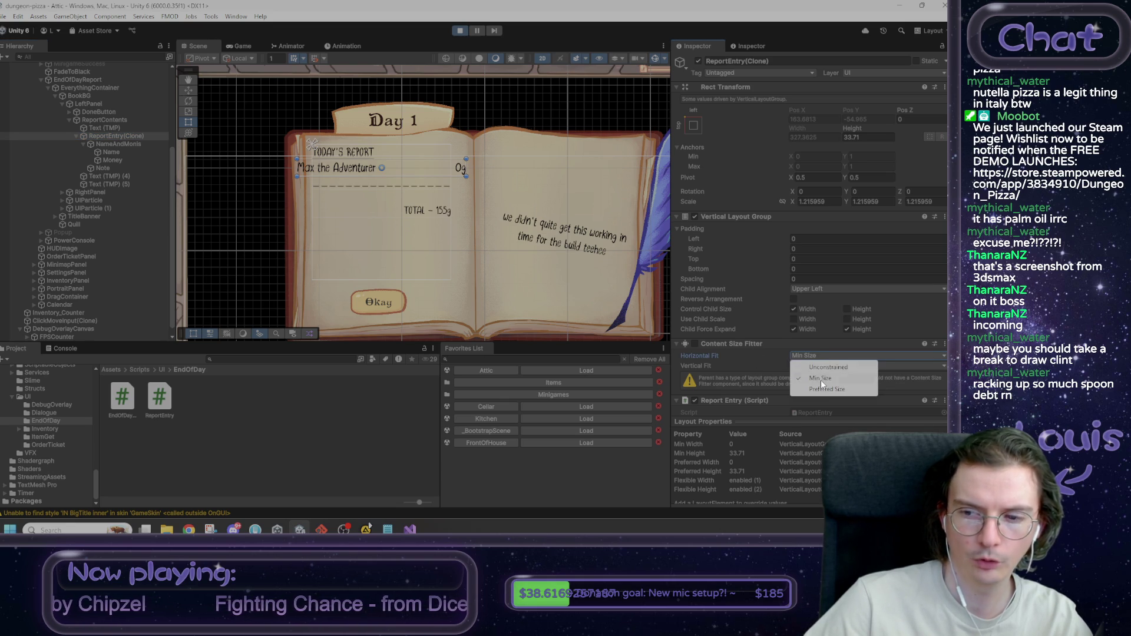
click(825, 389)
click(696, 343)
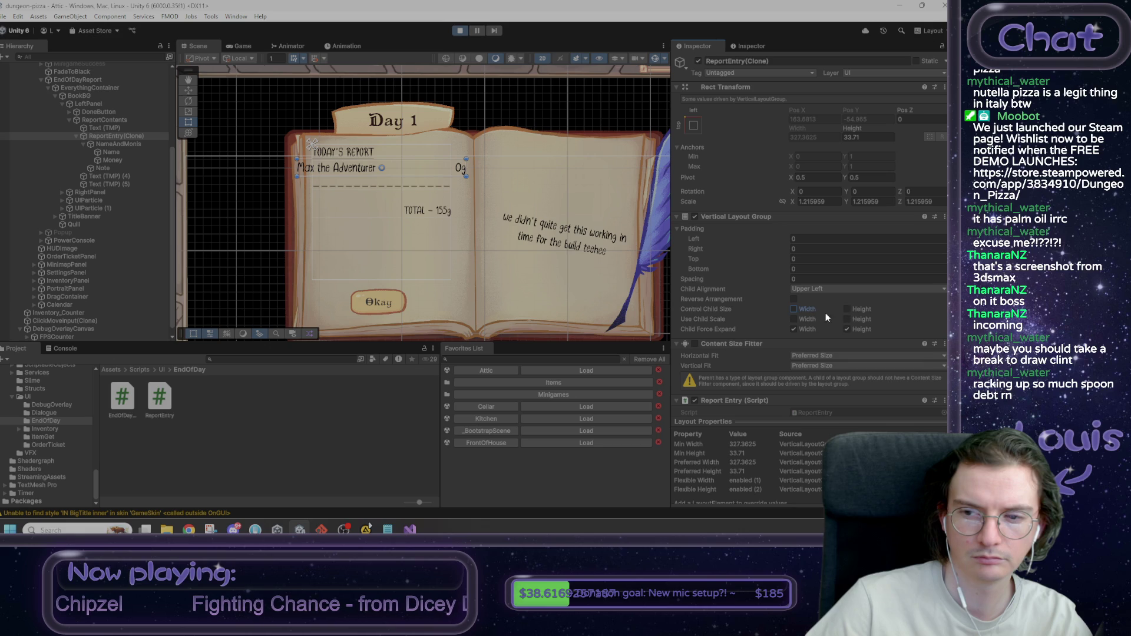
Step: Toggle the Vertical Layout Group's child width control, scale and expand options, then stop Play mode
click(813, 319)
click(807, 327)
click(804, 309)
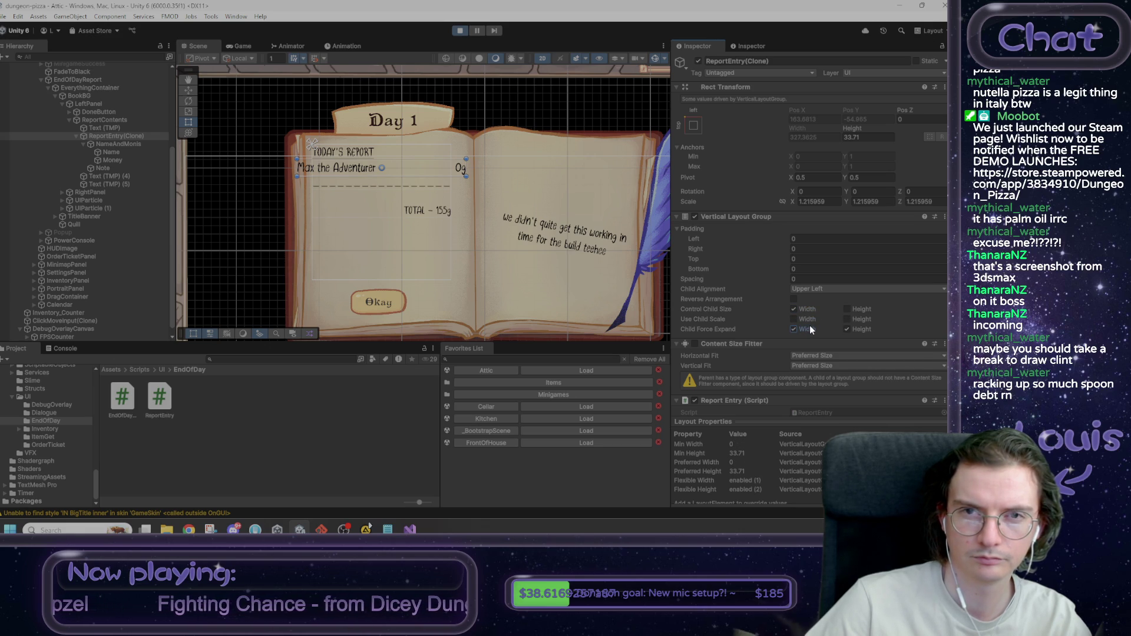
click(461, 30)
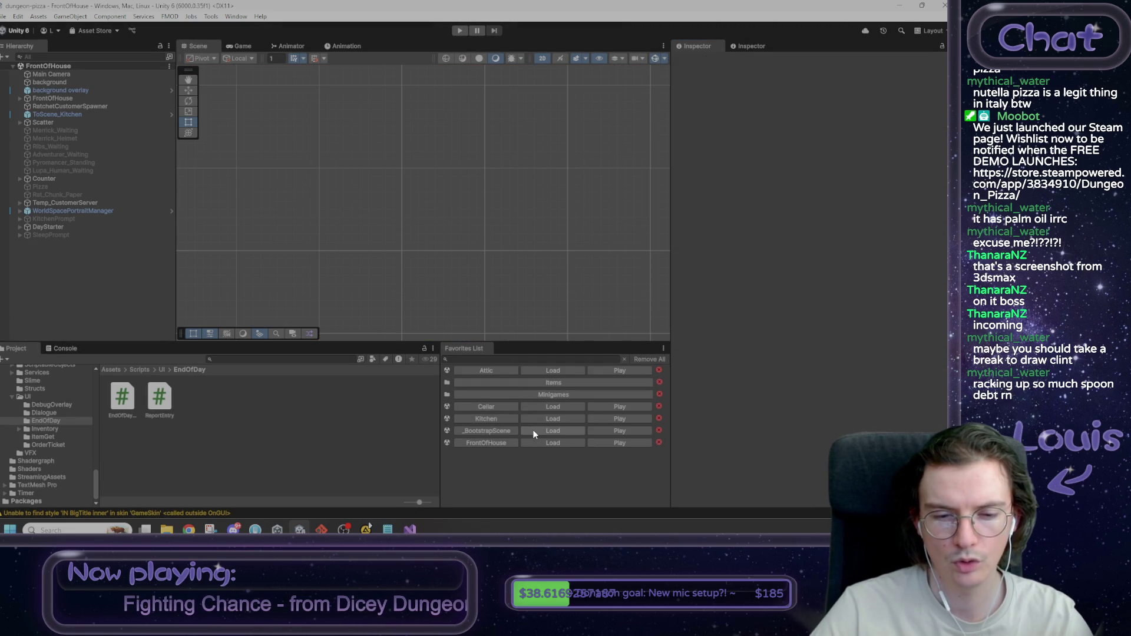
Step: Open the EndOfDayReport prefab from Prefabs/UI for editing
click(112, 370)
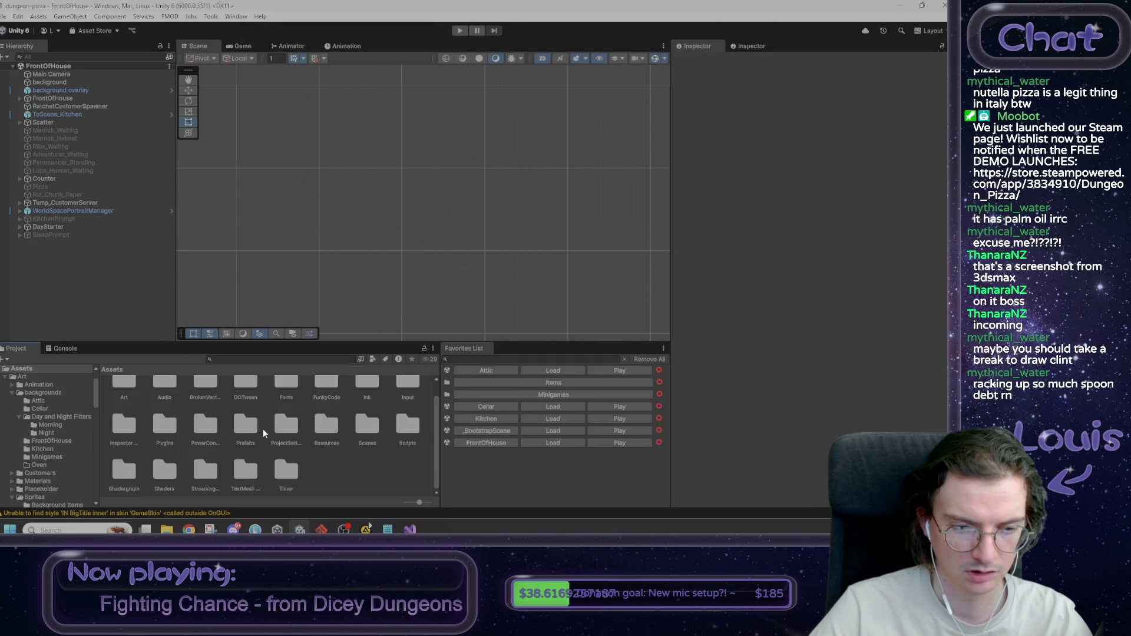
double_click(245, 425)
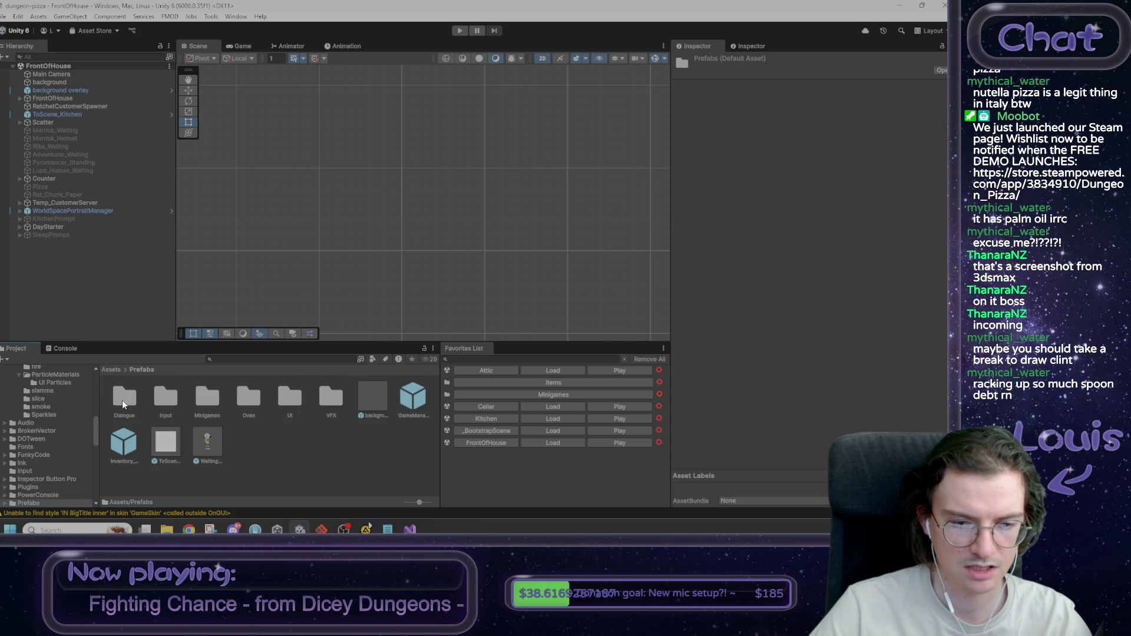
double_click(291, 399)
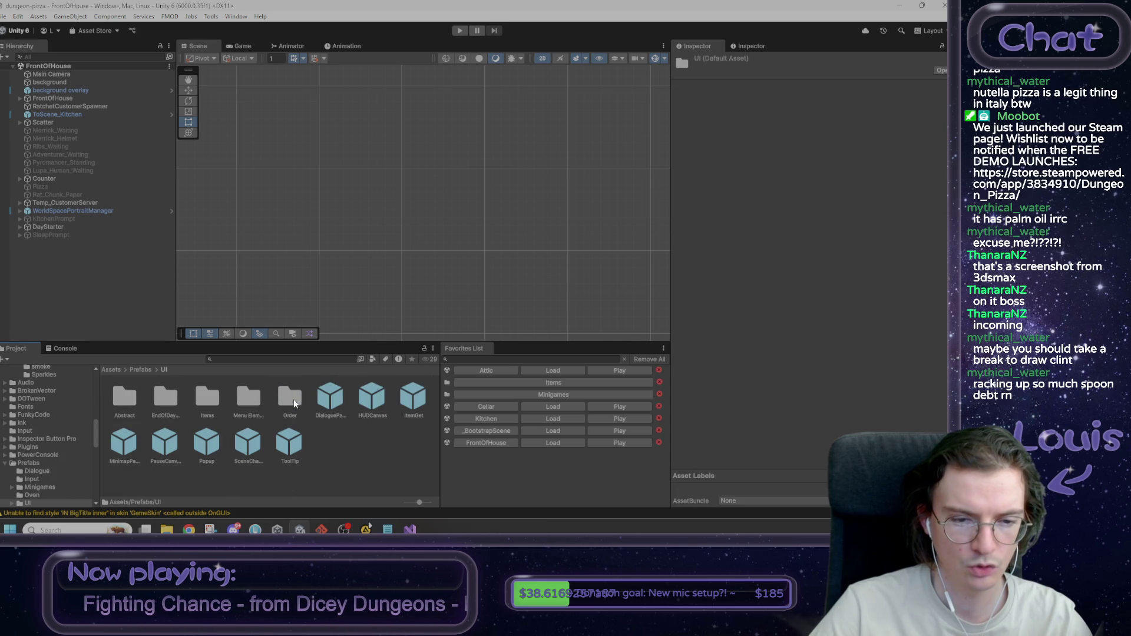
double_click(172, 397)
double_click(121, 393)
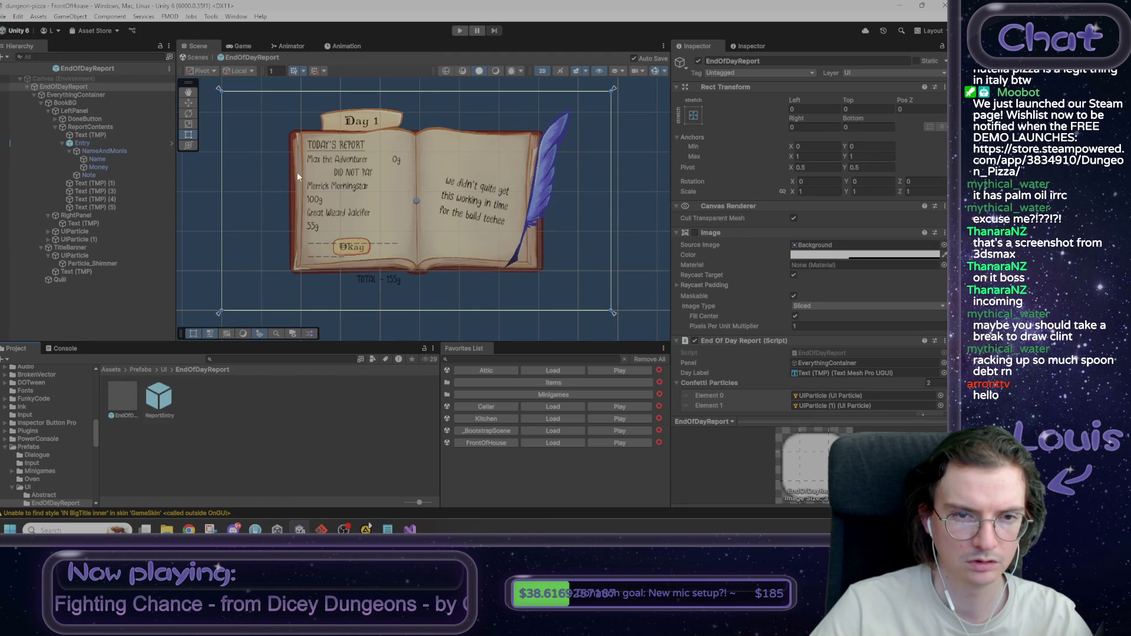
Step: Delete the sample Text (TMP) lines and Entry, exit prefab mode, and switch to Visual Studio
click(342, 157)
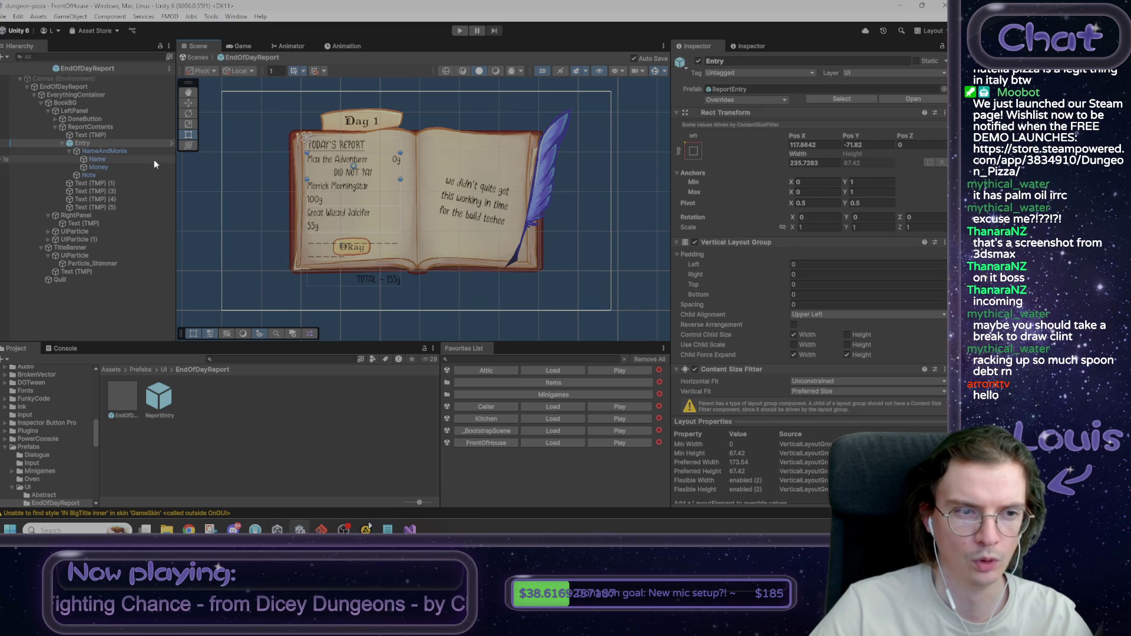
click(114, 183)
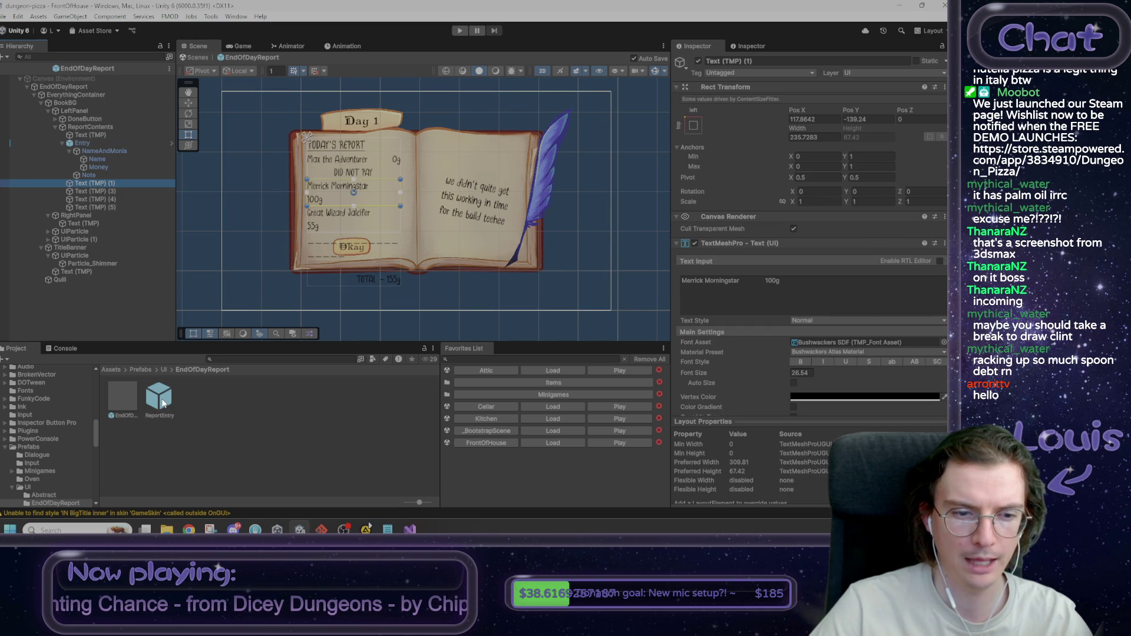
click(111, 192)
ctrl+click(112, 185)
key(Delete)
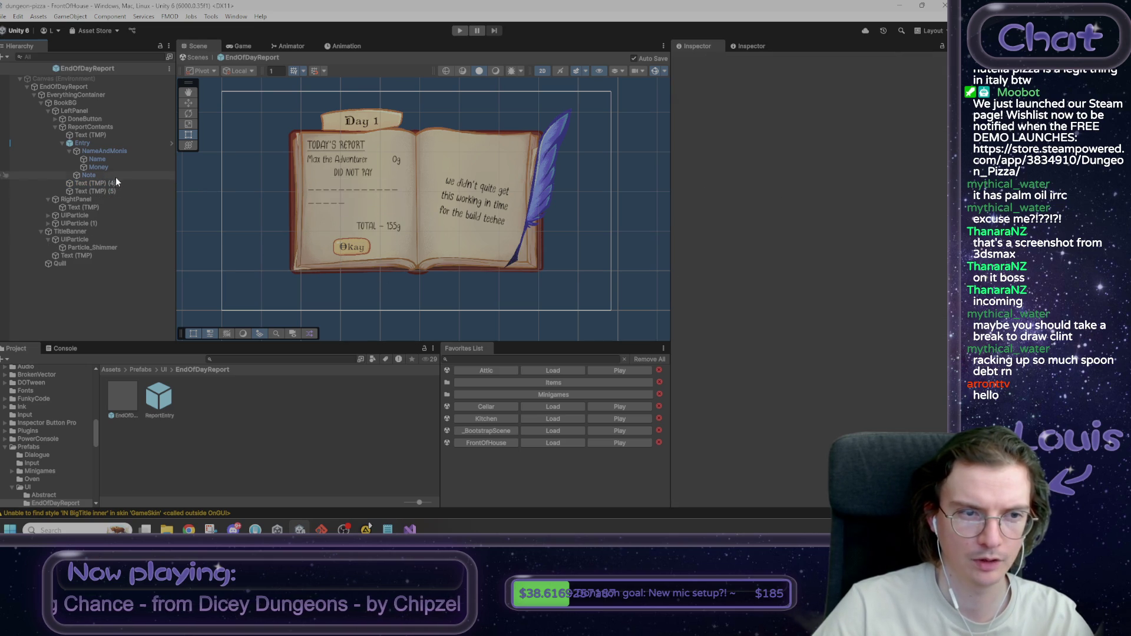
click(100, 146)
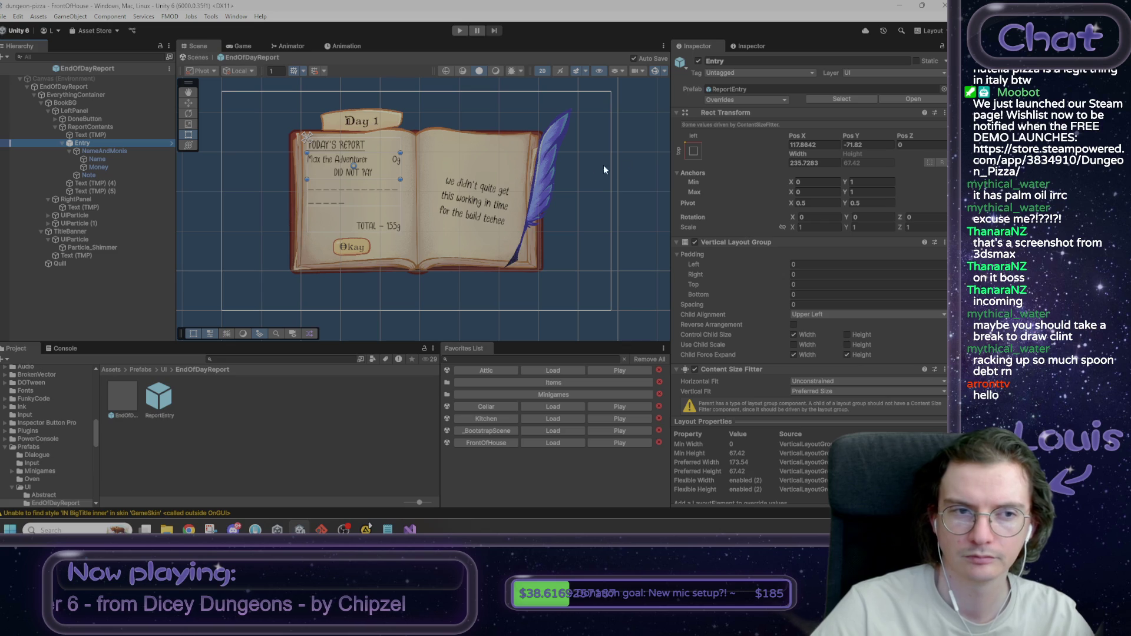
key(Delete)
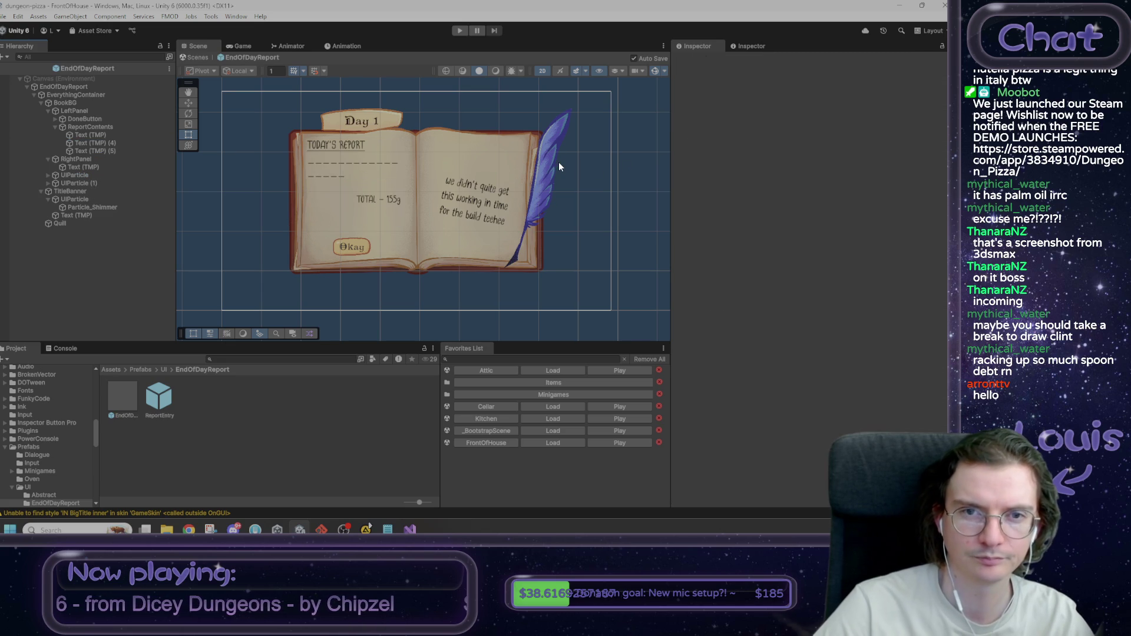
click(199, 56)
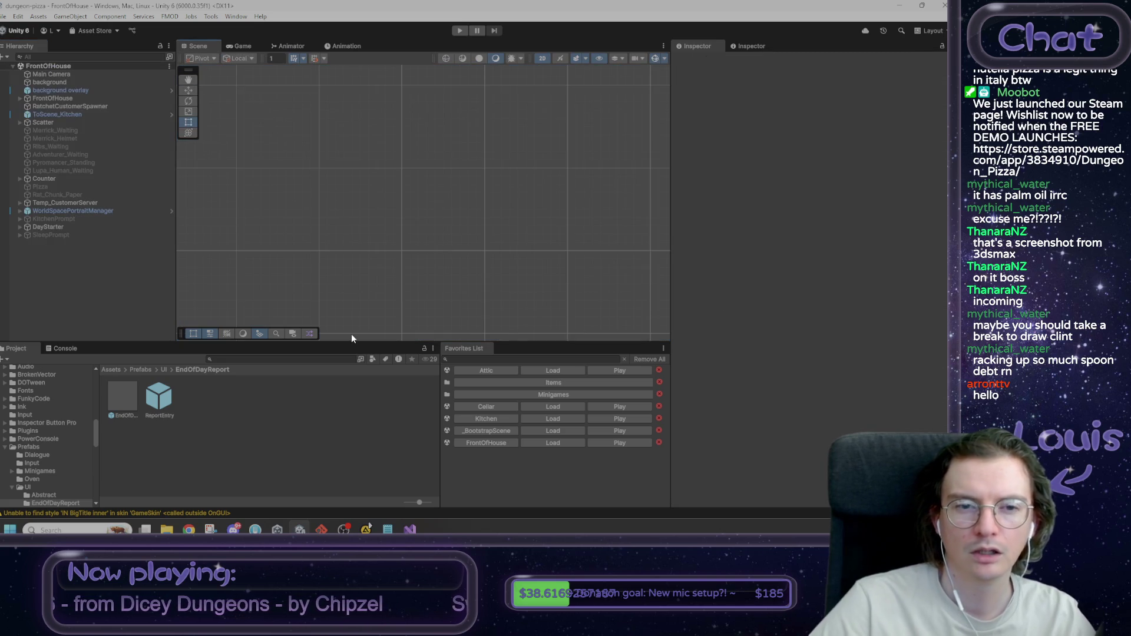
key(alt+Tab)
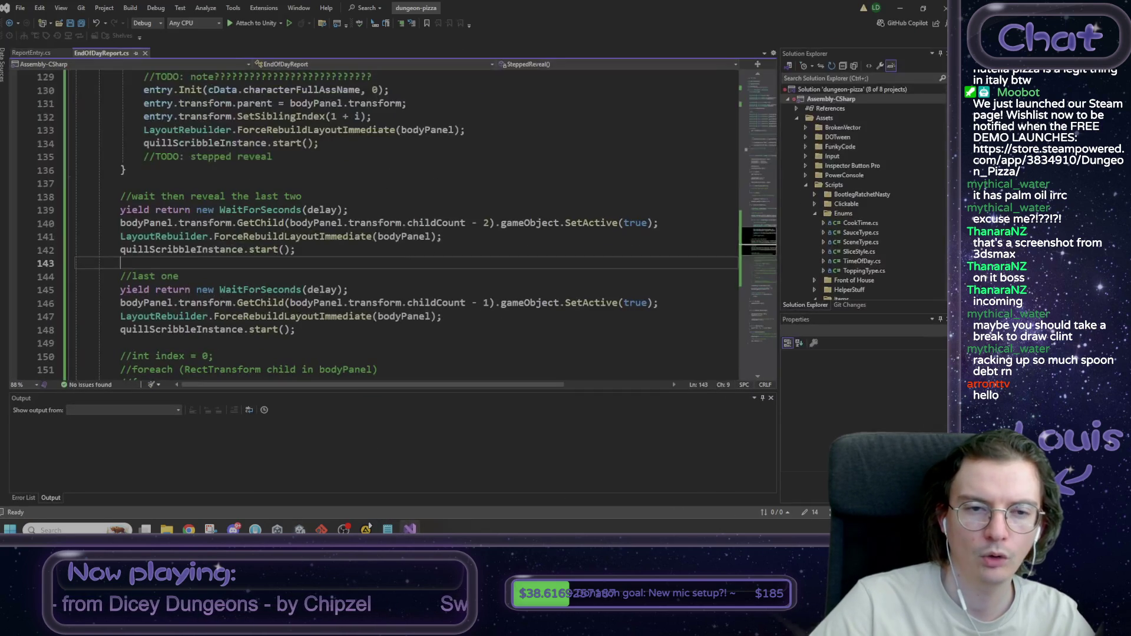
Step: Add LayoutRebuilder.ForceRebuildLayoutImmediate for the entry's RectTransform above line 133 and save
click(286, 303)
drag(465, 170, 145, 170)
key(ctrl+z)
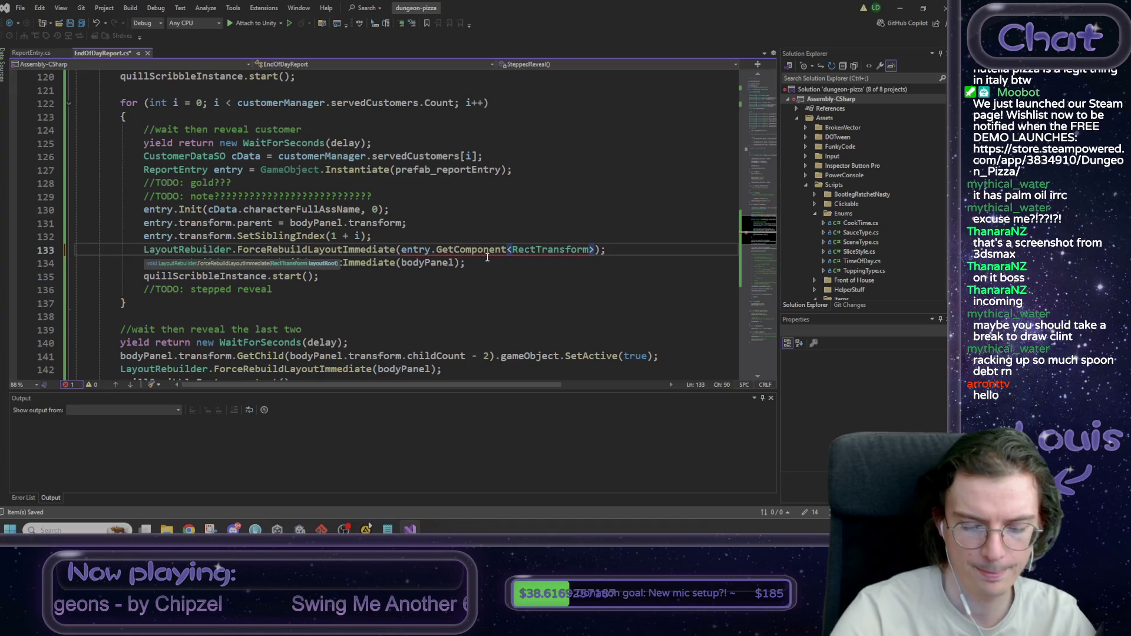
text(())
key(ctrl+s)
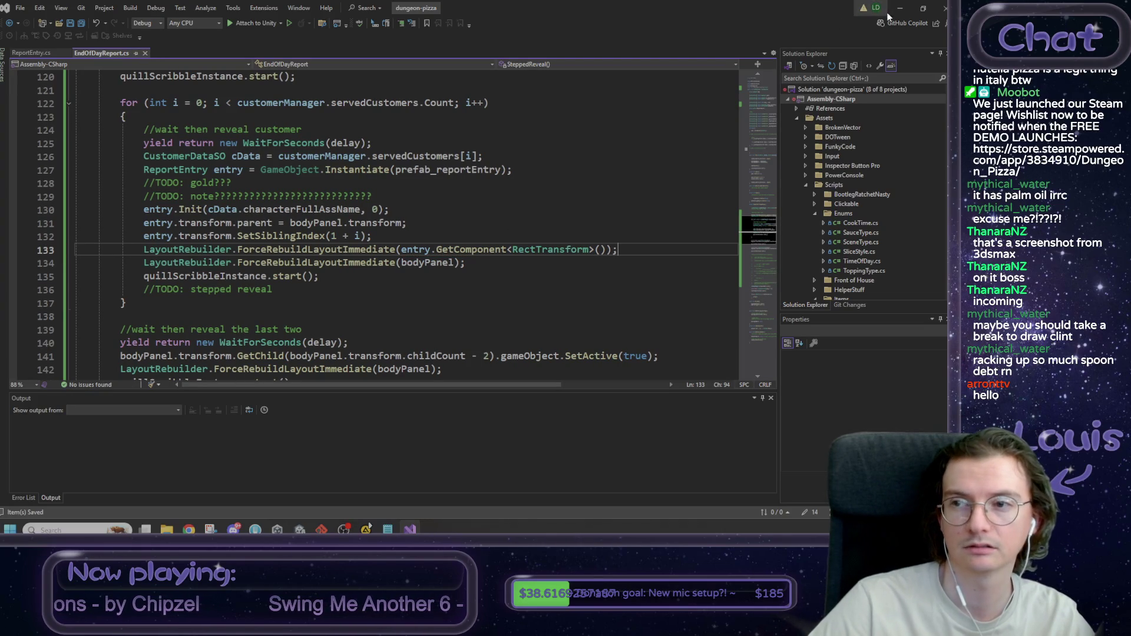
key(alt+Tab)
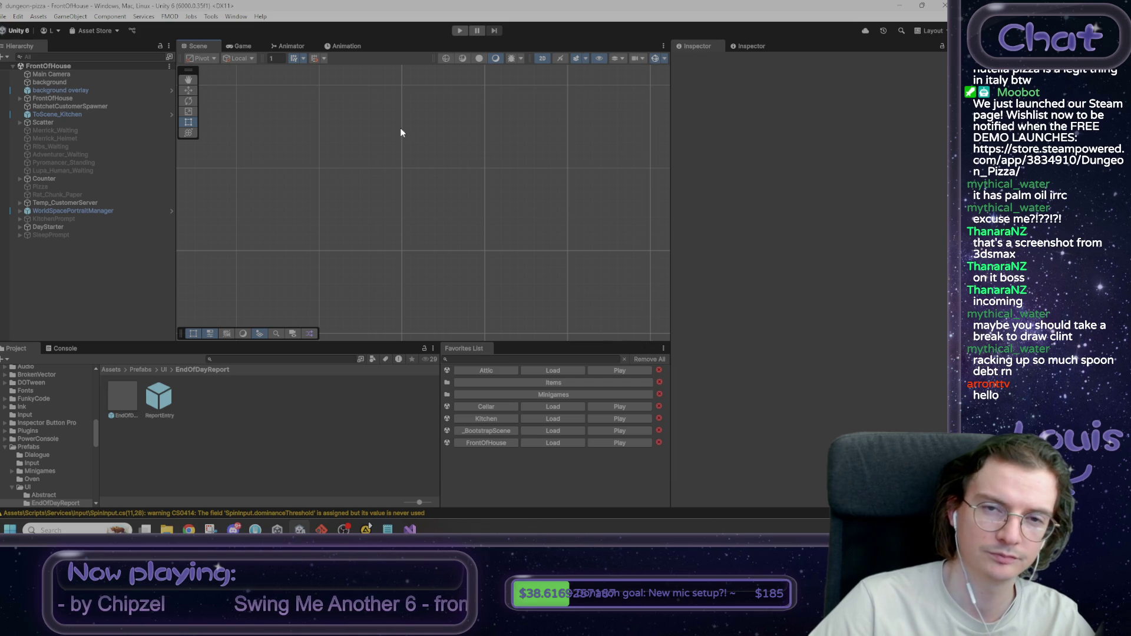
Step: Enter Play mode, start Day 1, answer Max "I'm not sure", and go into the Kitchen
click(460, 32)
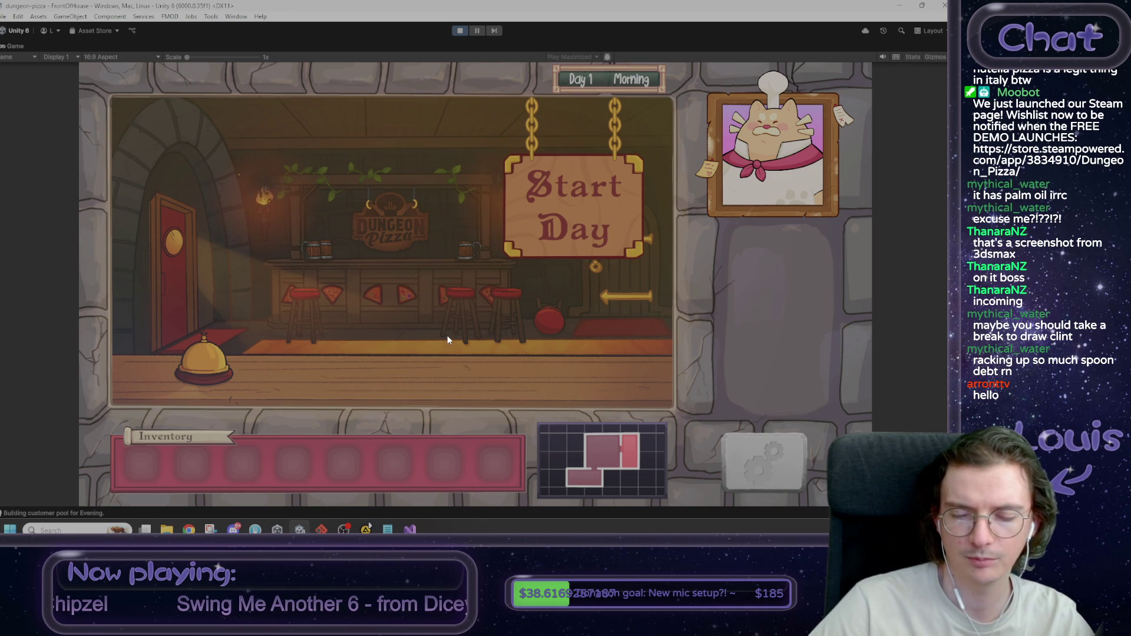
click(542, 224)
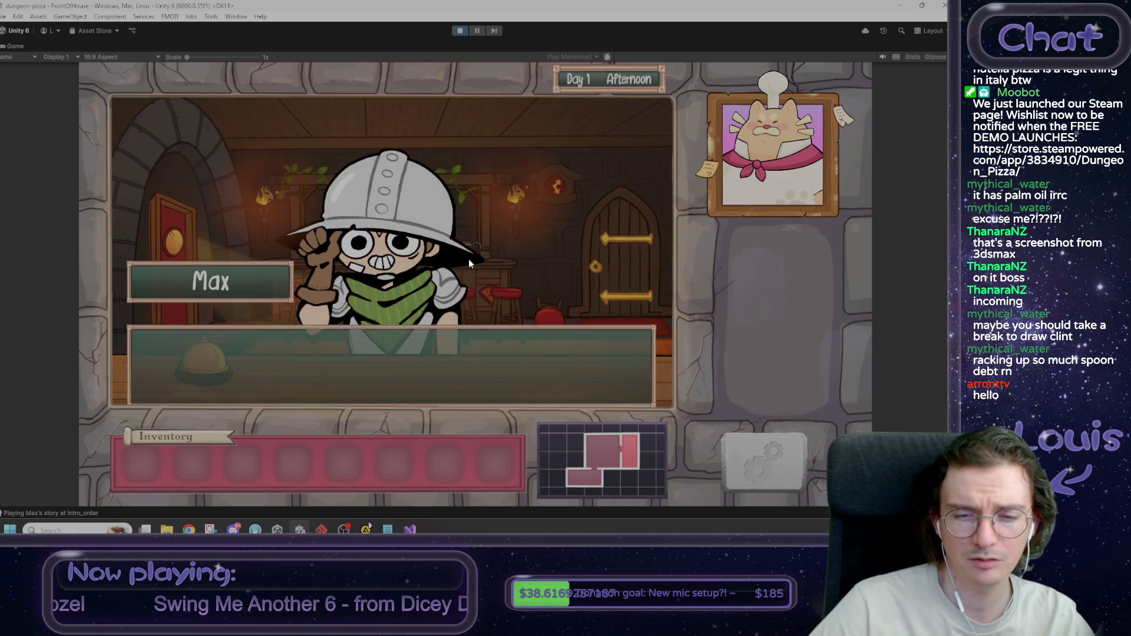
click(464, 301)
click(464, 300)
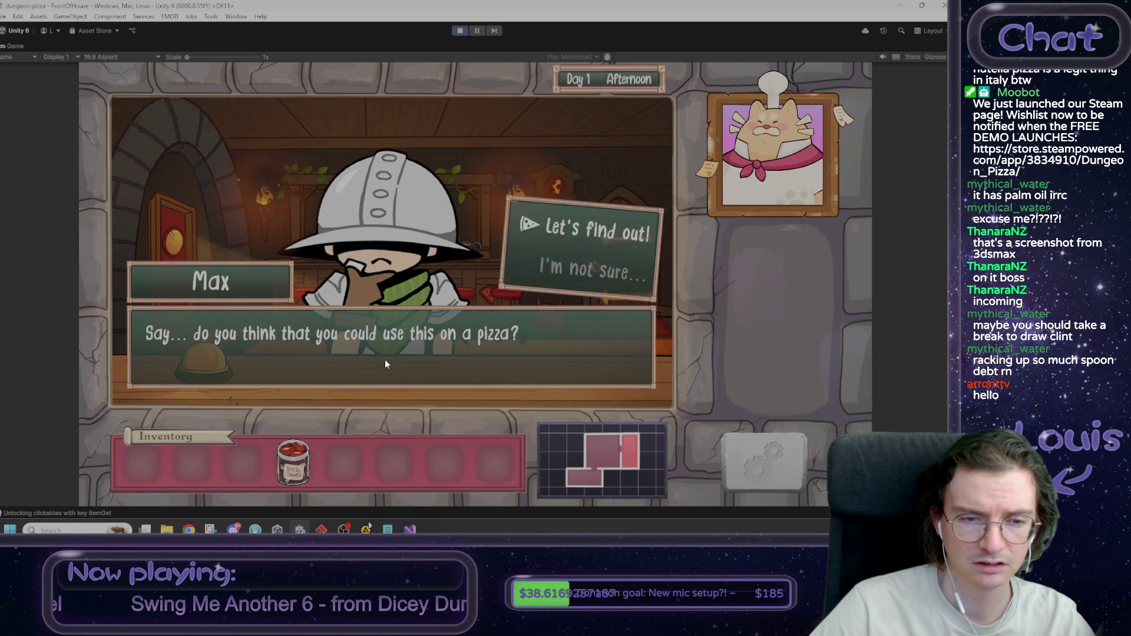
click(615, 274)
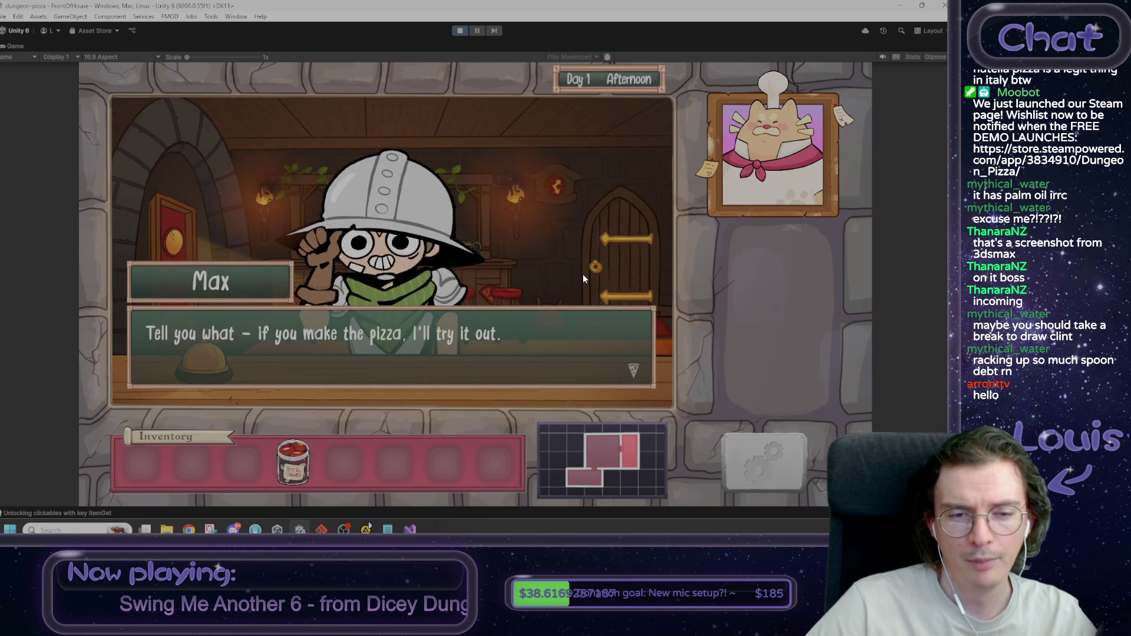
click(582, 274)
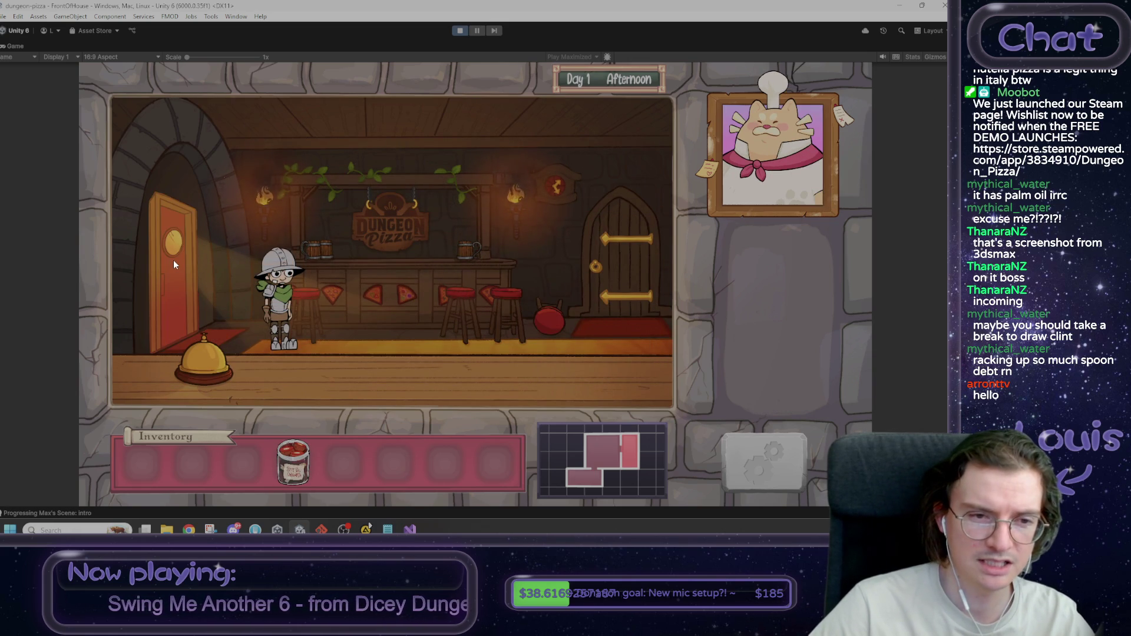
click(173, 259)
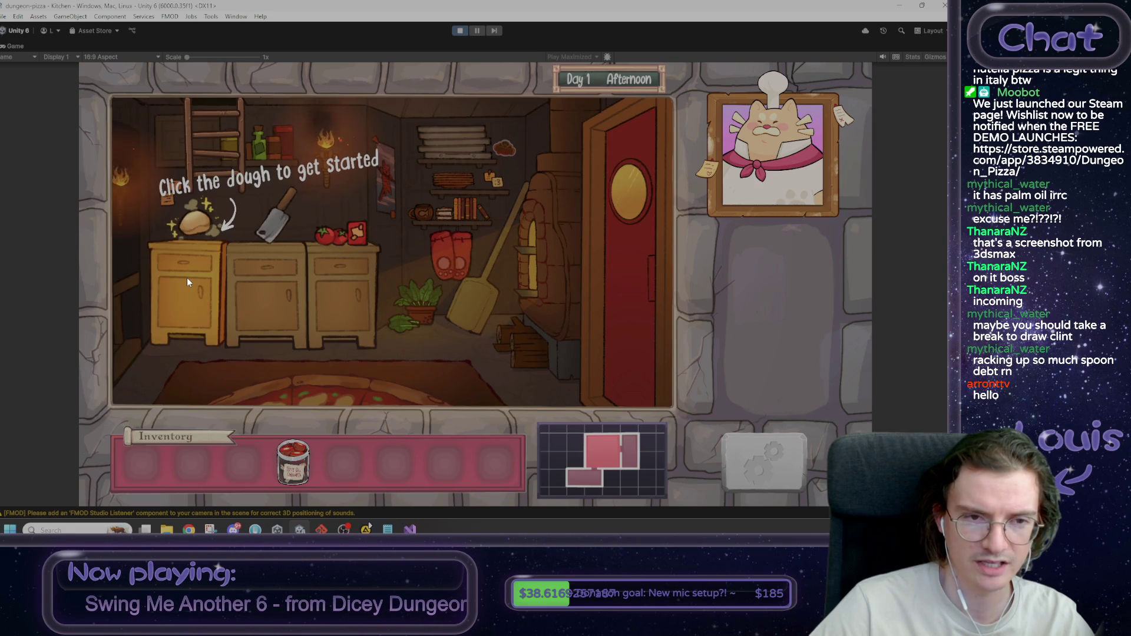
Step: Knead the dough, then finish that step with the debug console's win command
click(187, 277)
mouse_move(409, 303)
mouse_down()
mouse_move(410, 320)
mouse_move(412, 277)
mouse_move(411, 358)
mouse_move(405, 346)
mouse_move(415, 334)
mouse_move(405, 299)
mouse_move(423, 360)
mouse_up()
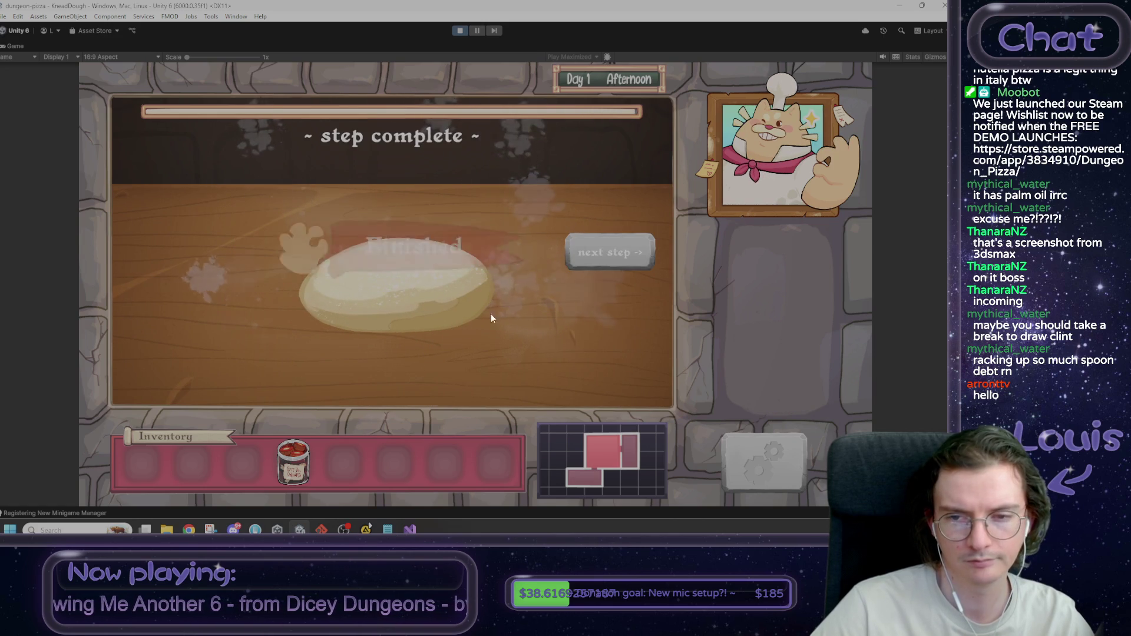
click(640, 258)
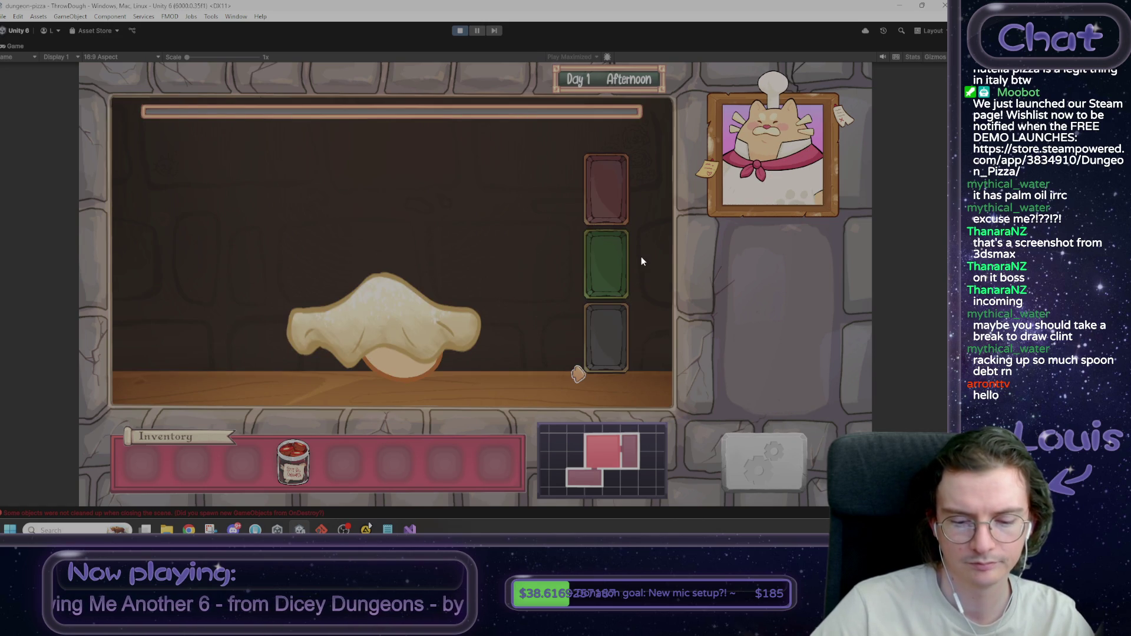
key(grave)
text(win)
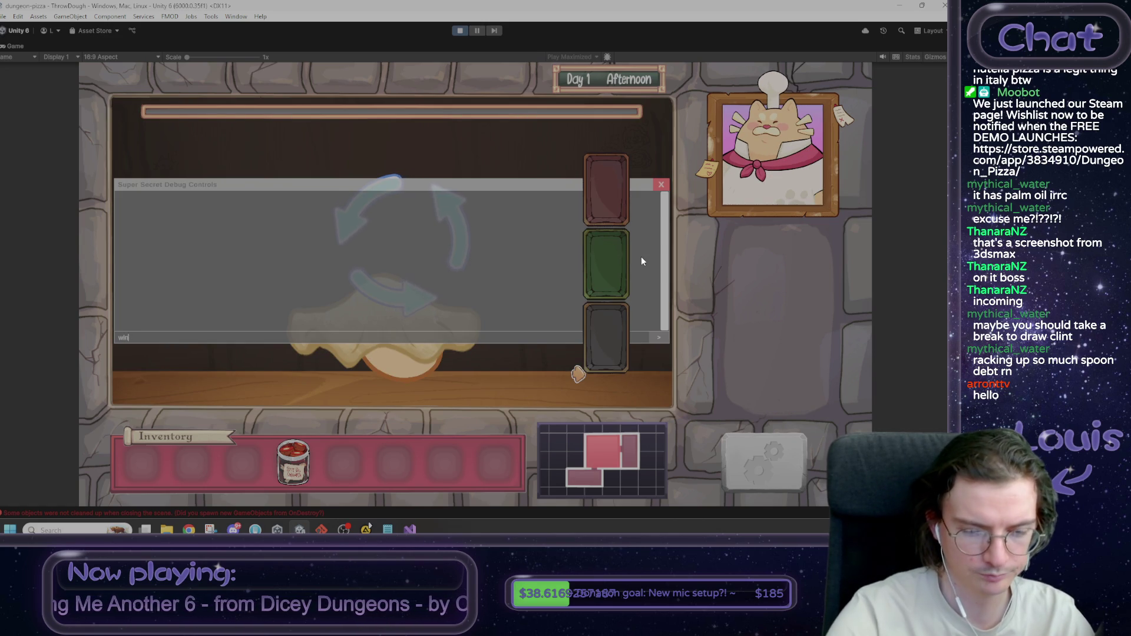
key(Return)
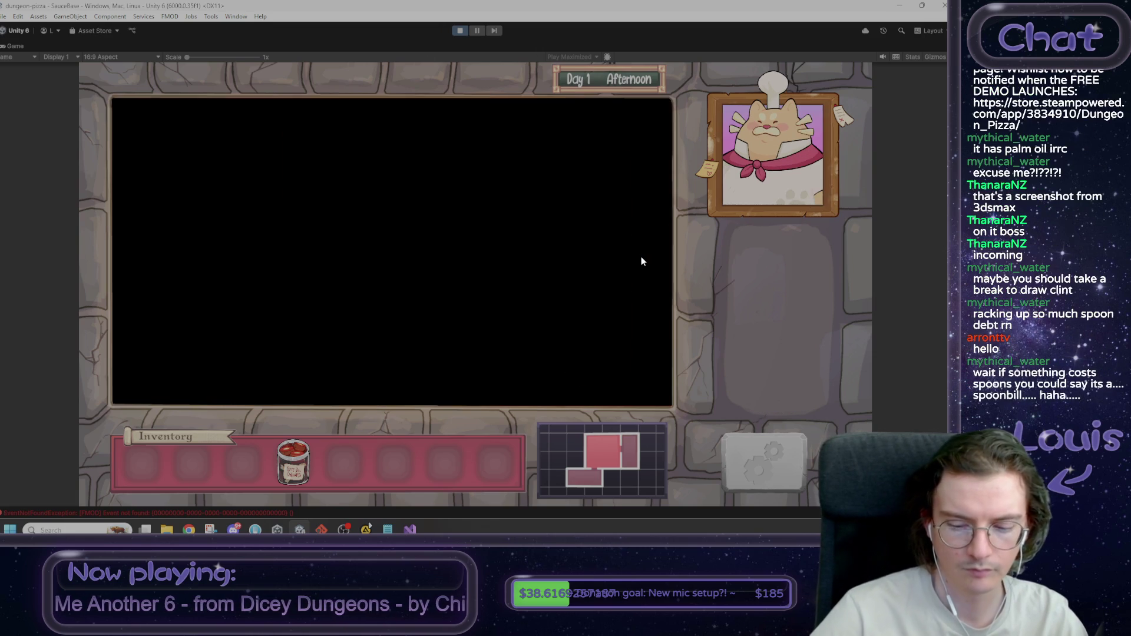
Step: Skip the sauce and cheese steps using the debug console's win command
key(grave)
text(win)
key(Return)
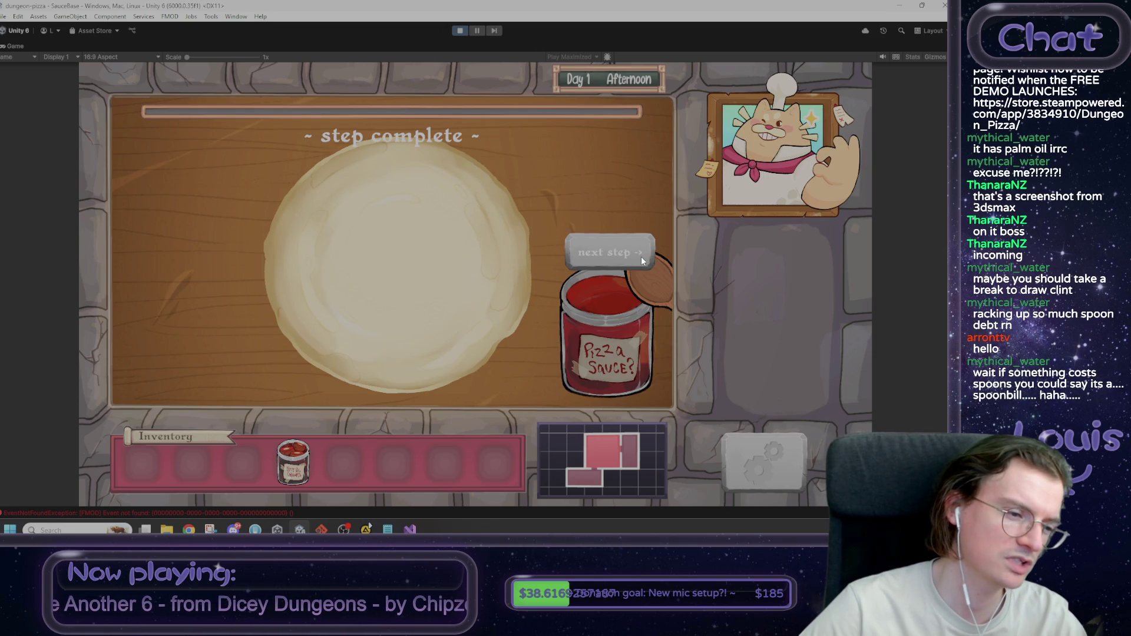
click(641, 257)
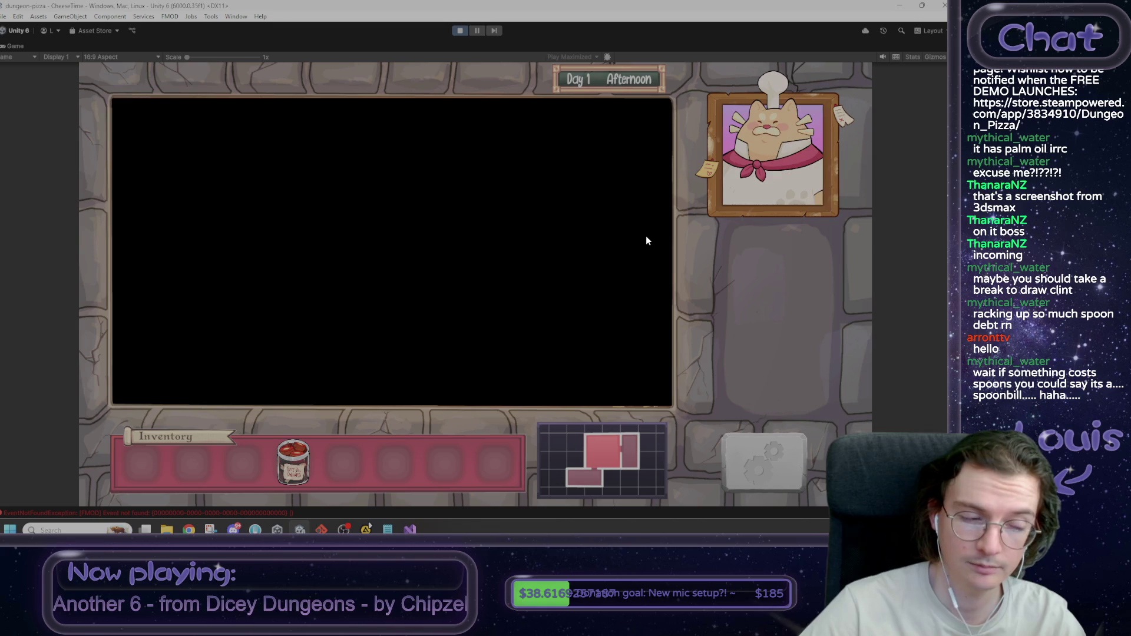
key(grave)
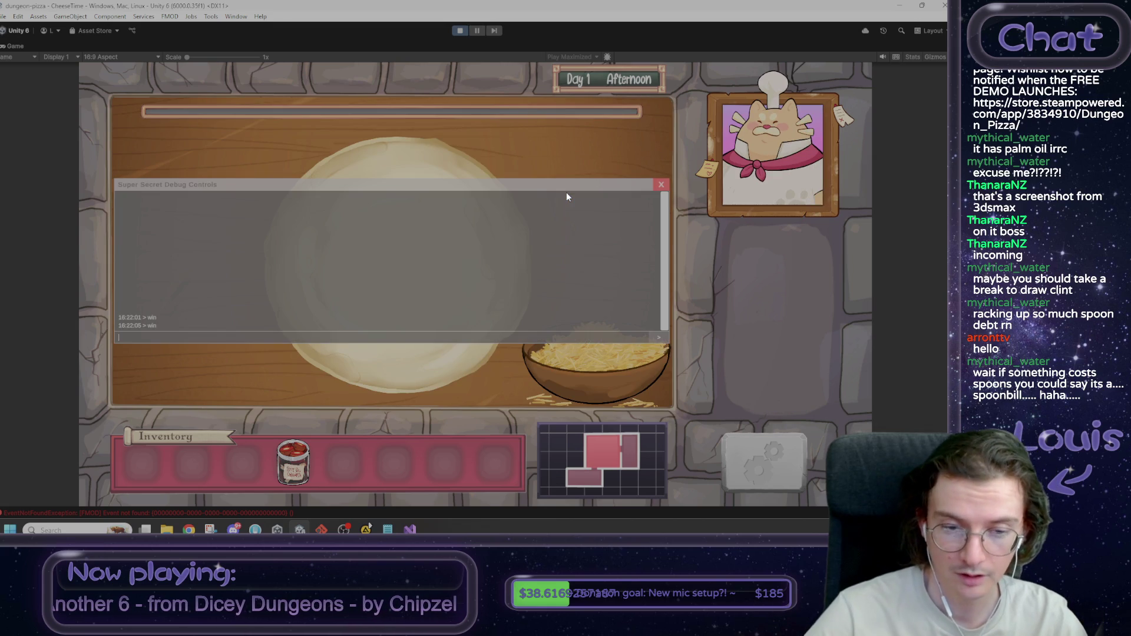
text(win)
key(Return)
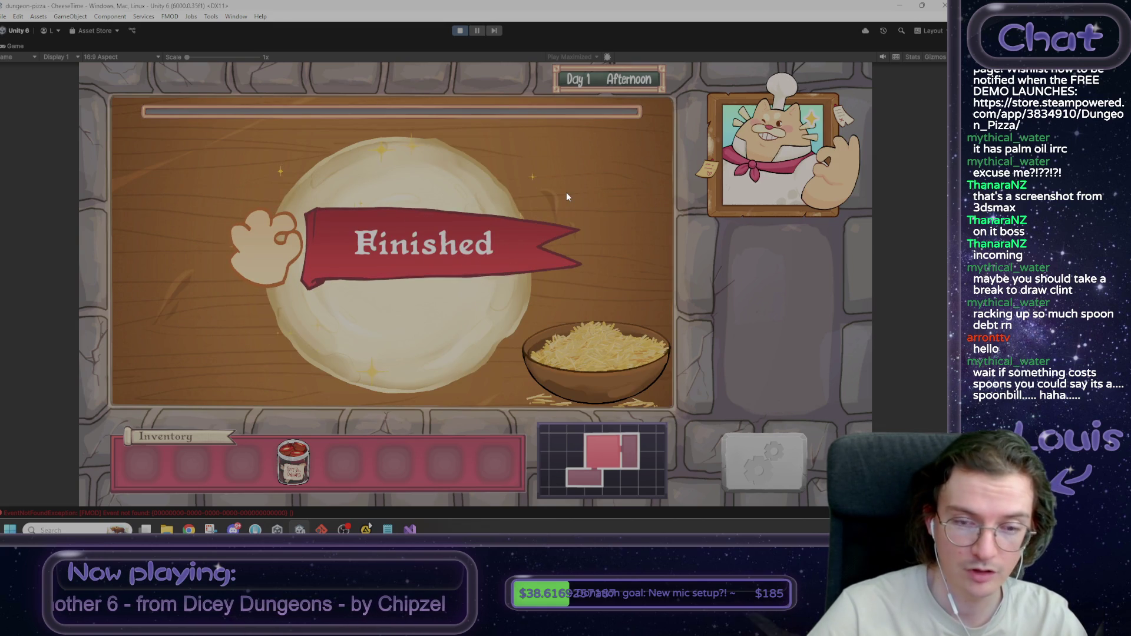
Step: Place a topping on the dough, click Complete Pizza, and glance at the pizza photo in the browser
click(590, 251)
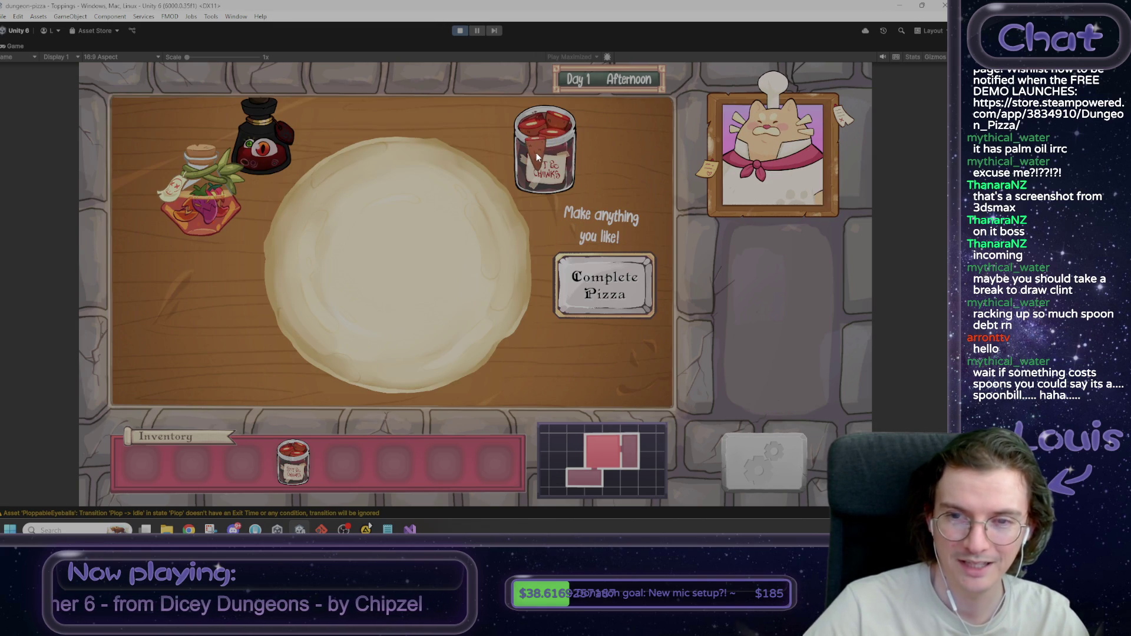
drag(548, 150, 436, 234)
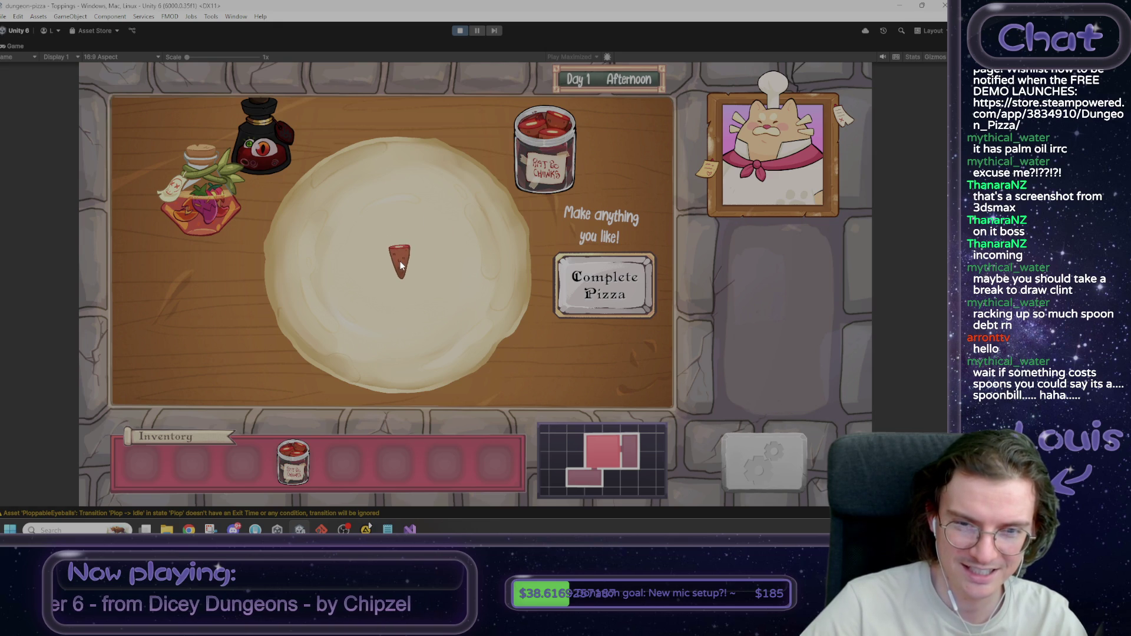
click(630, 286)
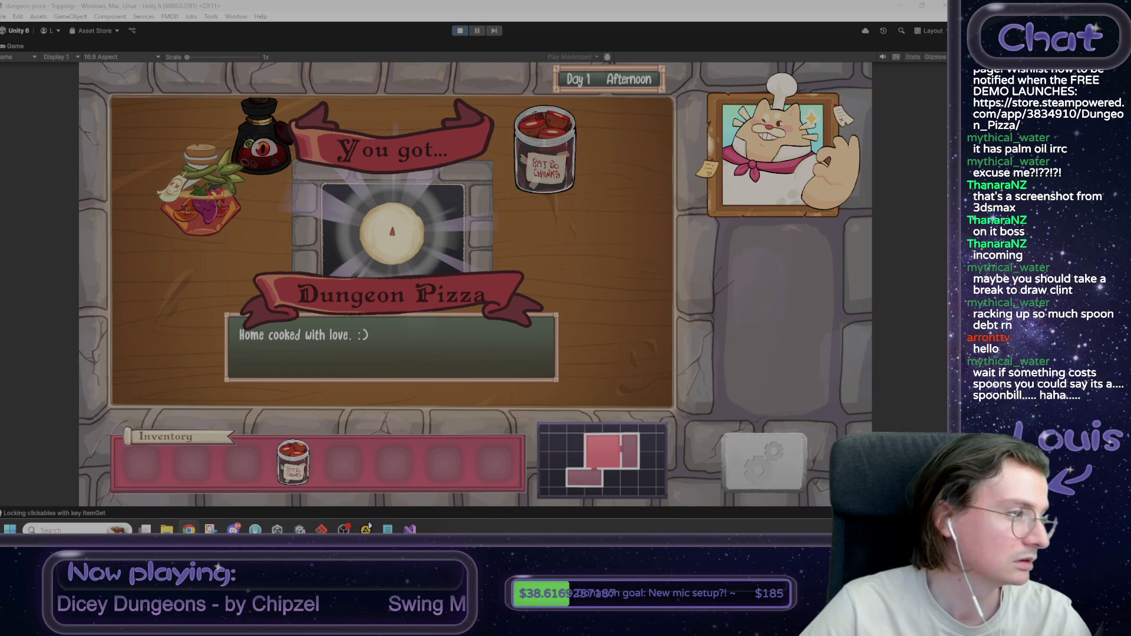
key(alt+Tab)
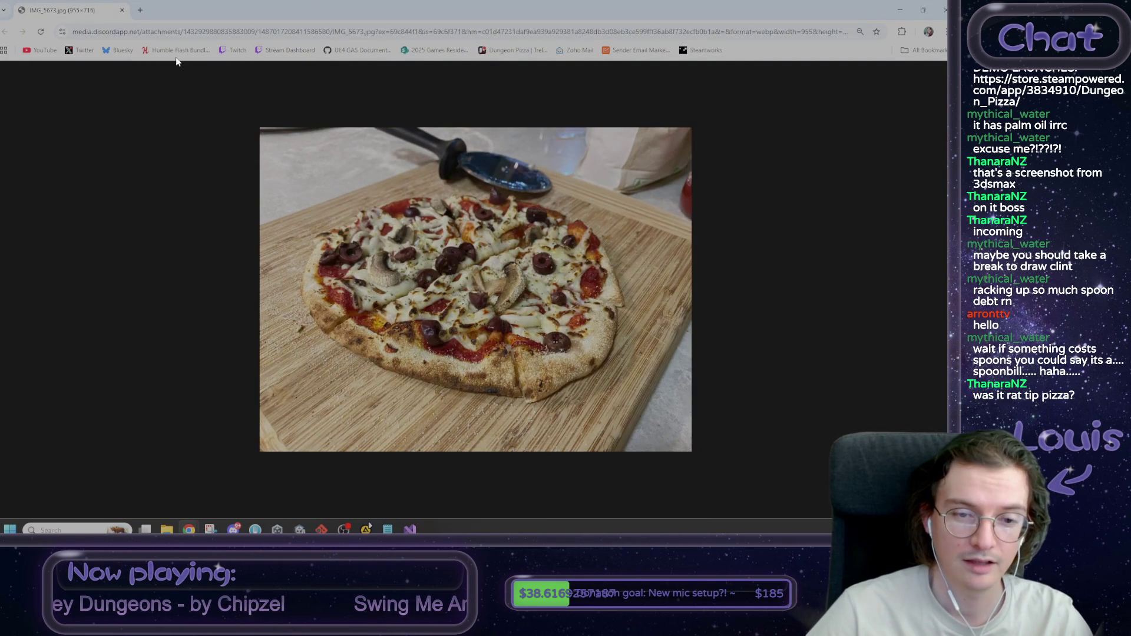
click(899, 11)
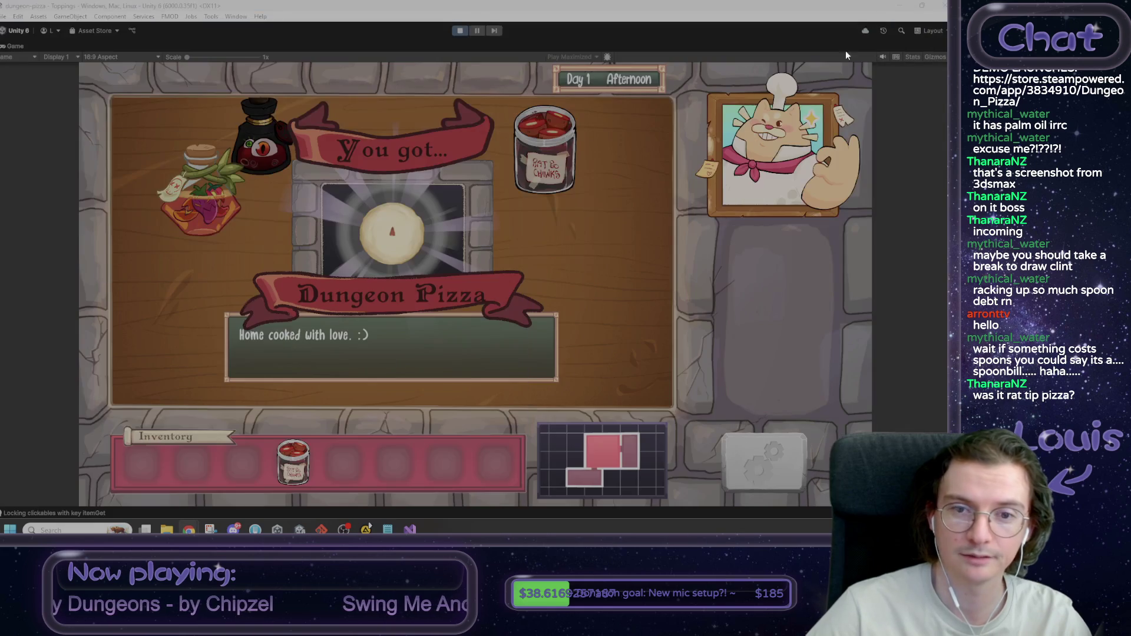
Step: Keep the Dungeon Pizza, return to the tavern, and hand the pizza to Max
click(509, 259)
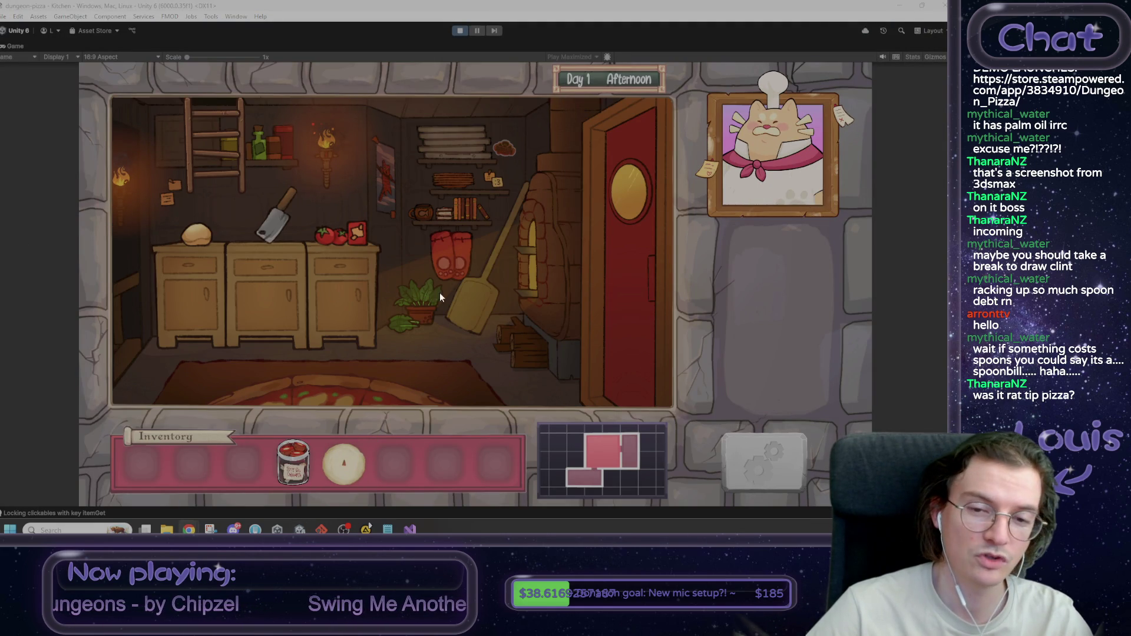
click(631, 331)
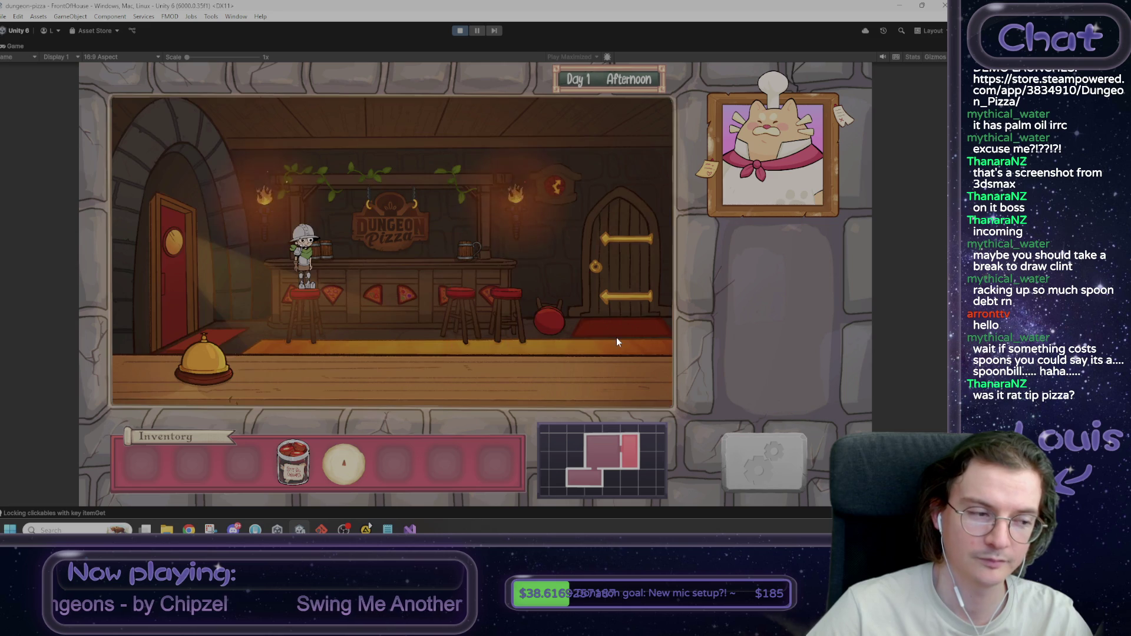
mouse_move(344, 462)
mouse_down()
mouse_move(328, 328)
mouse_move(305, 264)
mouse_up()
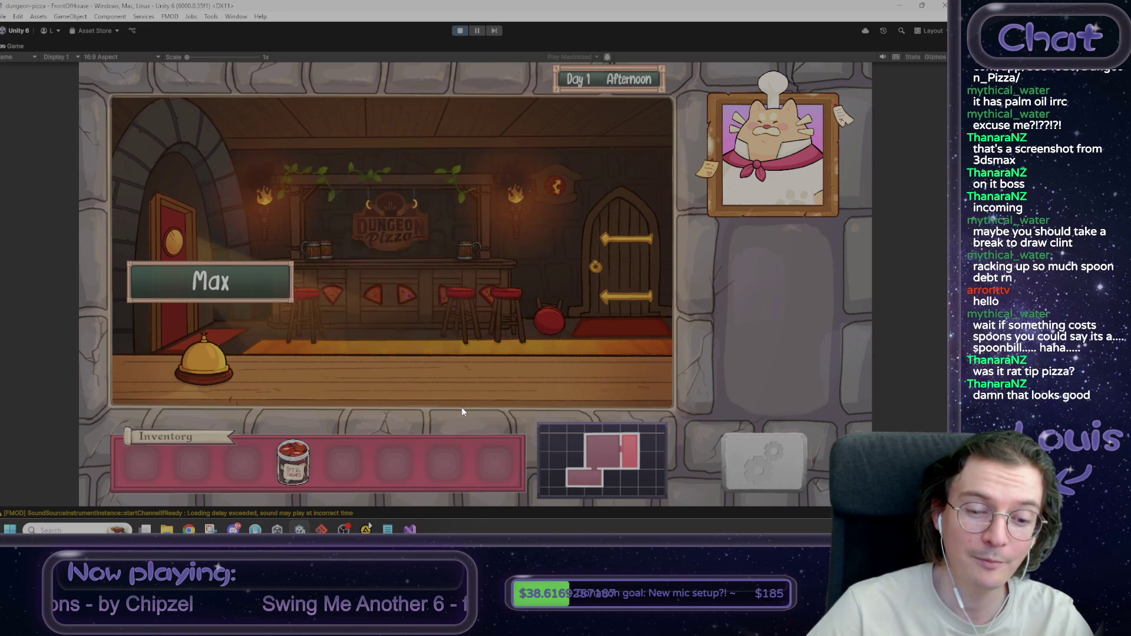
Step: View the pizza photo in the browser again, then continue Max's thank-you dialogue
mouse_move(188, 530)
click(292, 472)
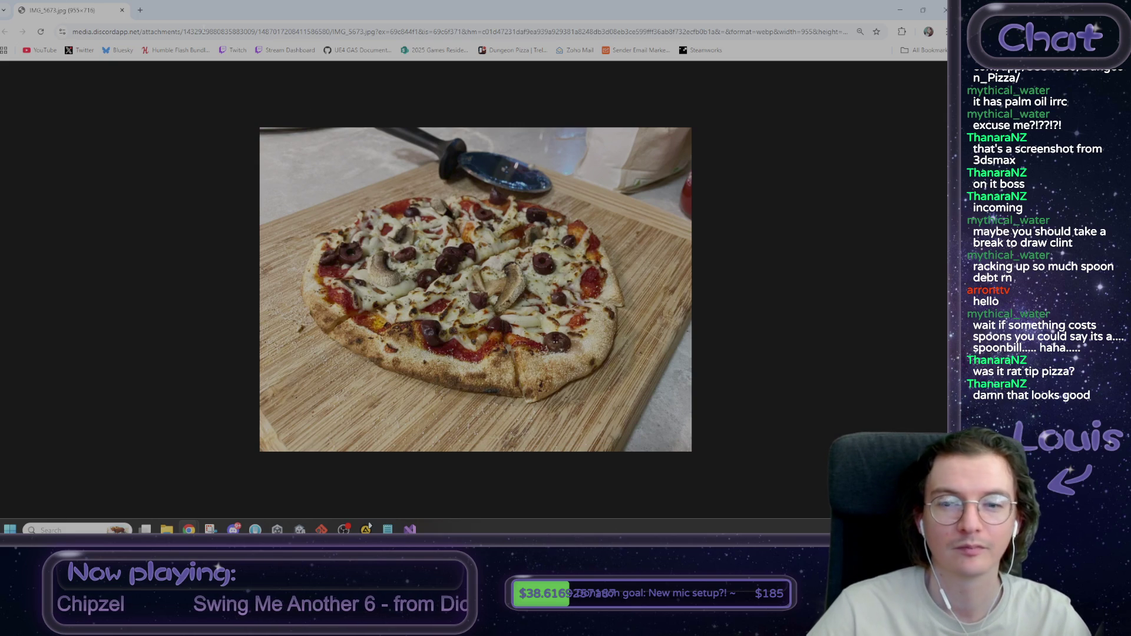
click(899, 10)
click(470, 218)
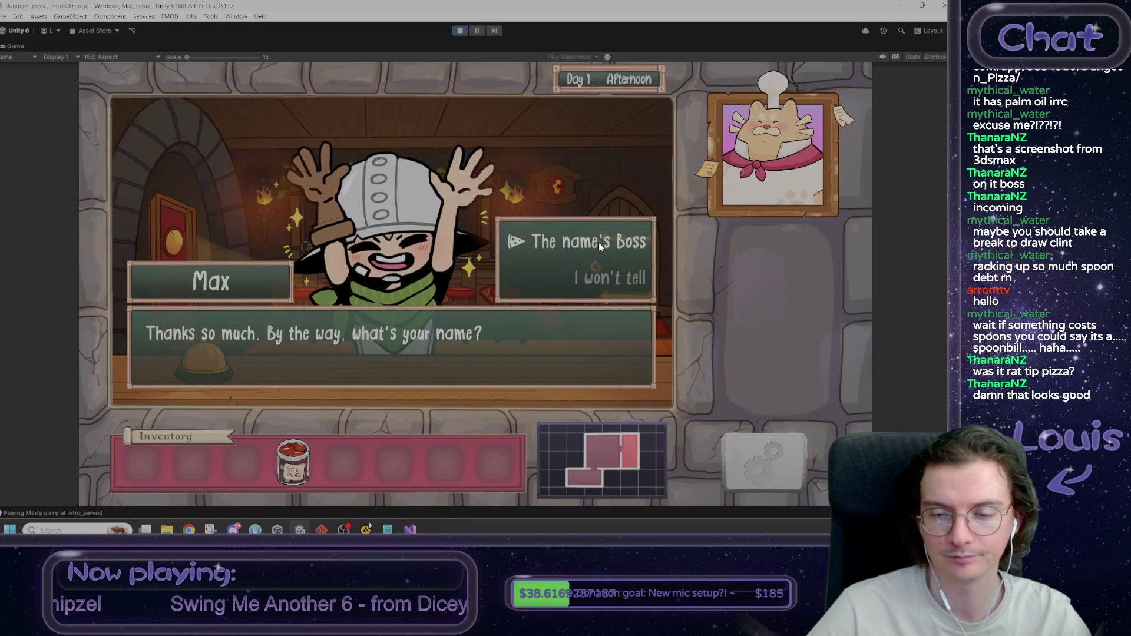
Step: Answer "I won't tell" to Max and finish his dialogue so he leaves
click(610, 280)
click(611, 280)
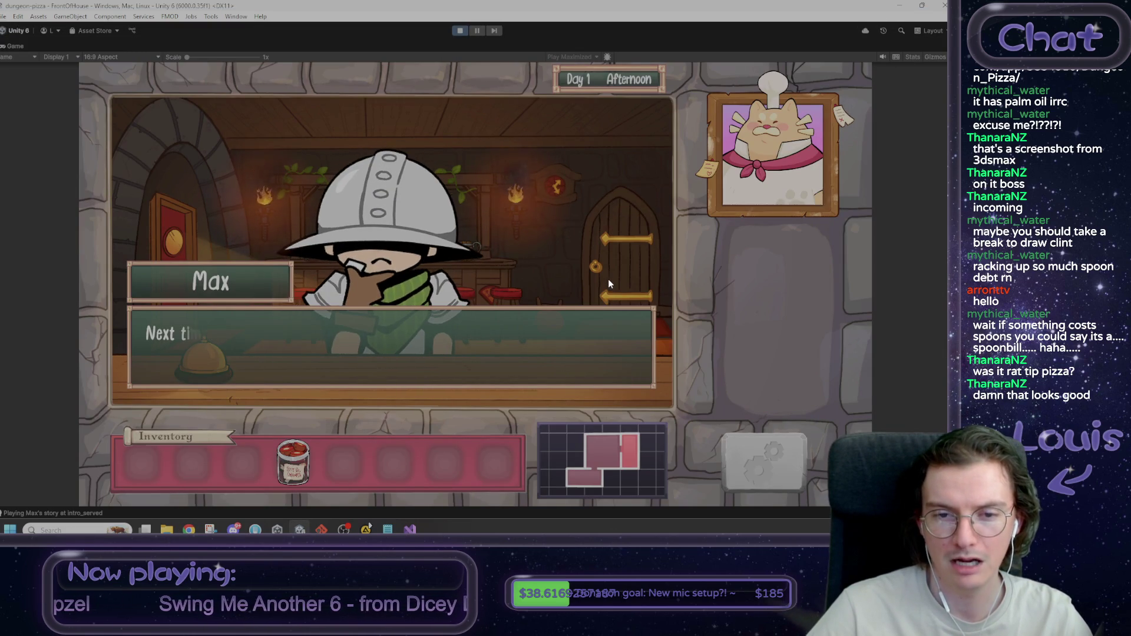
click(606, 278)
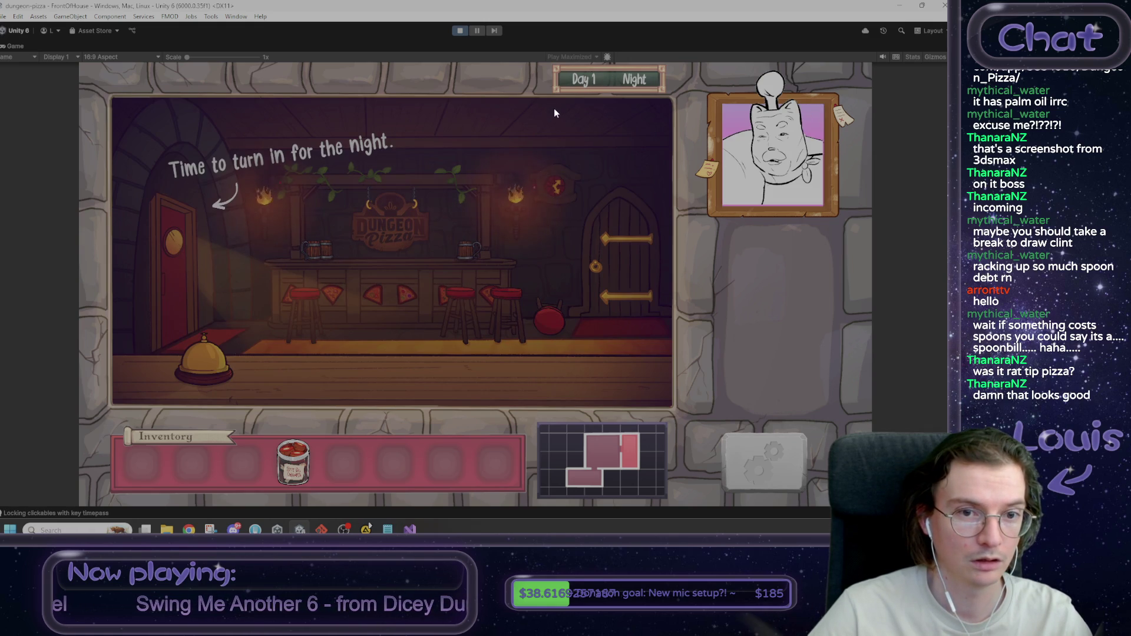
Step: Go through the kitchen up to the attic and sleep in the bed to end Day 1
click(192, 276)
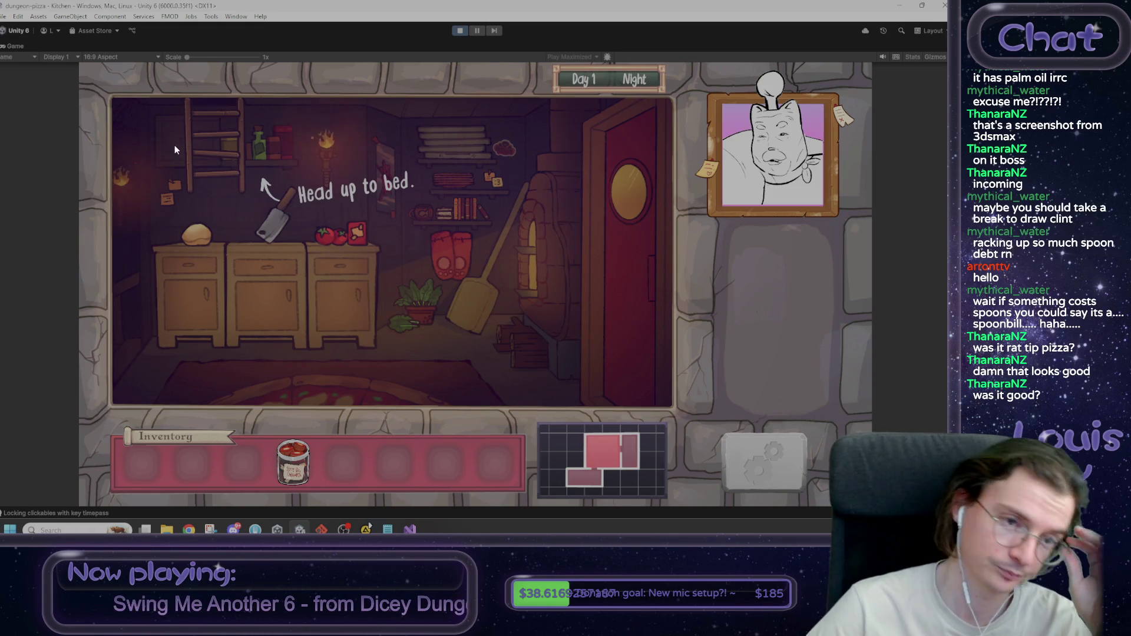
click(233, 152)
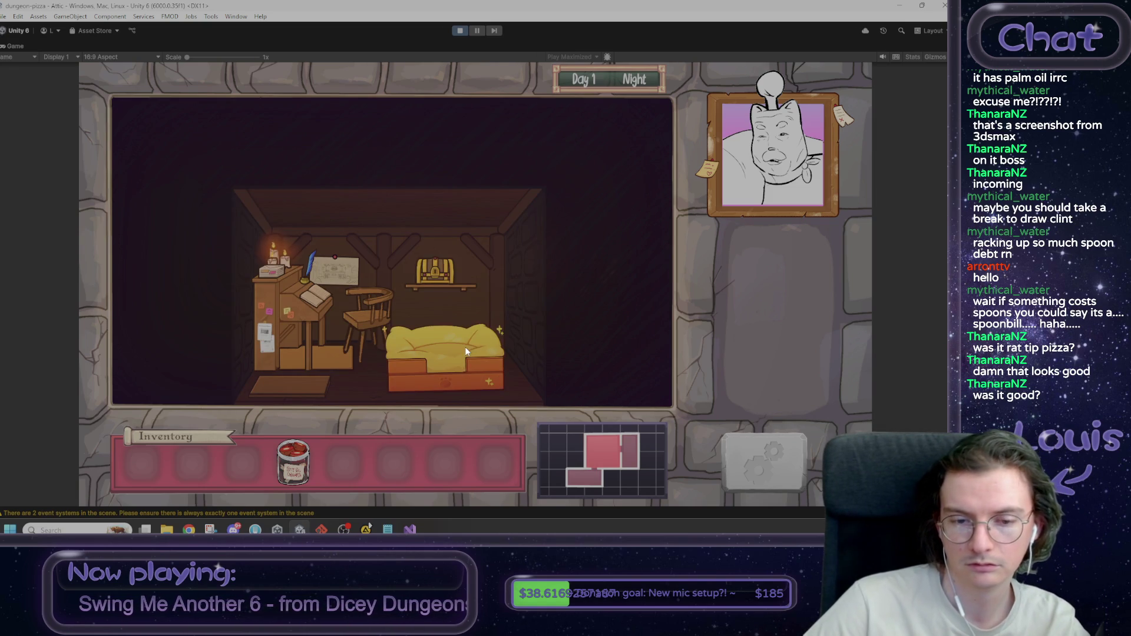
click(465, 348)
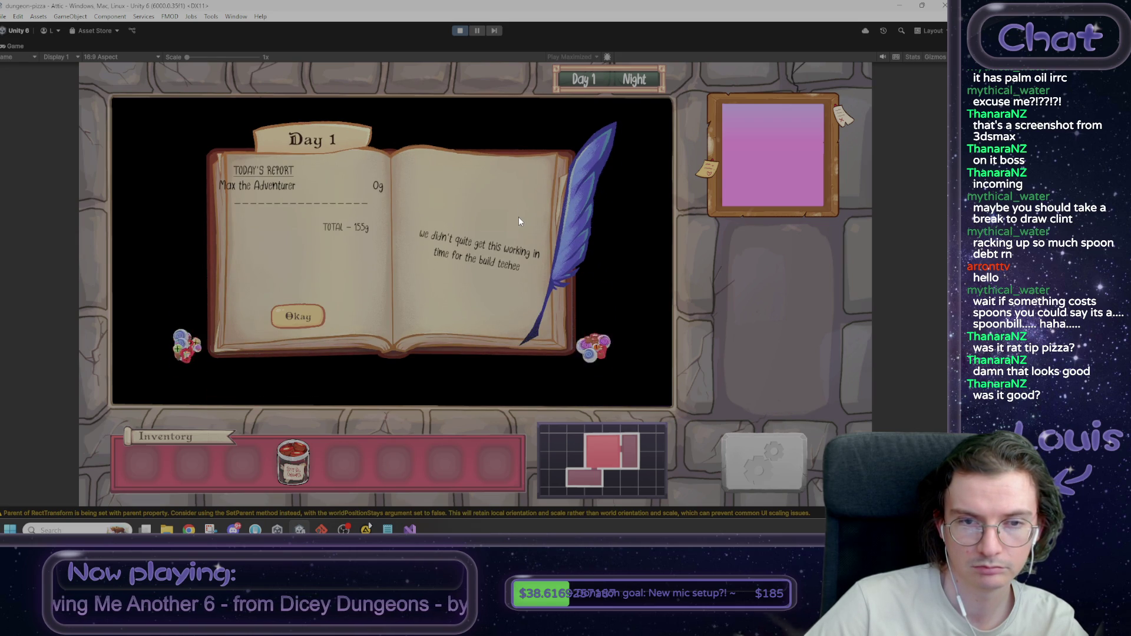
right_click(23, 44)
Step: In the Scene view, inspect the ReportEntry(Clone), NameAndMonis and ReportContents layout settings
click(64, 79)
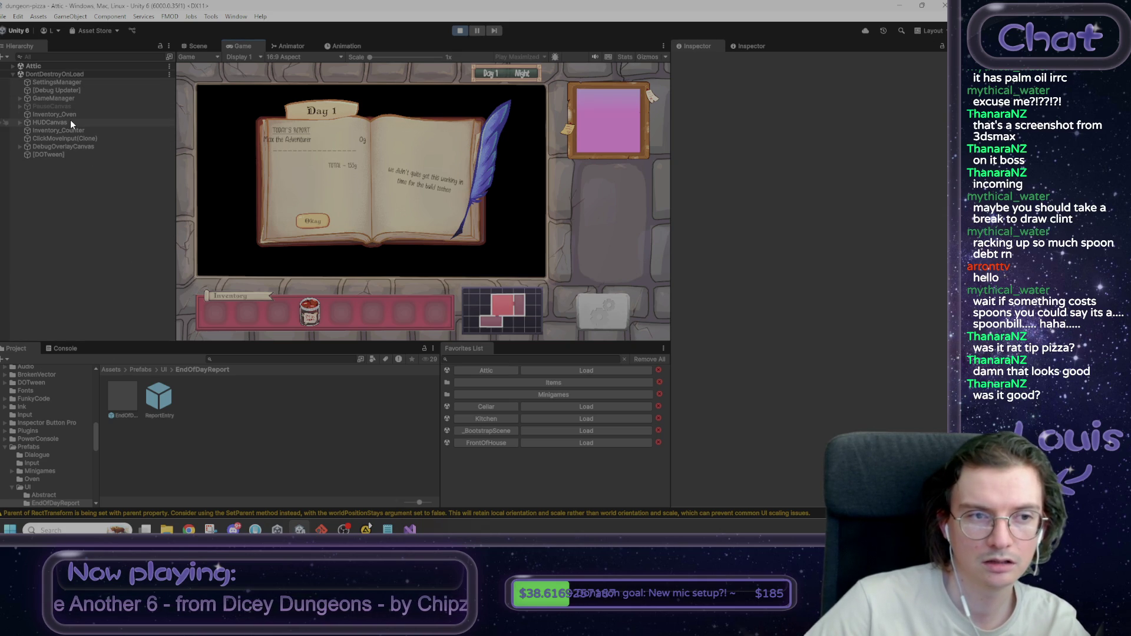
click(198, 46)
click(363, 169)
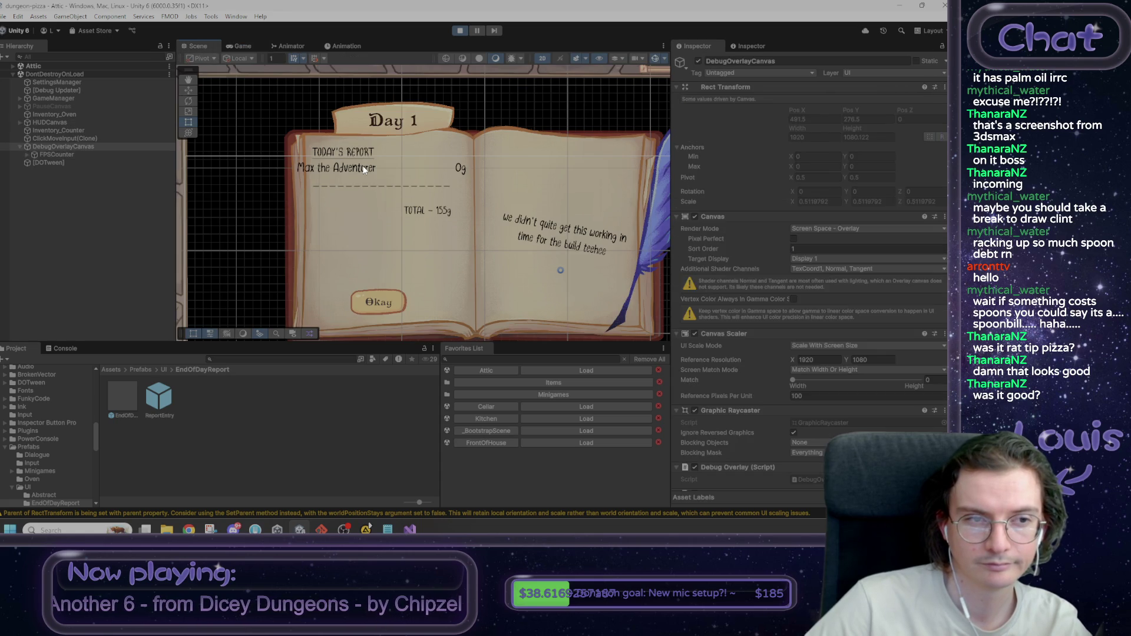
click(364, 169)
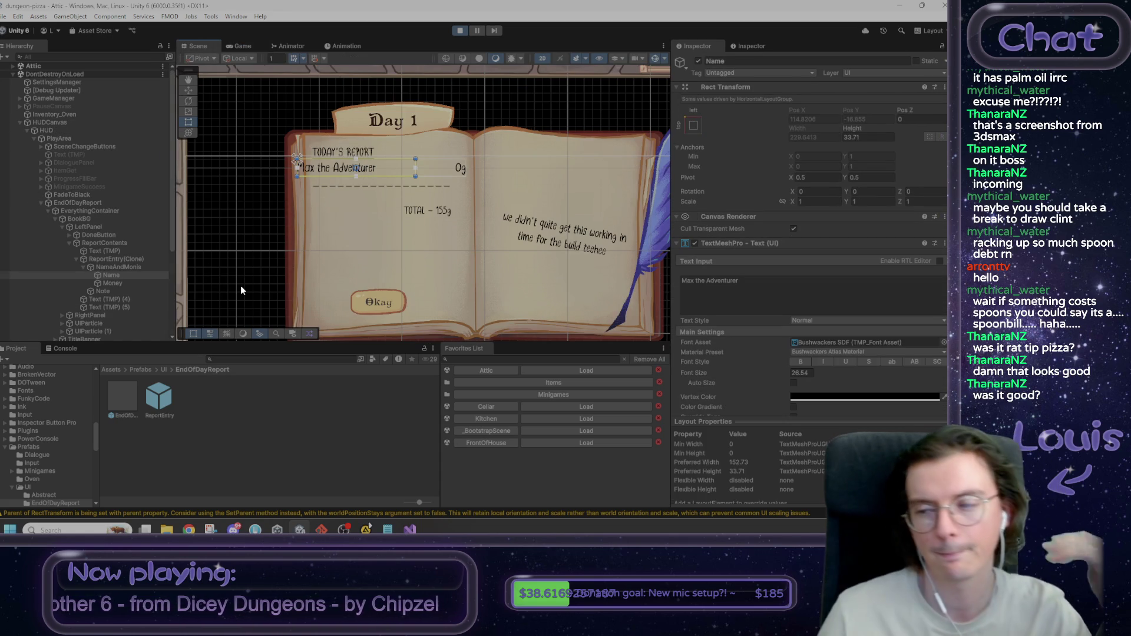
click(140, 267)
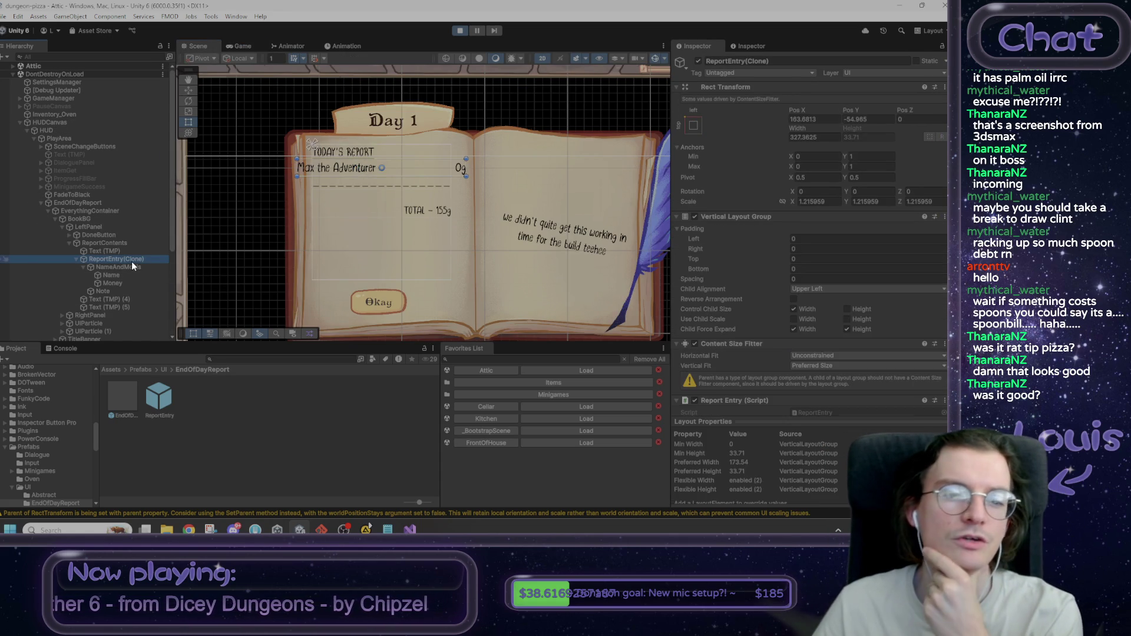
click(129, 261)
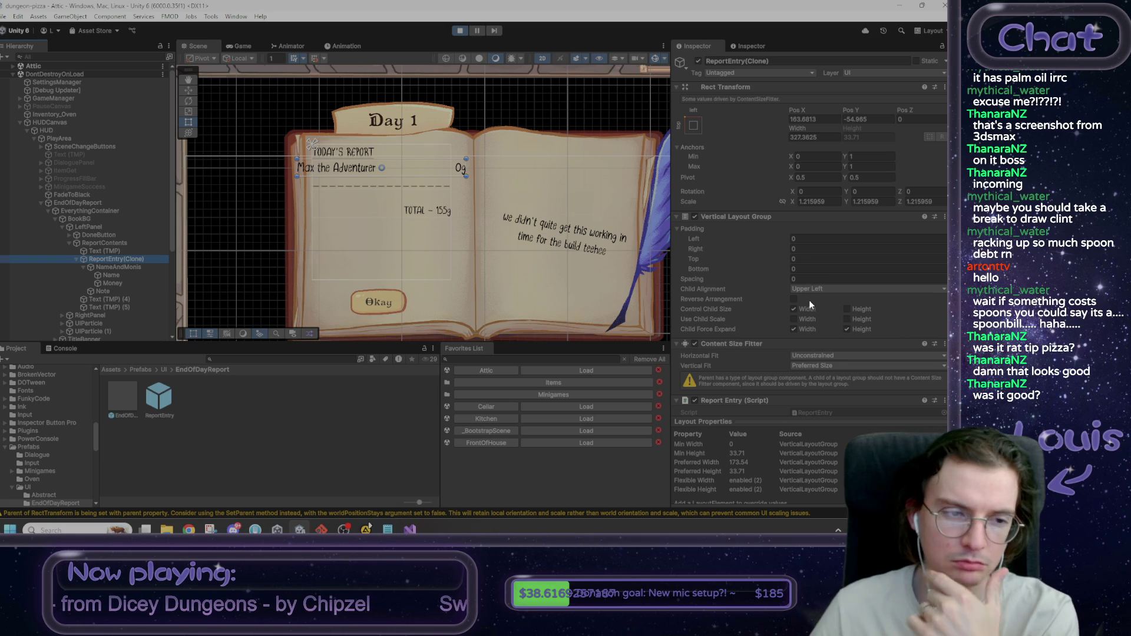
click(135, 270)
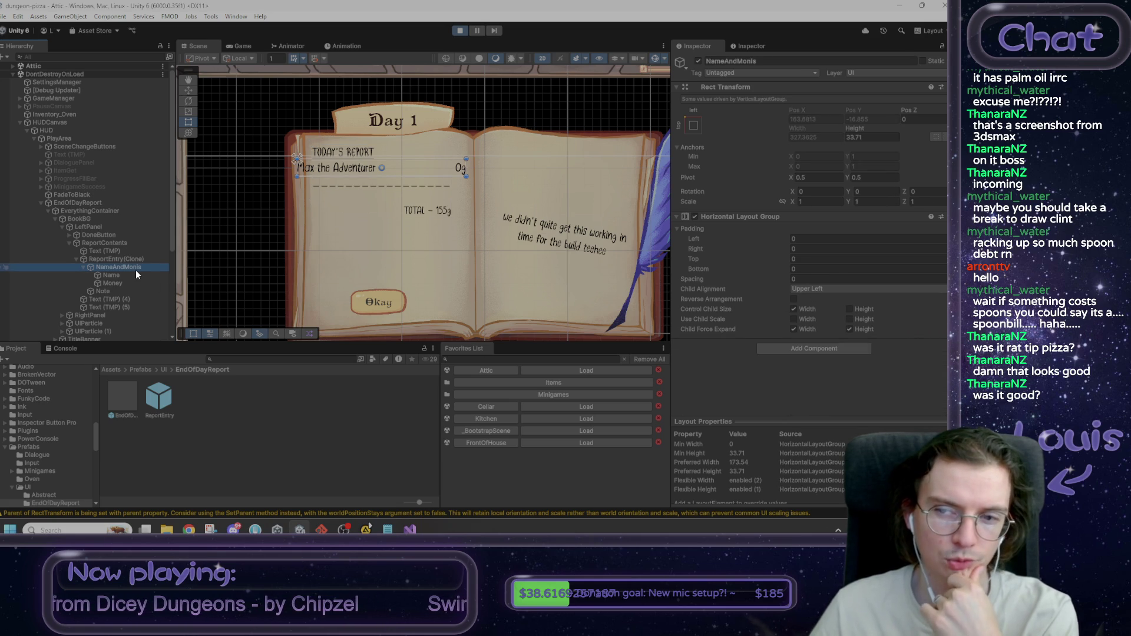
click(127, 259)
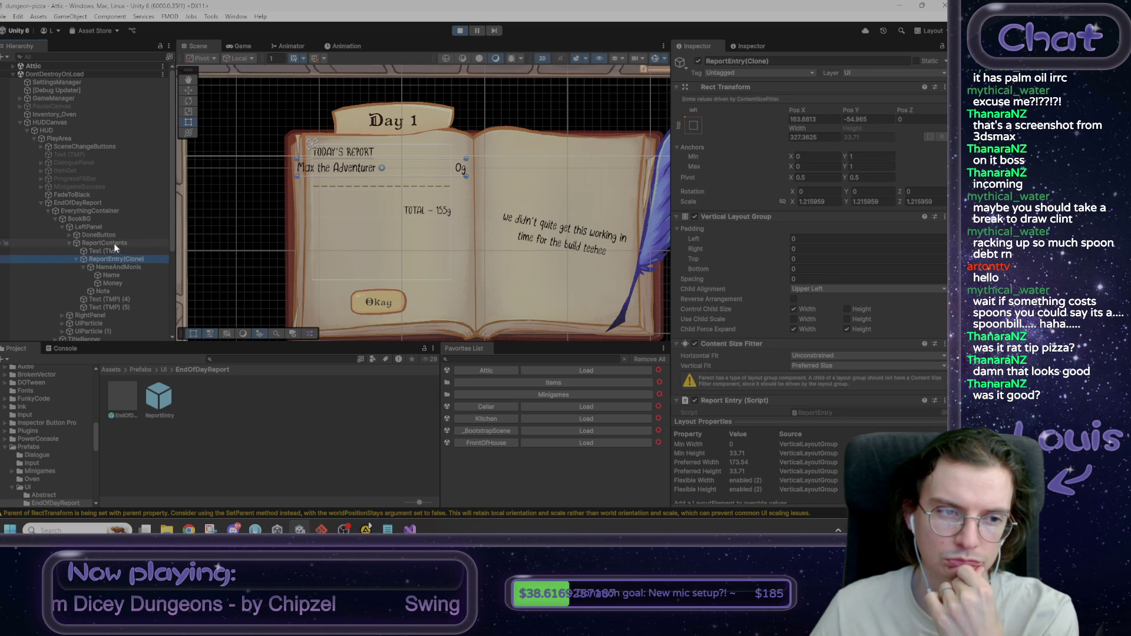
click(117, 244)
Step: Toggle the Max the Adventurer row to compare, then set ReportEntry's Scale X to 1
click(698, 60)
click(699, 60)
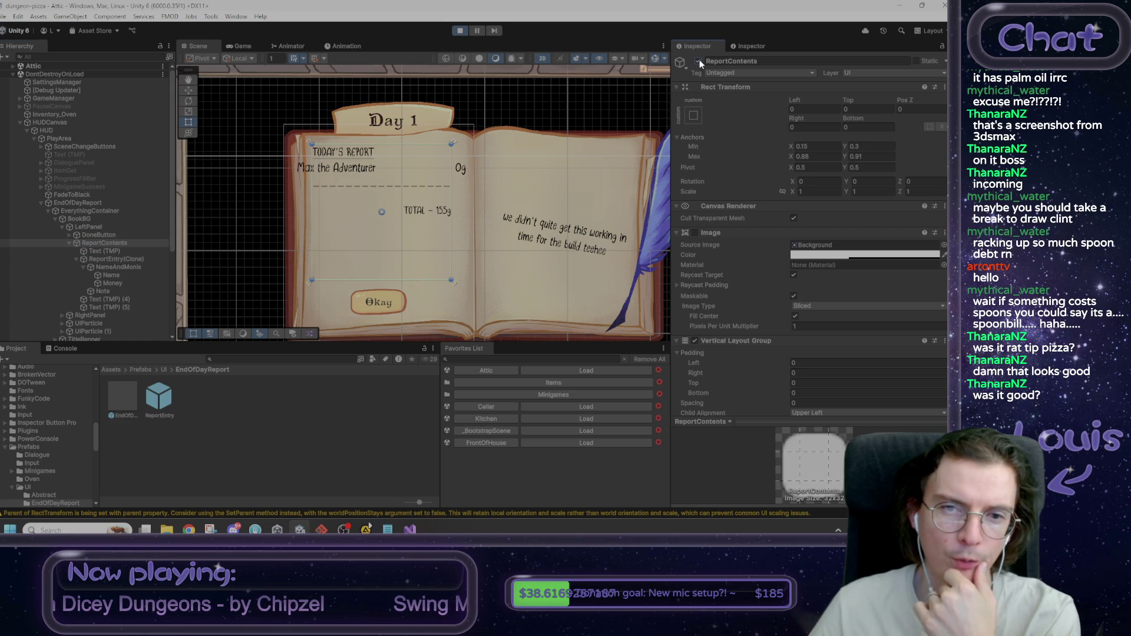
click(133, 260)
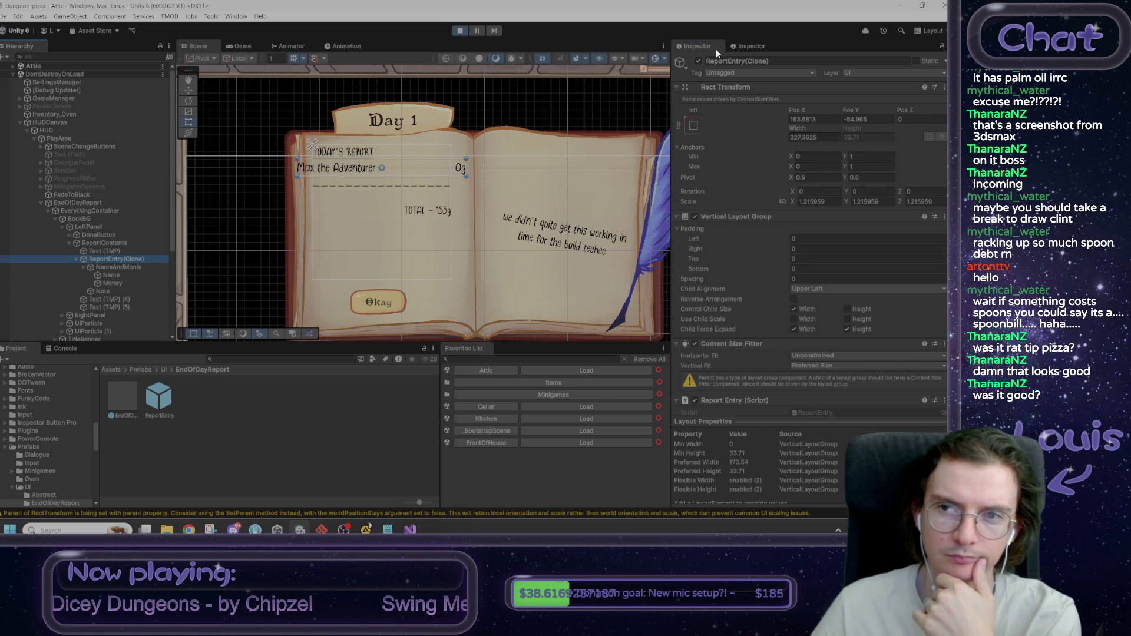
click(698, 61)
click(698, 60)
click(698, 61)
click(698, 60)
click(698, 61)
click(698, 61)
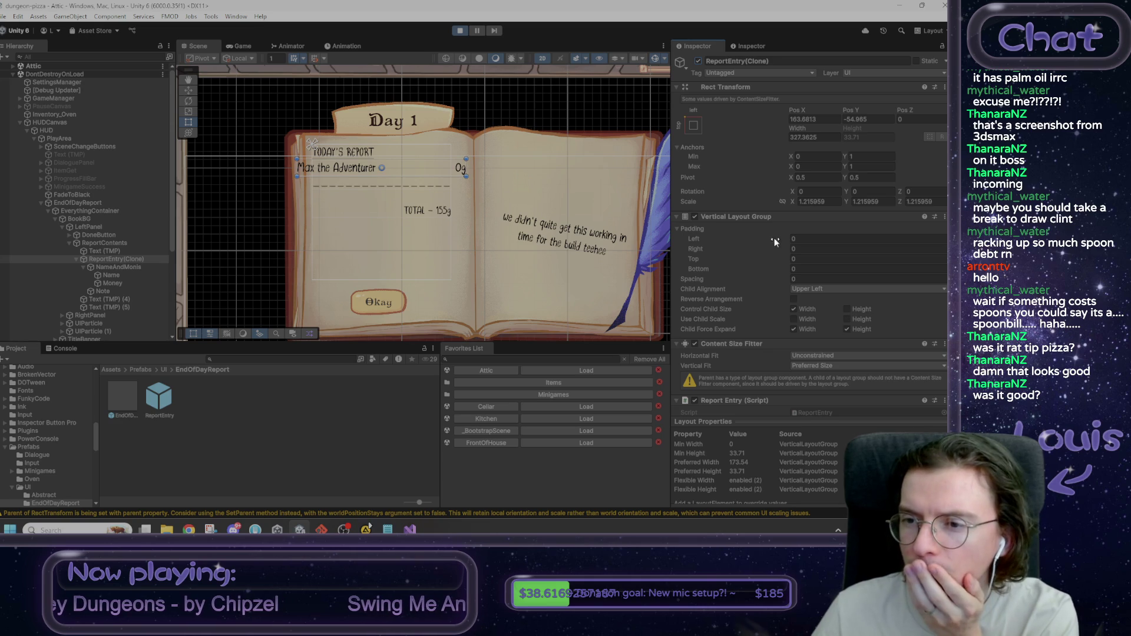
click(810, 201)
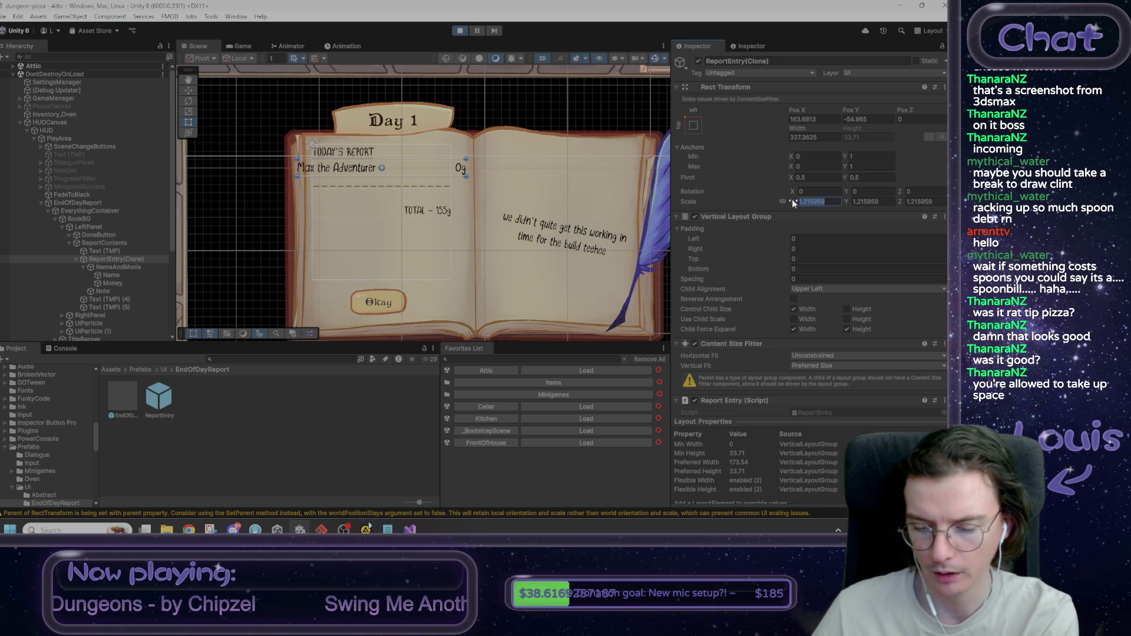
text(1)
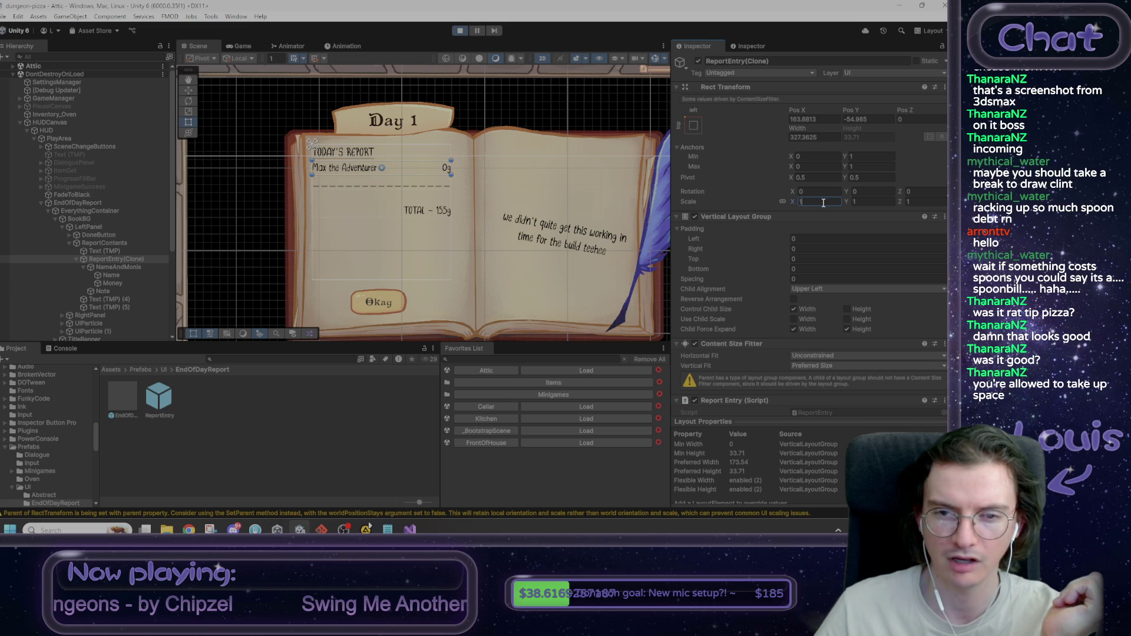
Step: Exit play mode, open the ReportEntry prefab, and switch to Visual Studio
click(460, 30)
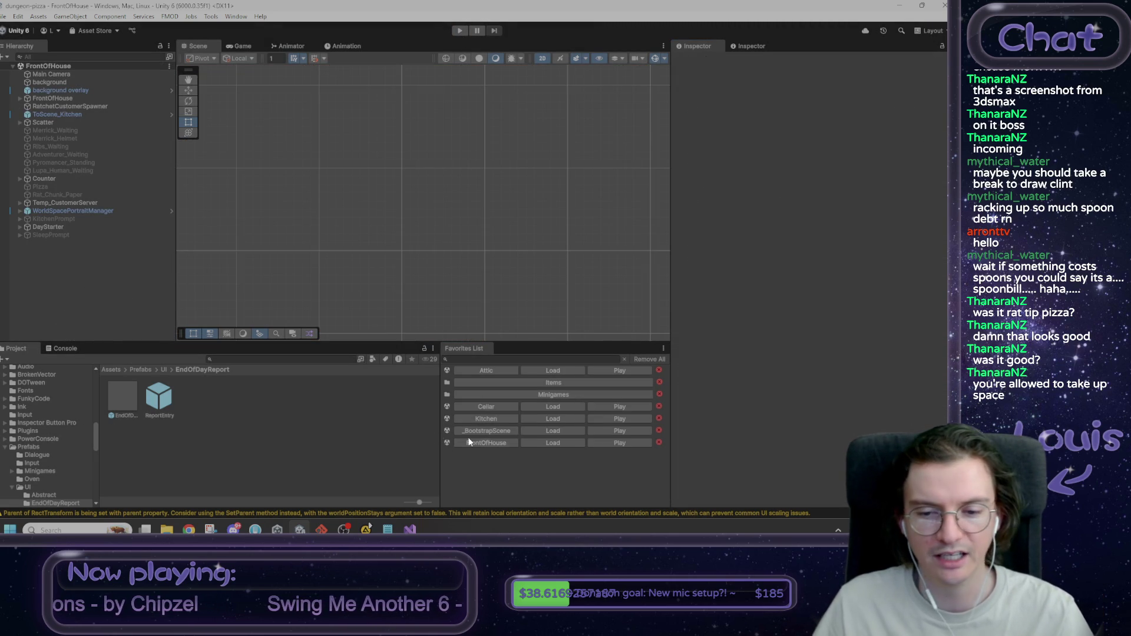
double_click(150, 399)
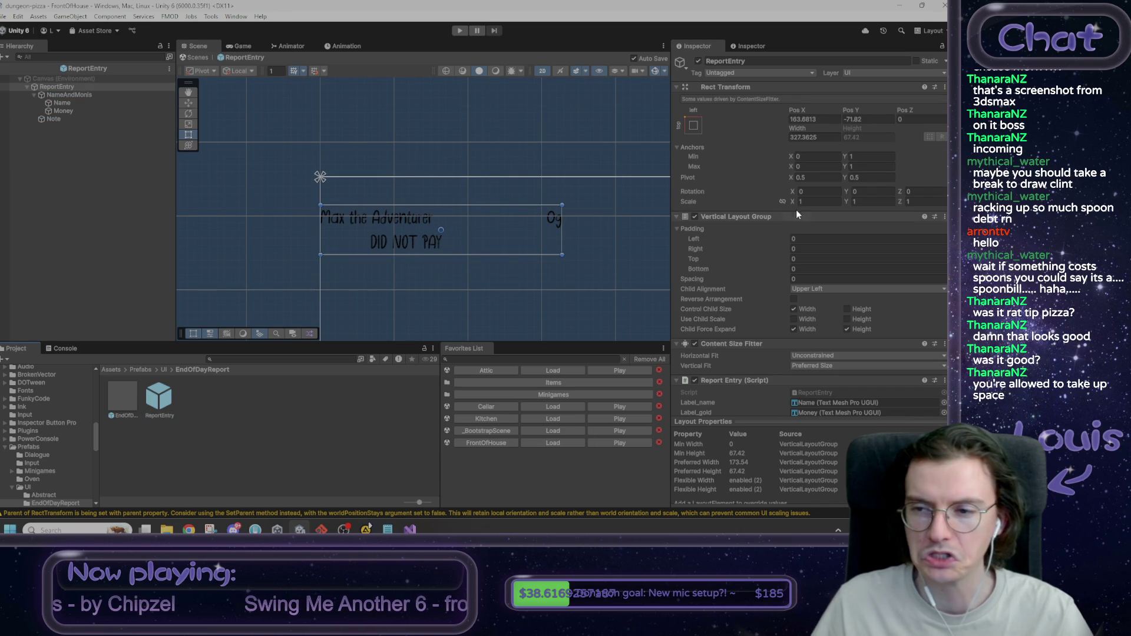
click(411, 530)
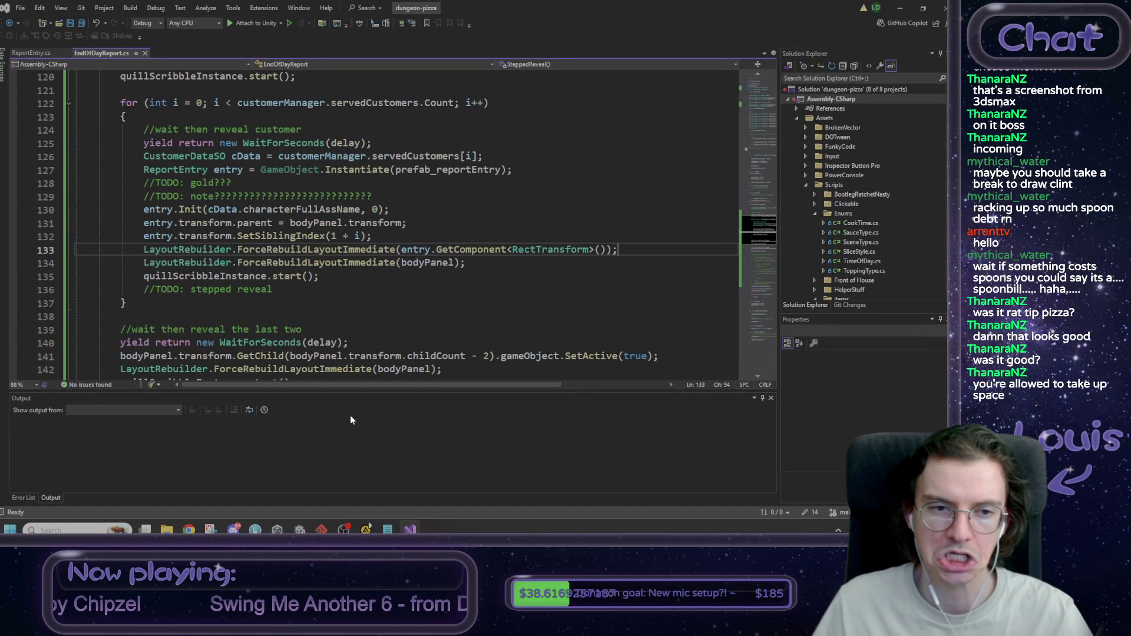
Step: Add entry.transform.localScale = Vector3.one; with a comment after SetSiblingIndex, and save EndOfDayReport.cs
click(260, 249)
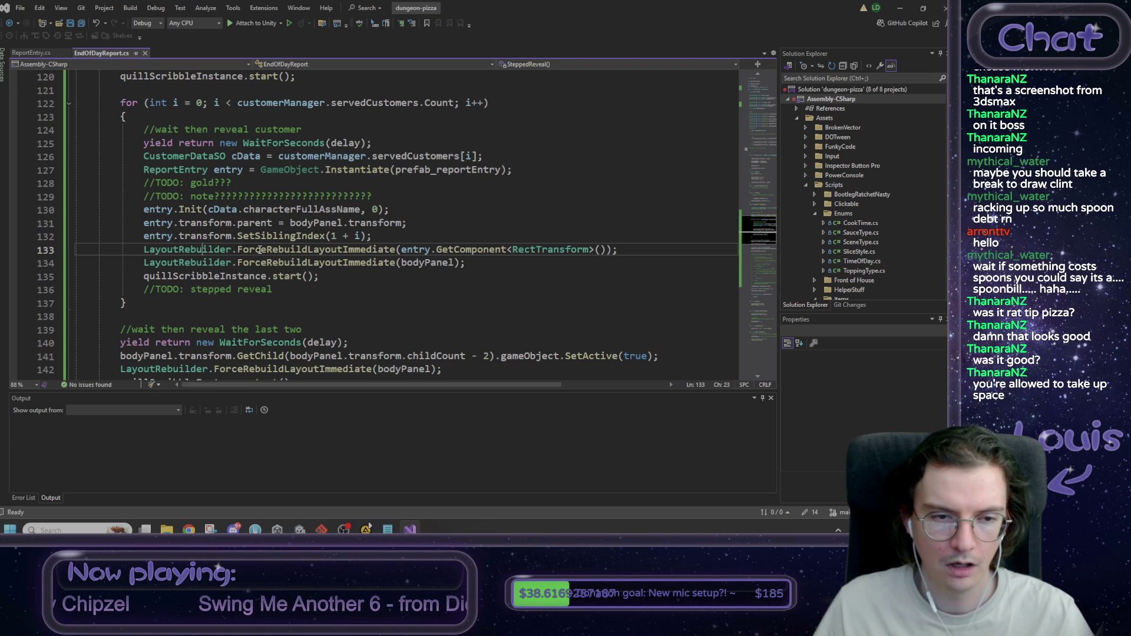
click(378, 236)
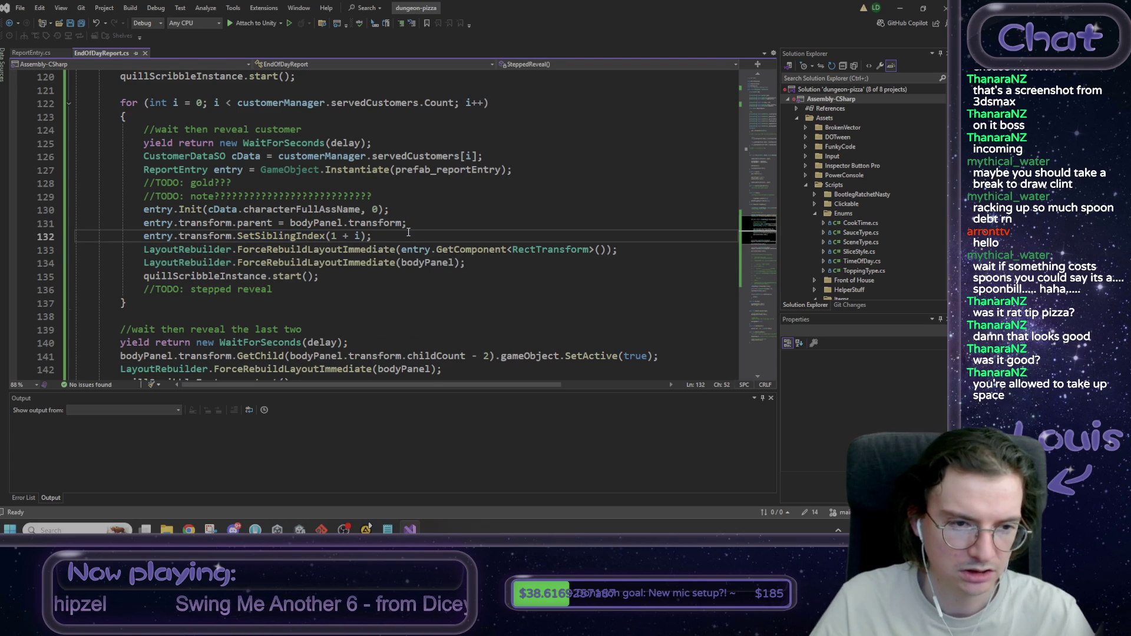
key(Return)
text(entr)
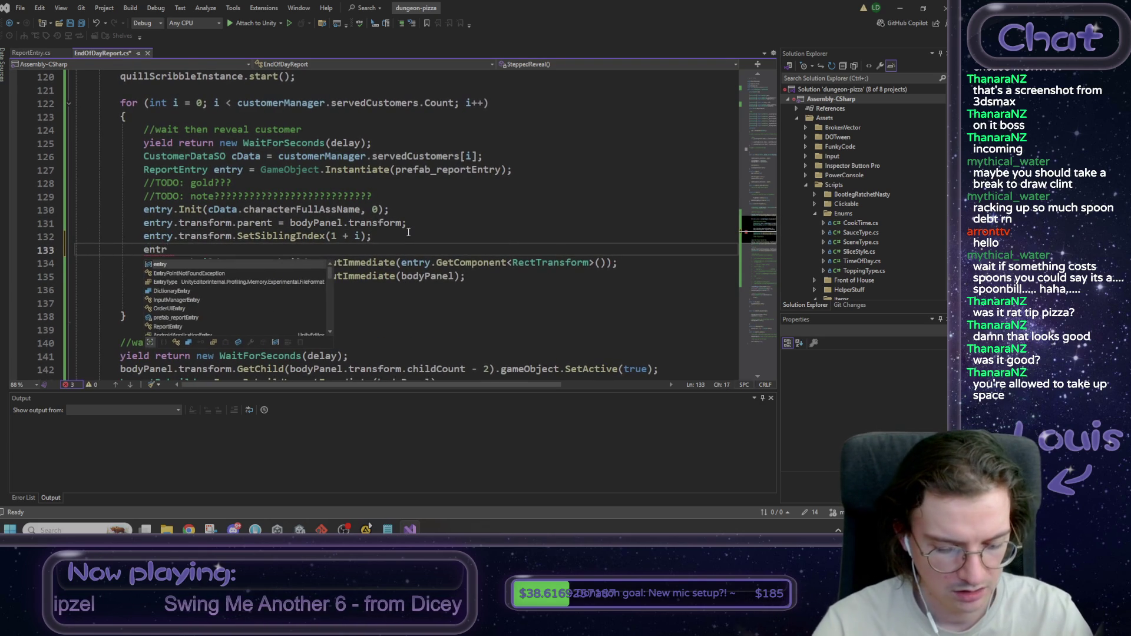
text(y.transform.localScale)
key(Tab)
text(//)
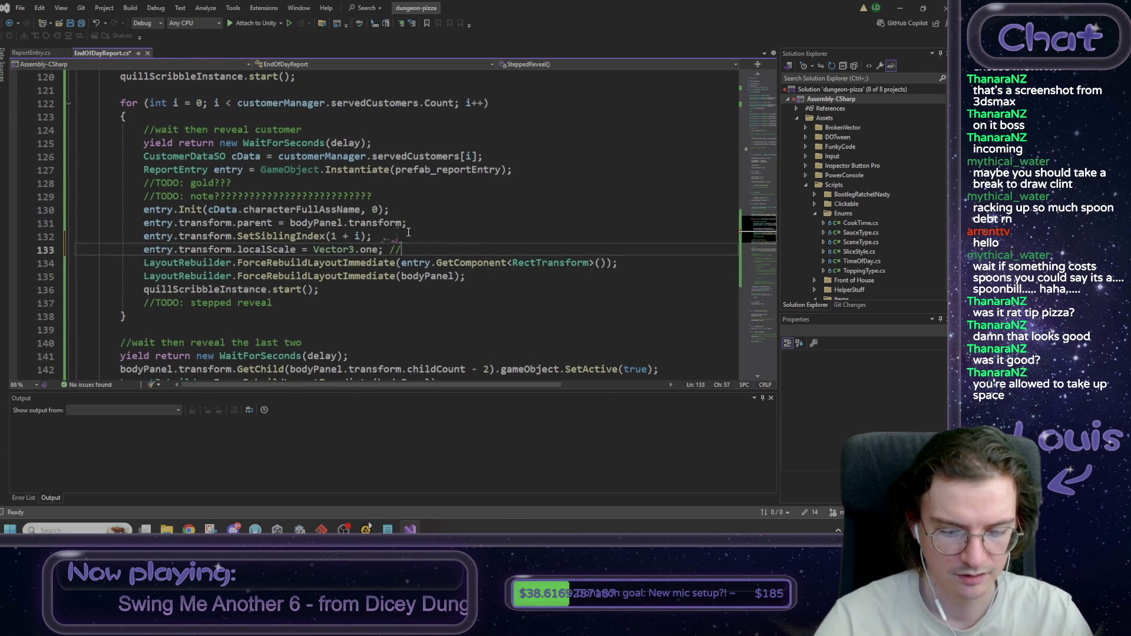
text(IDK WH)
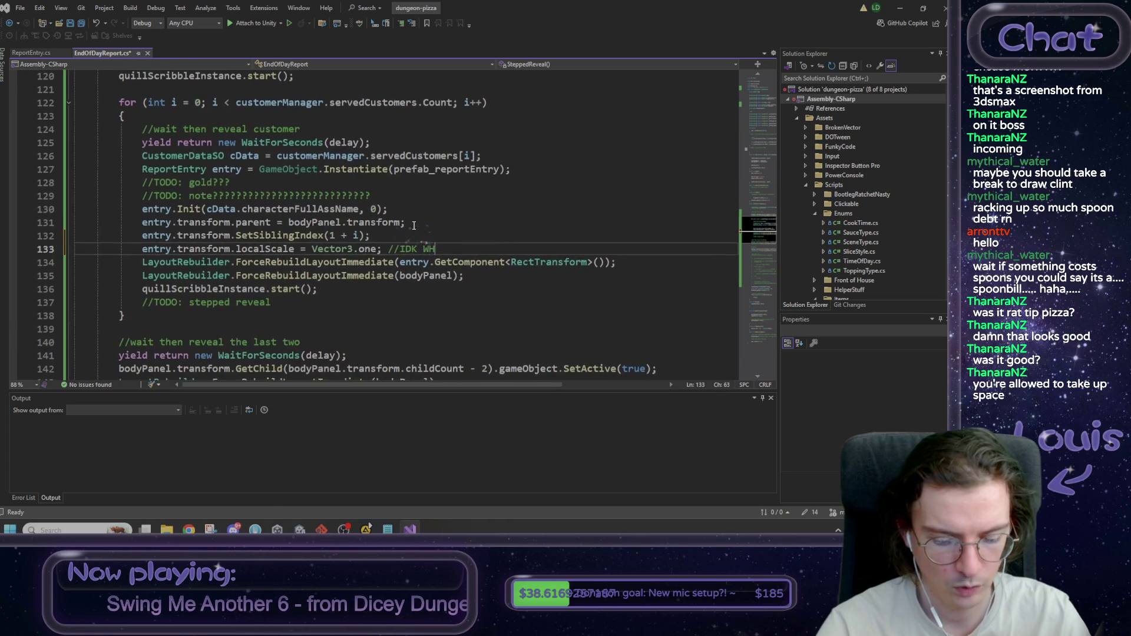
text(Y THIS WAS )
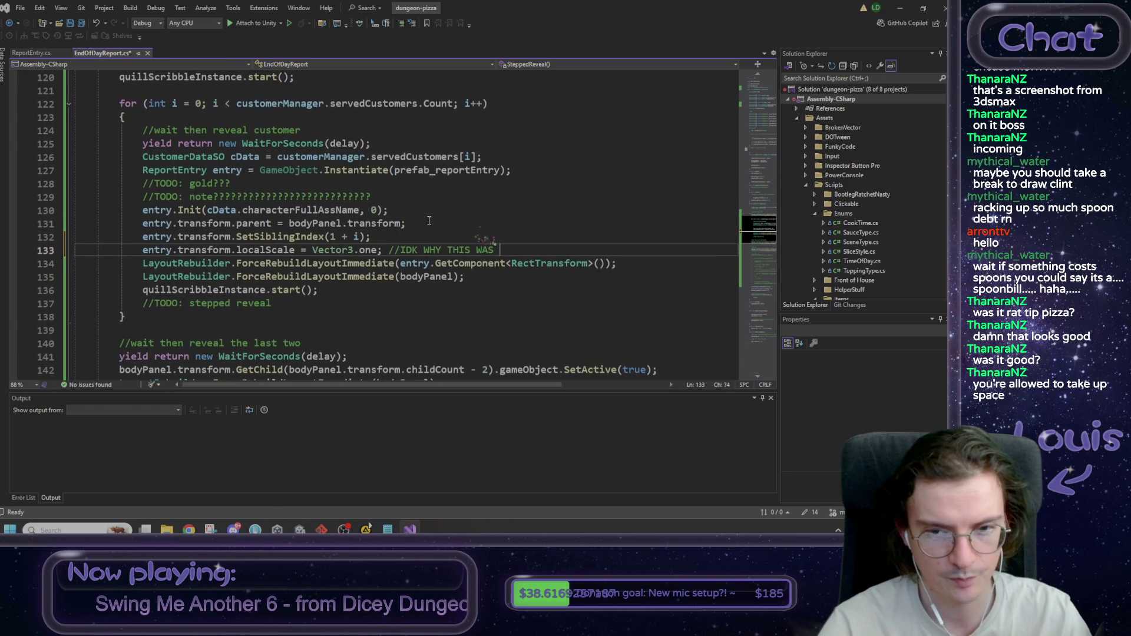
text(BEING REALLY MEAN TO M)
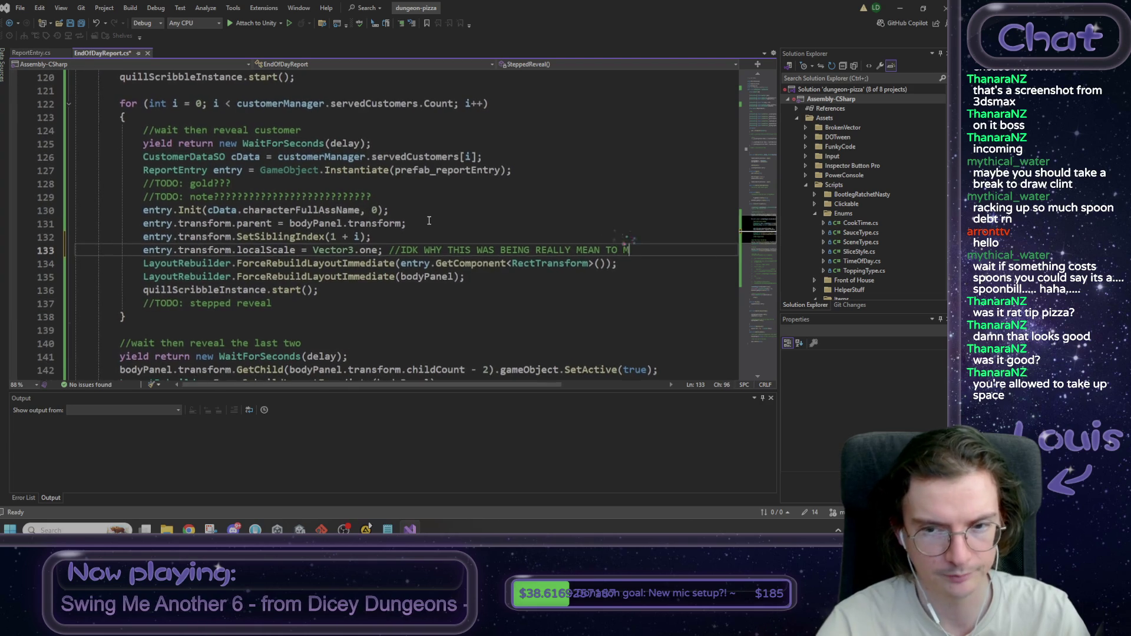
text(E)
key(ctrl+s)
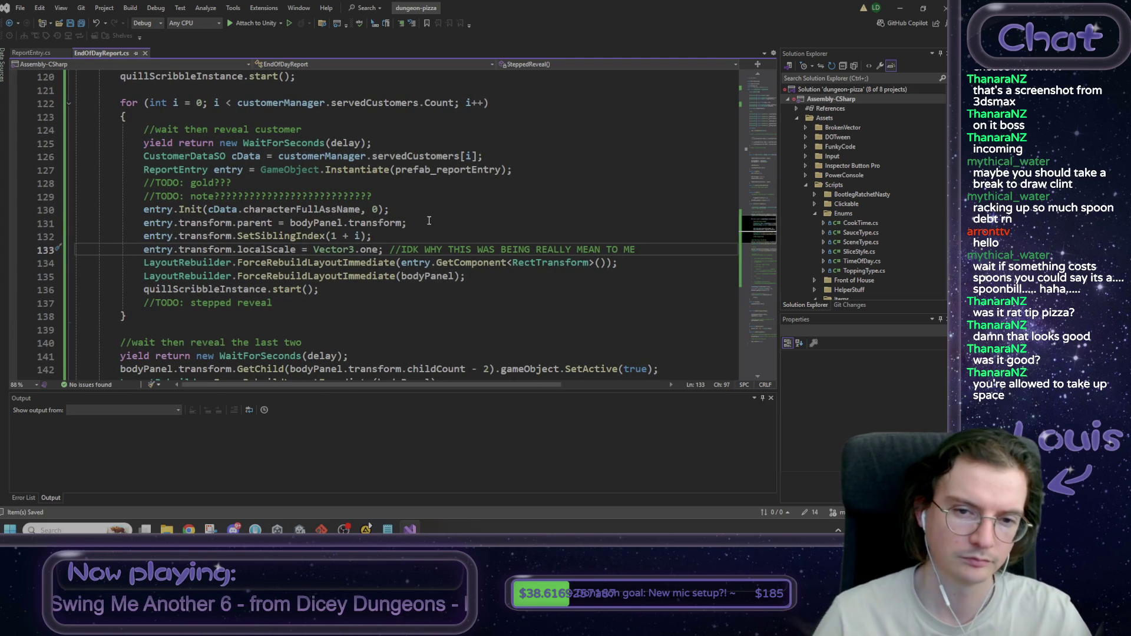
click(899, 11)
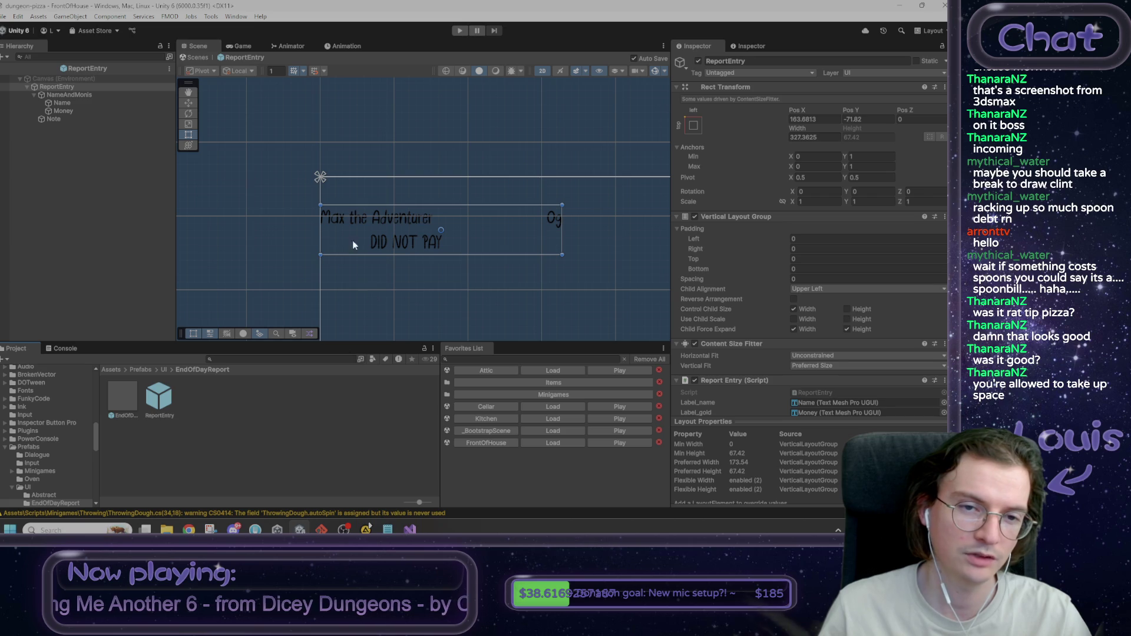
Step: Exit the ReportEntry prefab back to the FrontOfHouse scene
click(192, 57)
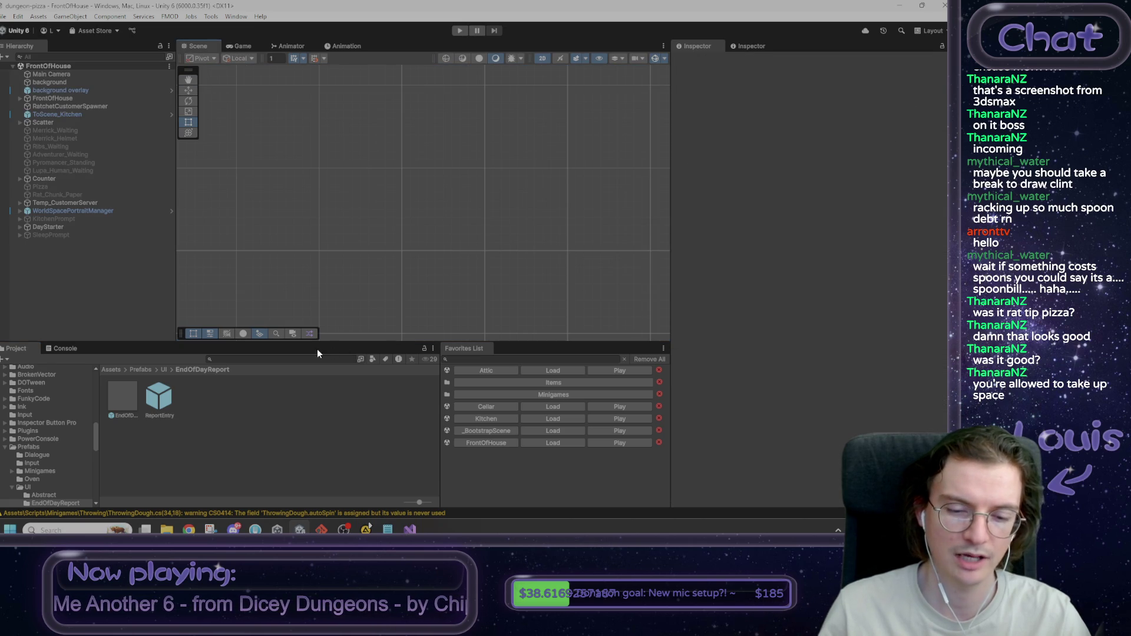
Step: In SteppedReveal, delete the yield WaitForSeconds(delay) line before the title reveal
key(alt+Tab)
scroll(306, 326, up, 10)
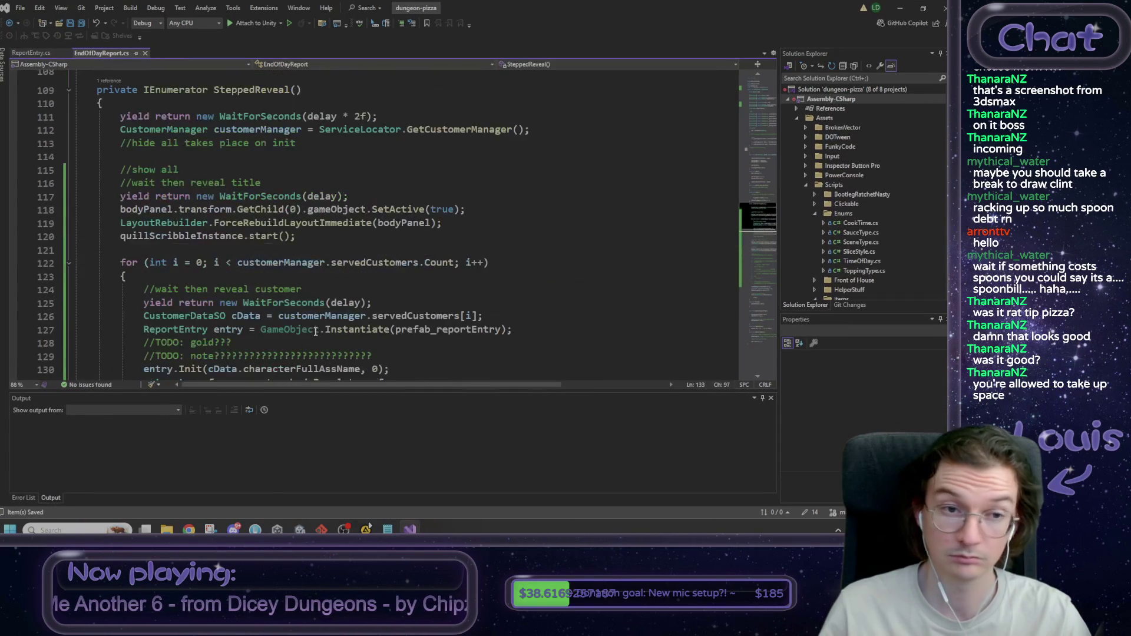
scroll(306, 326, down, 5)
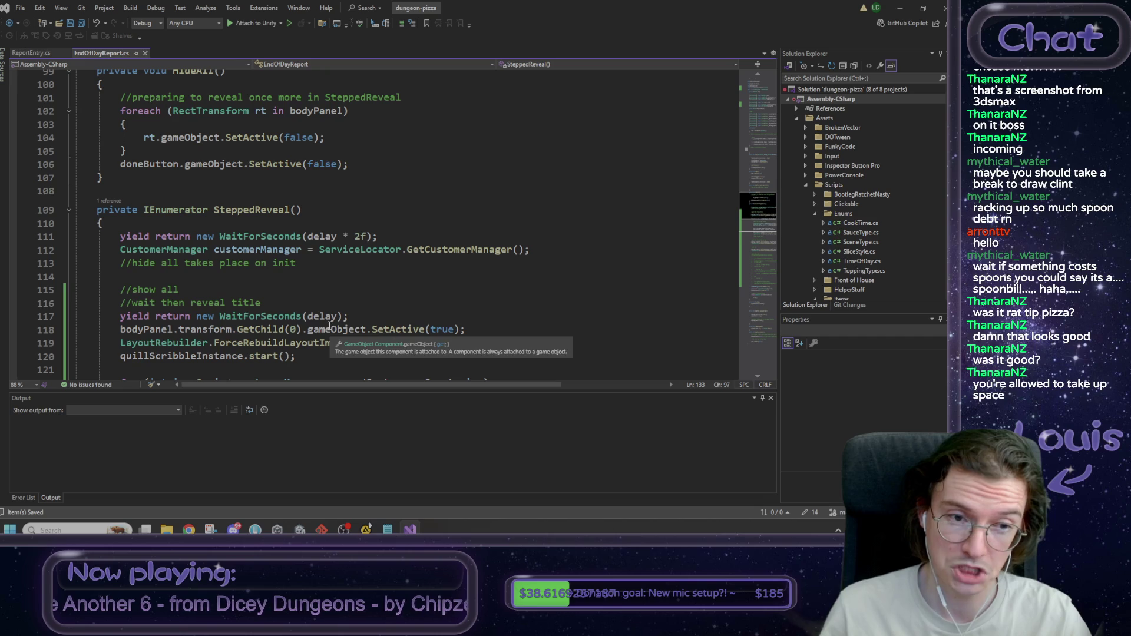
scroll(332, 324, down, 1)
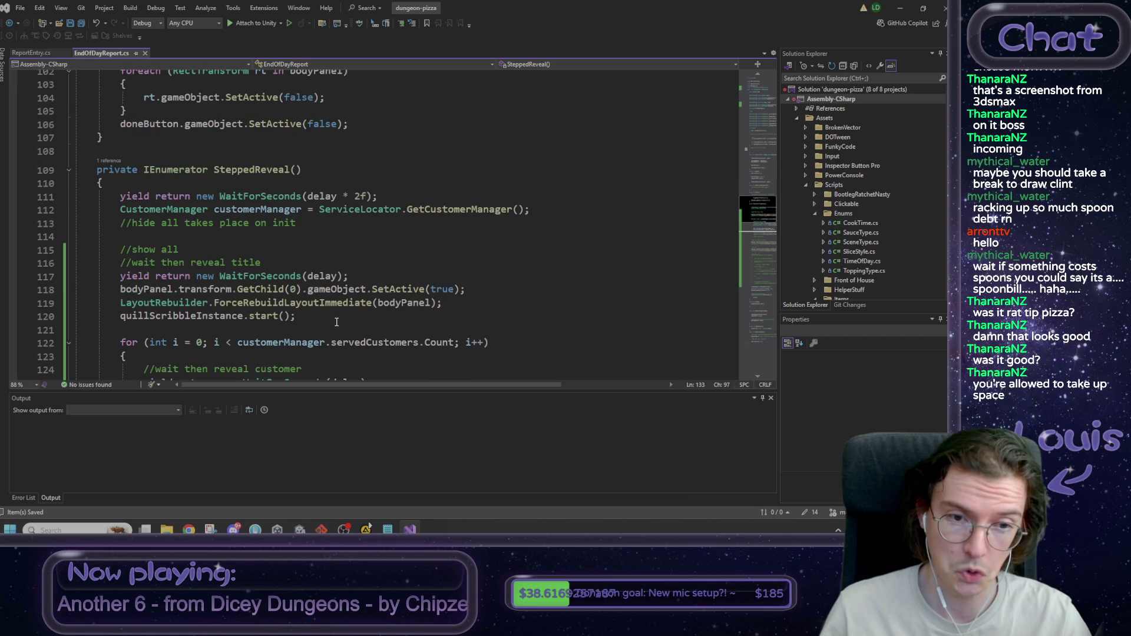
click(282, 197)
click(23, 237)
click(23, 278)
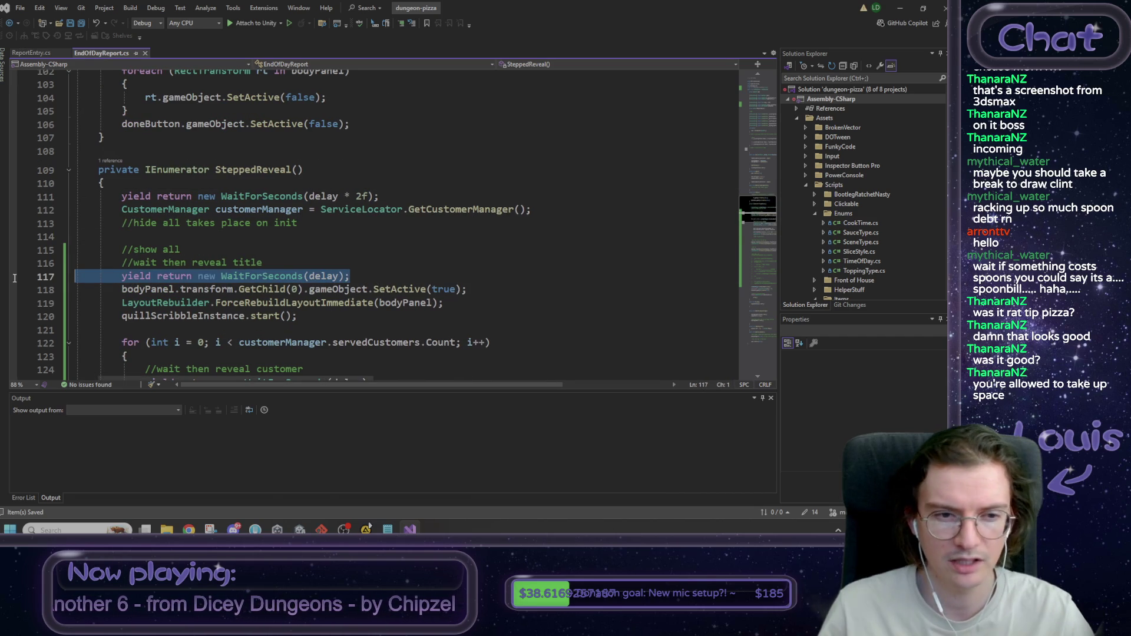
key(Delete)
Step: Remove the "wait then" words, delete the //show all line, and start fixing the comment to //reveal title
drag(133, 264, 168, 263)
key(BackSpace)
drag(241, 248, 75, 249)
key(Delete)
key(Delete)
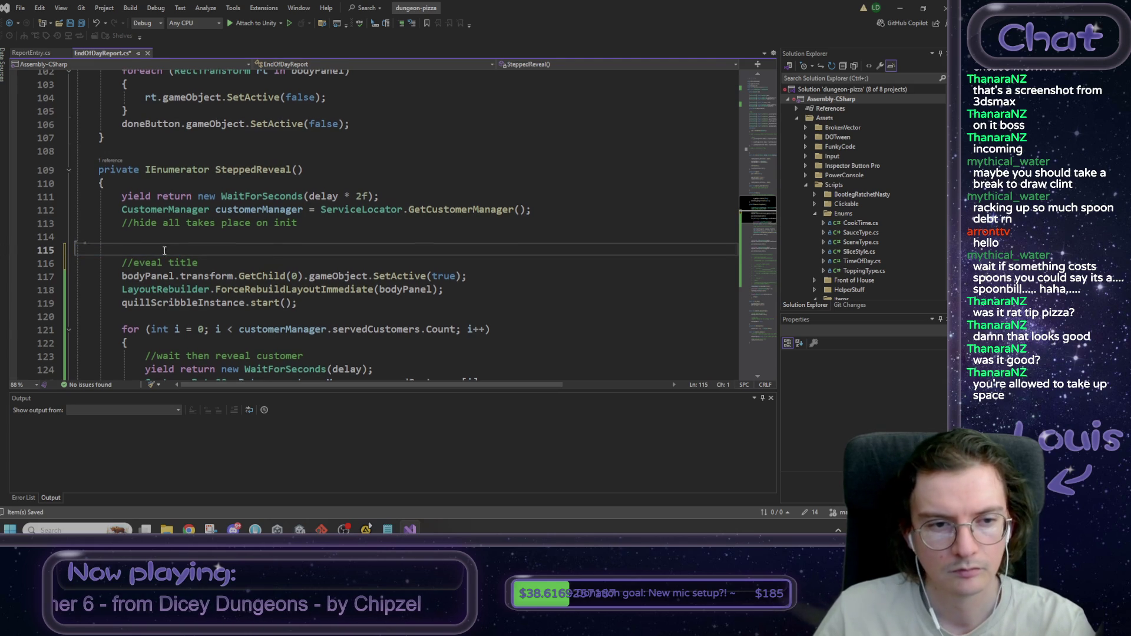
click(133, 251)
text(r)
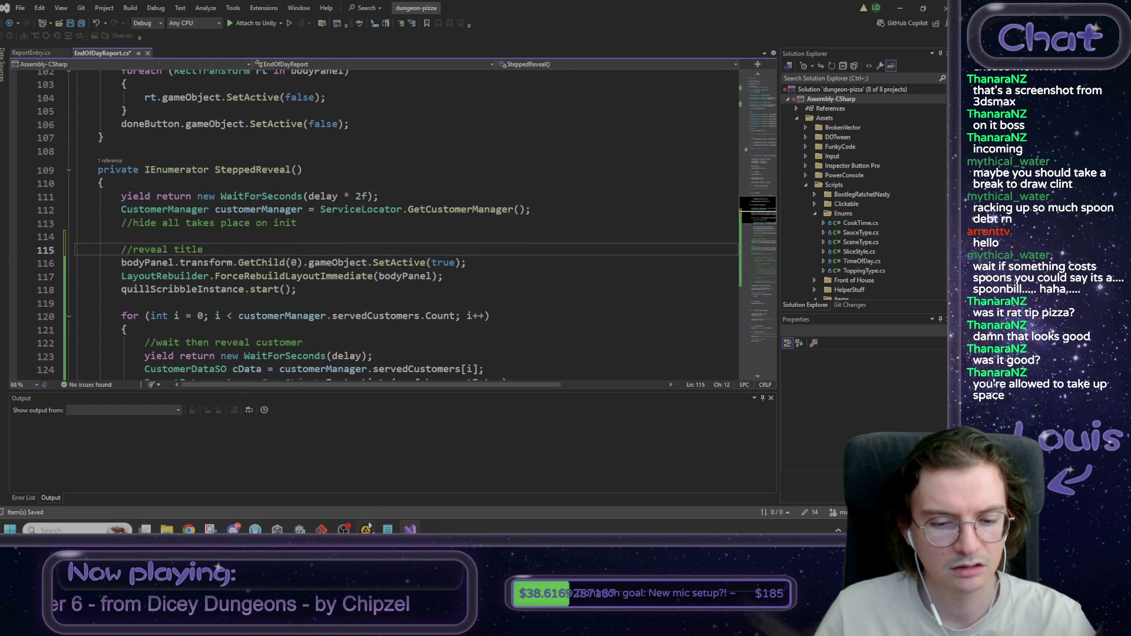
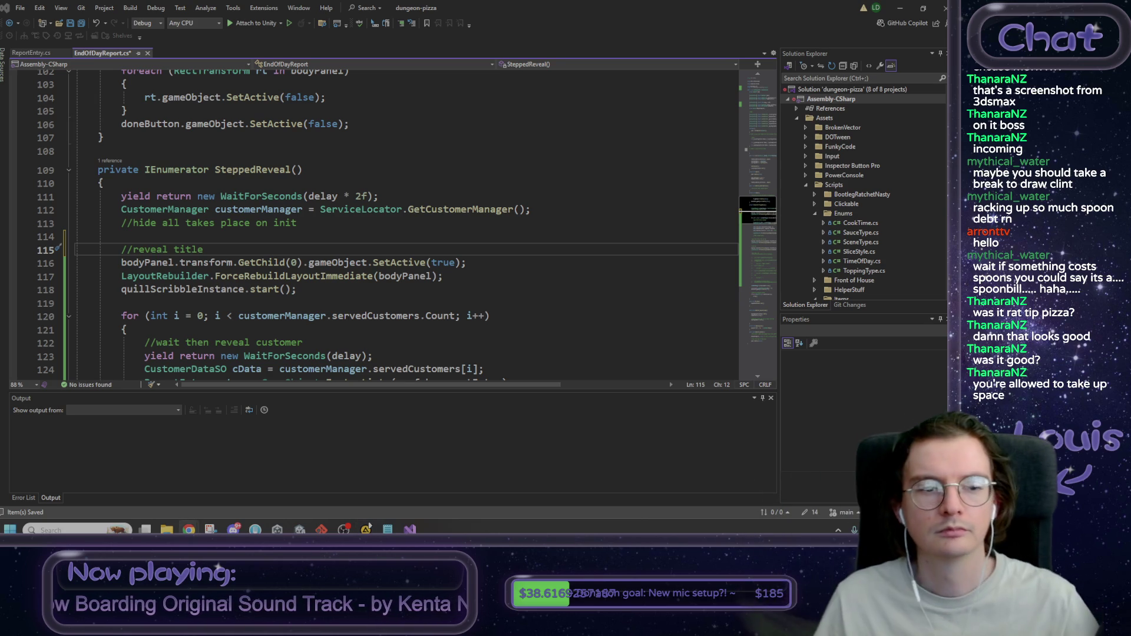
Step: Glance at Unity, then return to EndOfDayReport.cs and find the stepped reveal TODO in the customer loop
click(902, 9)
click(902, 9)
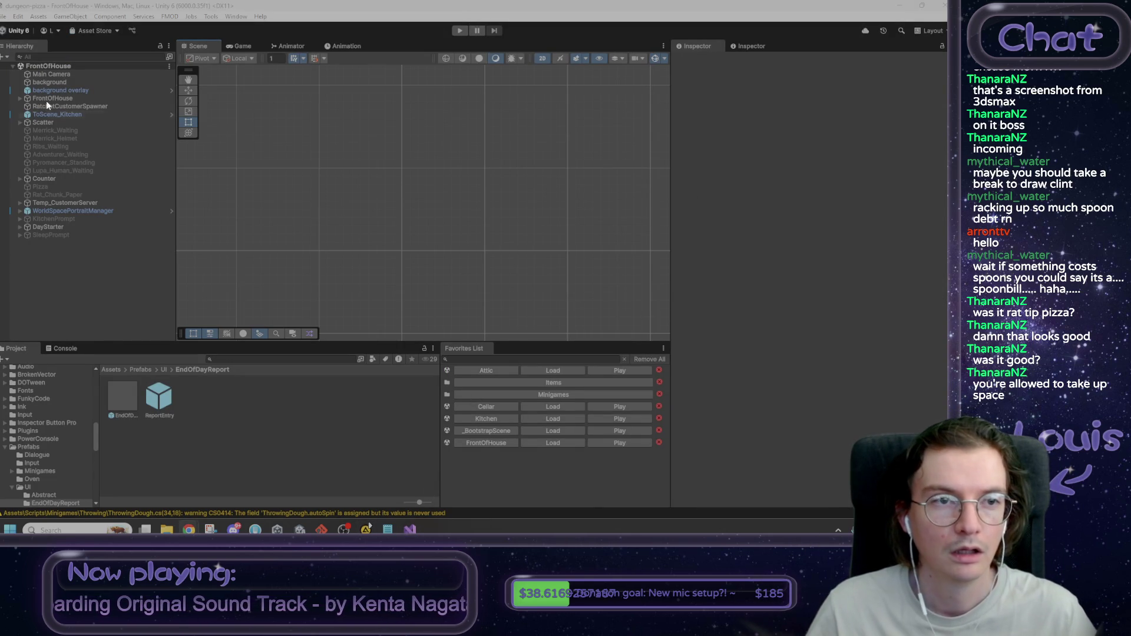
click(410, 529)
scroll(443, 329, down, 5)
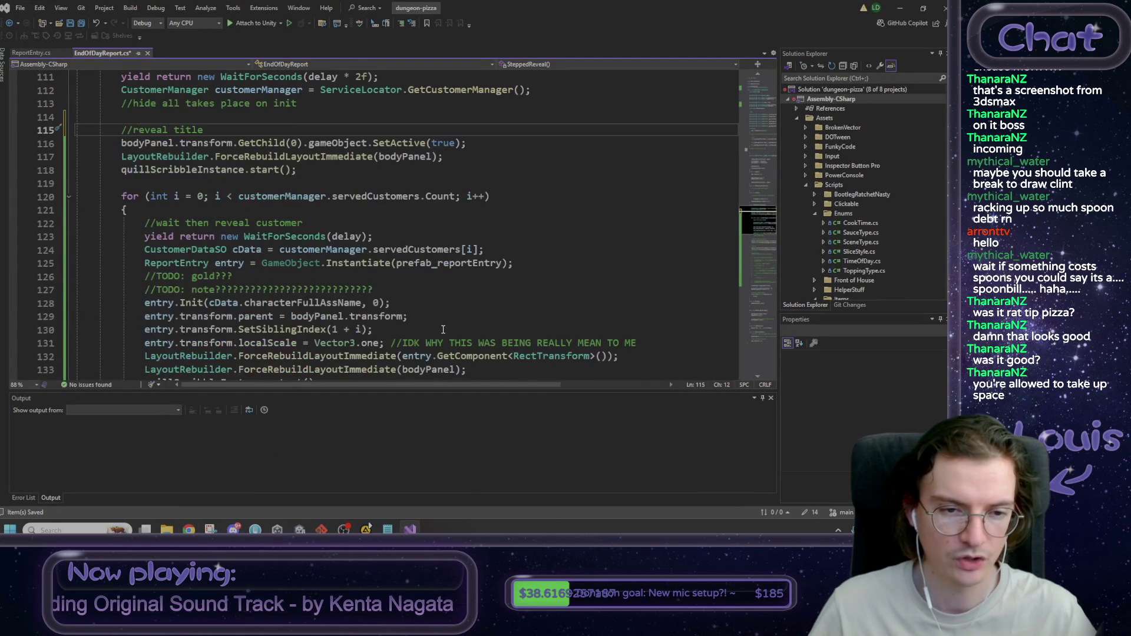
double_click(224, 210)
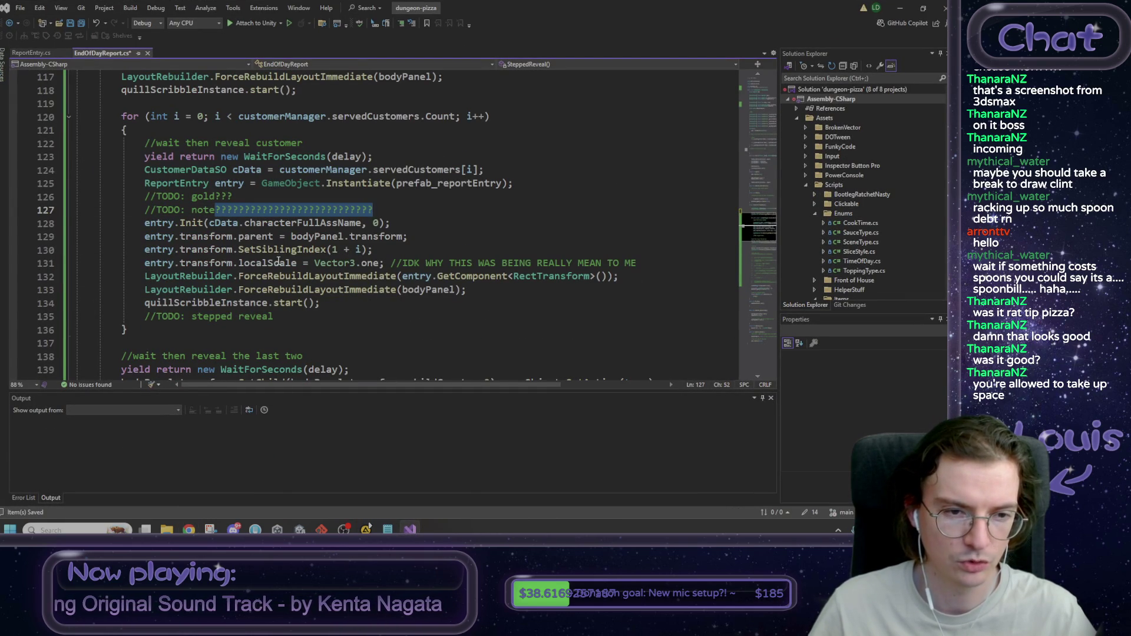
double_click(282, 315)
click(283, 315)
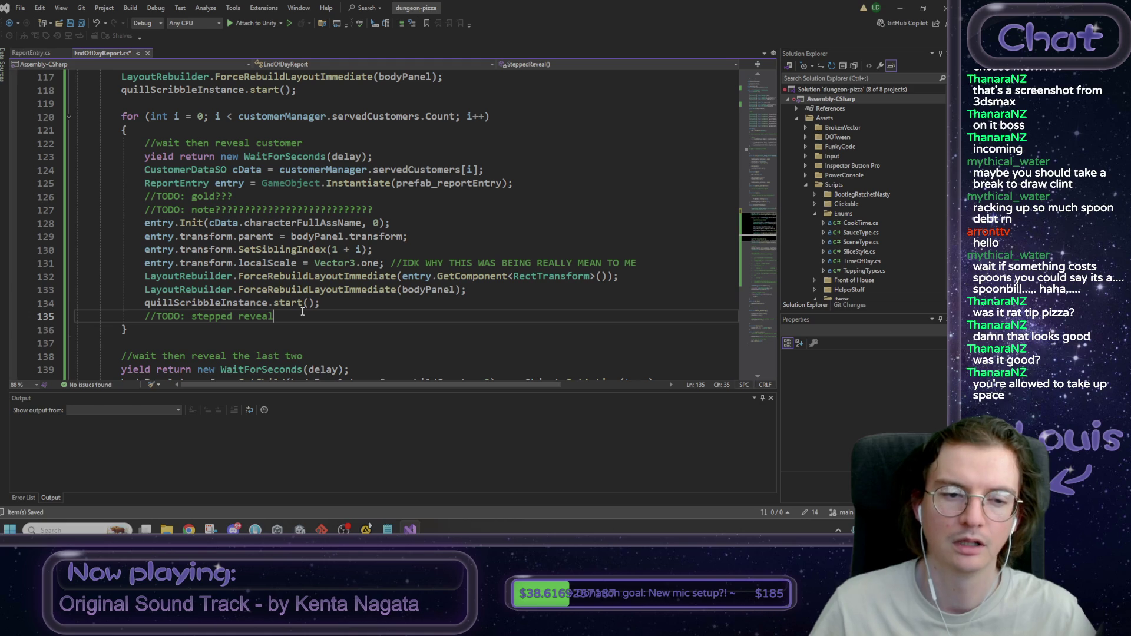
mouse_move(320, 303)
mouse_down()
mouse_move(228, 275)
mouse_move(400, 250)
mouse_move(82, 237)
mouse_move(247, 263)
mouse_move(174, 272)
mouse_up()
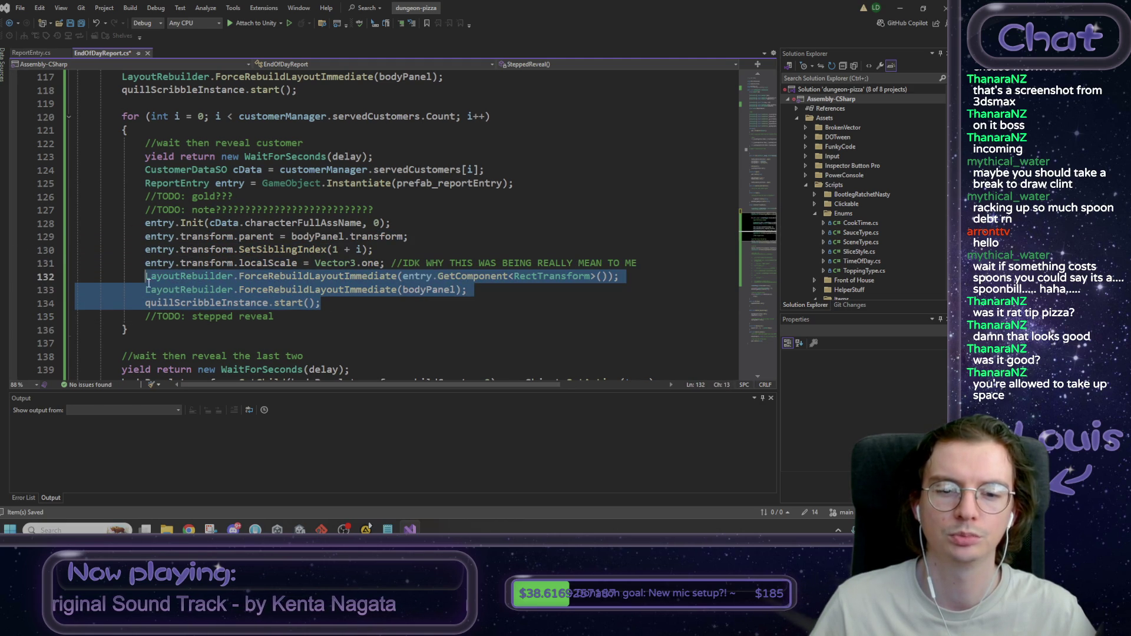
click(327, 304)
Step: Delete the per-entry LayoutRebuilder.ForceRebuildLayoutImmediate(entry.GetComponent<RectTransform>()) line and switch to Unity
mouse_move(630, 275)
mouse_down()
mouse_move(77, 290)
mouse_move(76, 275)
mouse_up()
key(Delete)
key(BackSpace)
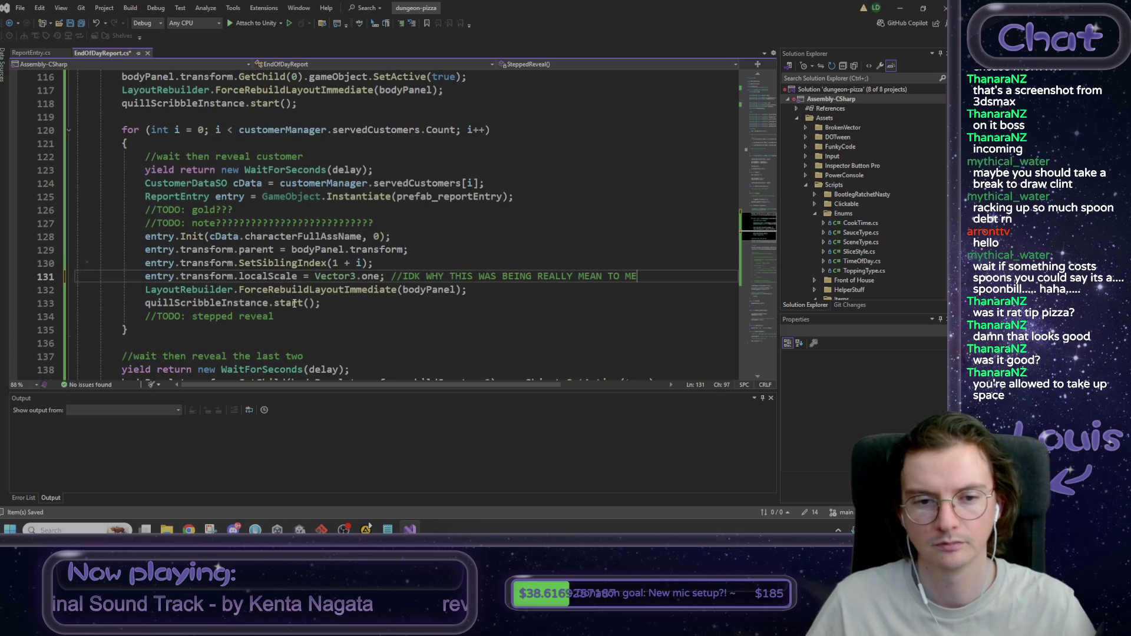
click(282, 315)
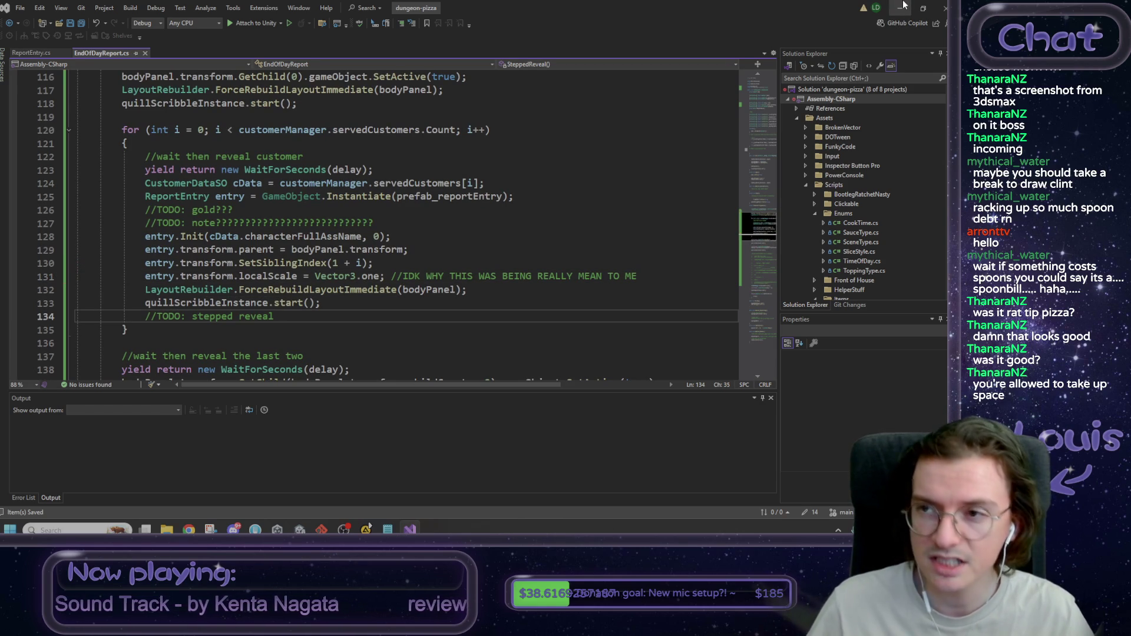
key(alt+Tab)
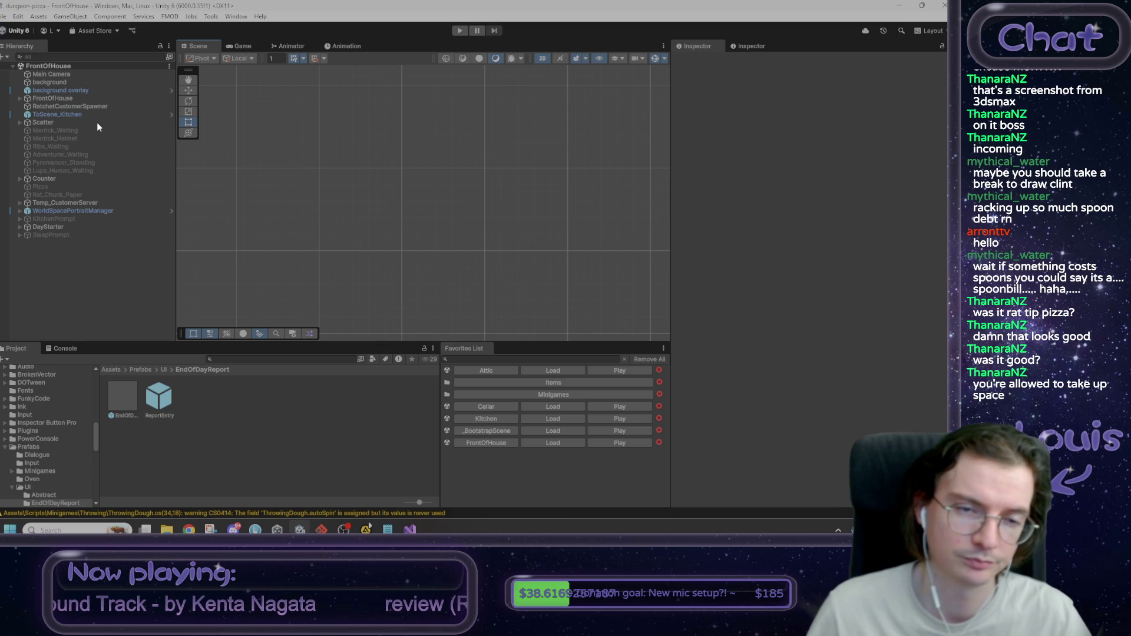
Step: Deactivate the ReportEntry prefab's Name, Money and Note objects together, then go back to Visual Studio
click(65, 116)
shift+click(65, 104)
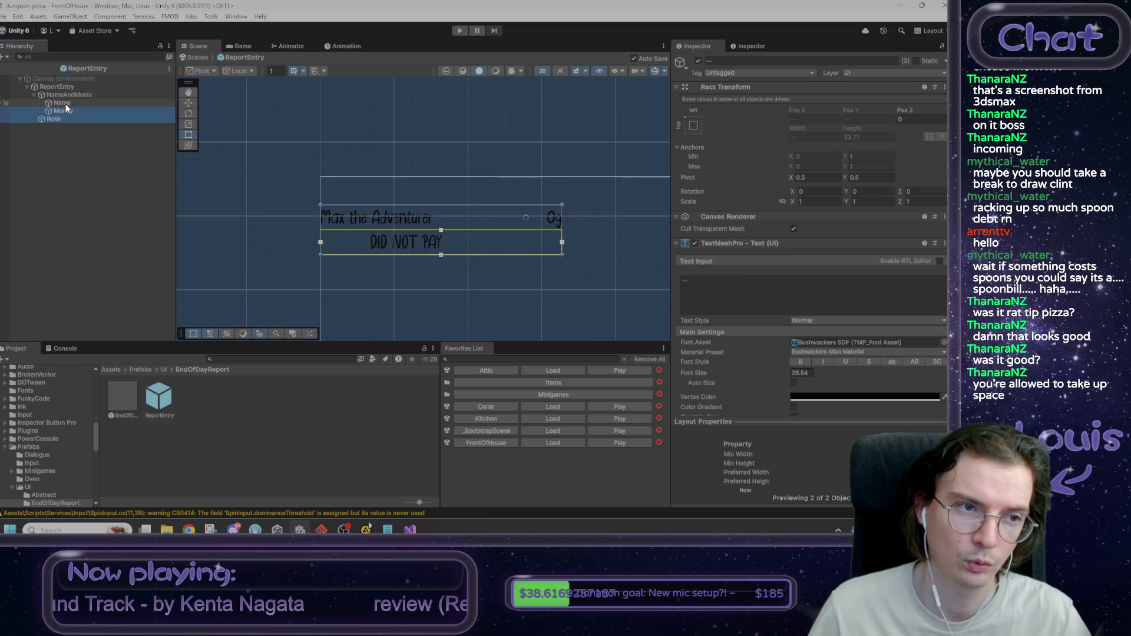
click(699, 60)
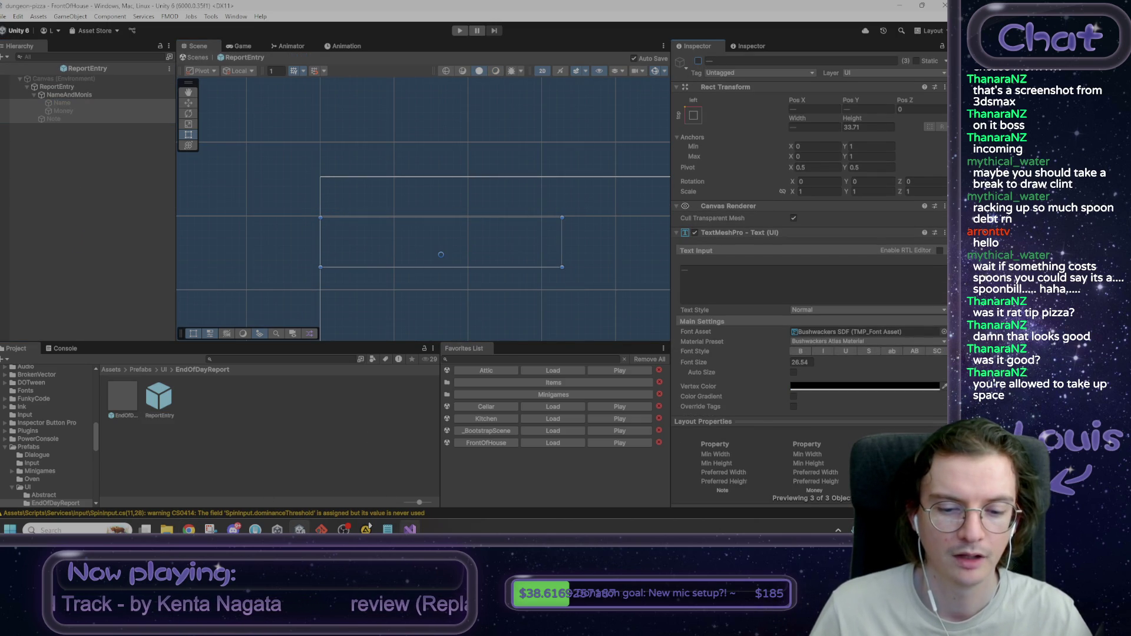
key(alt+Tab)
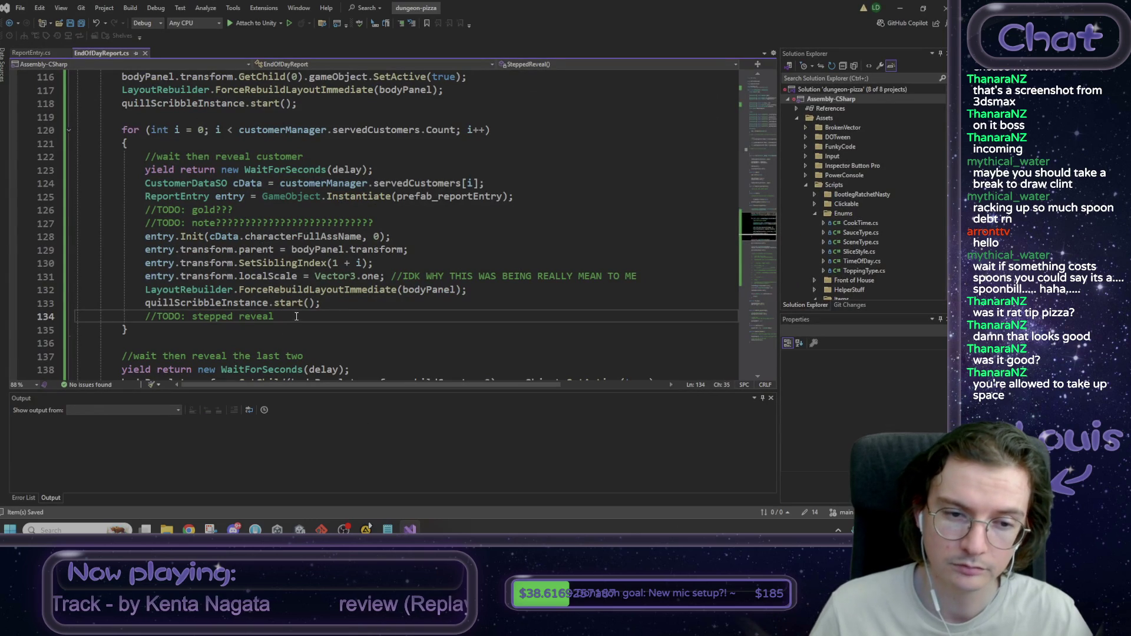
Step: Add a '//now we do the stepped reveal' comment and delete the old stepped reveal TODO line
drag(333, 301, 147, 290)
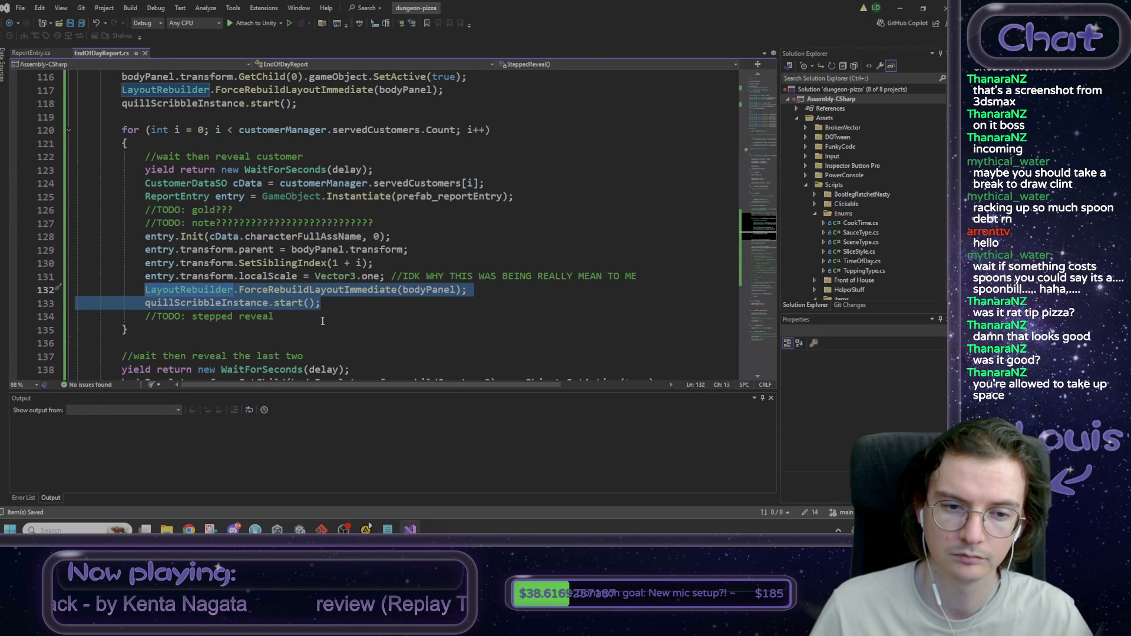
click(323, 321)
click(666, 277)
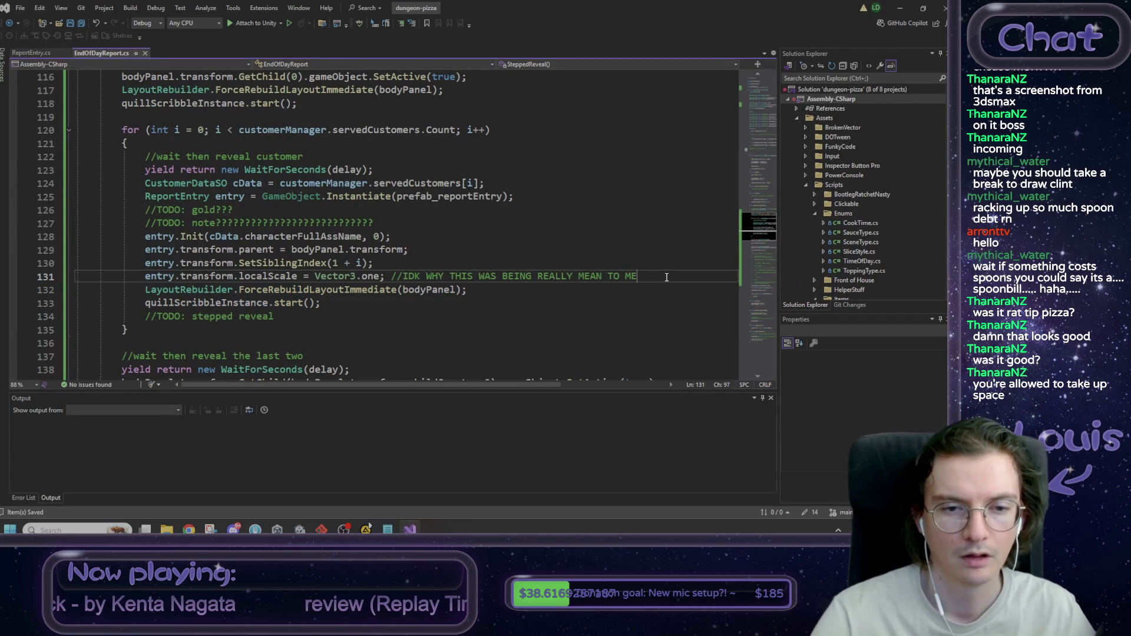
key(Return)
key(Return)
text(//now we do the stepped revela)
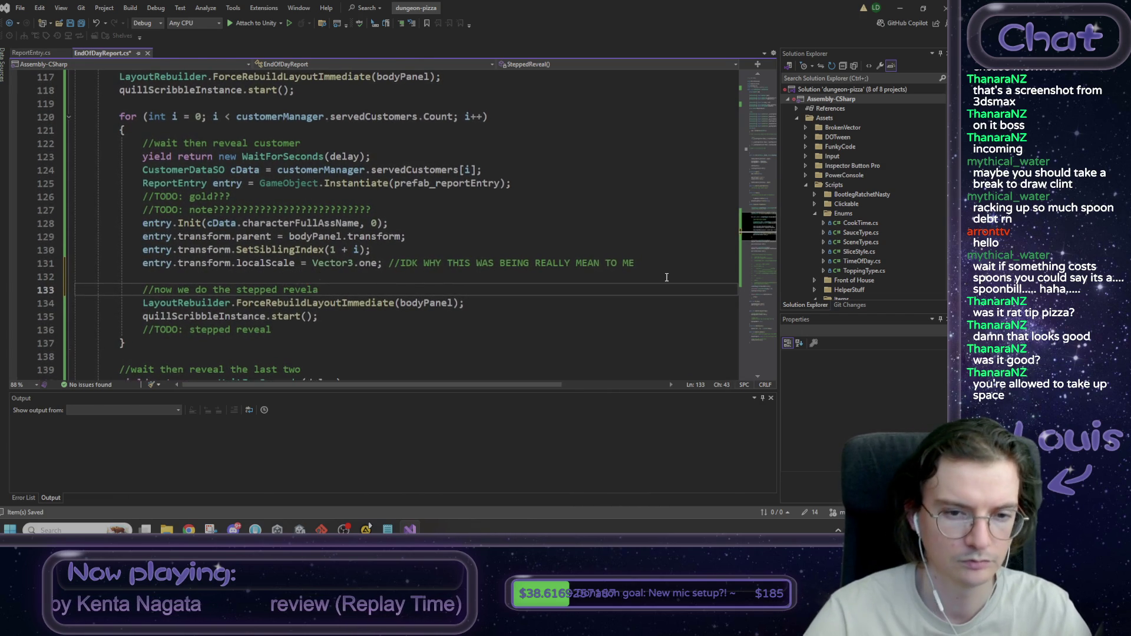
text(se)
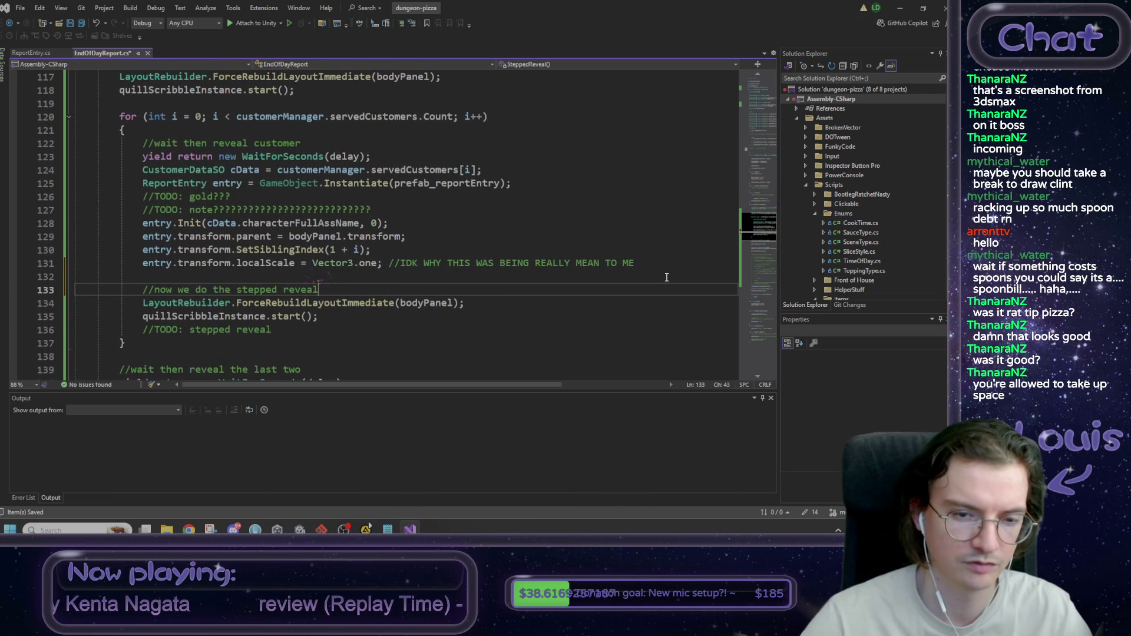
click(281, 330)
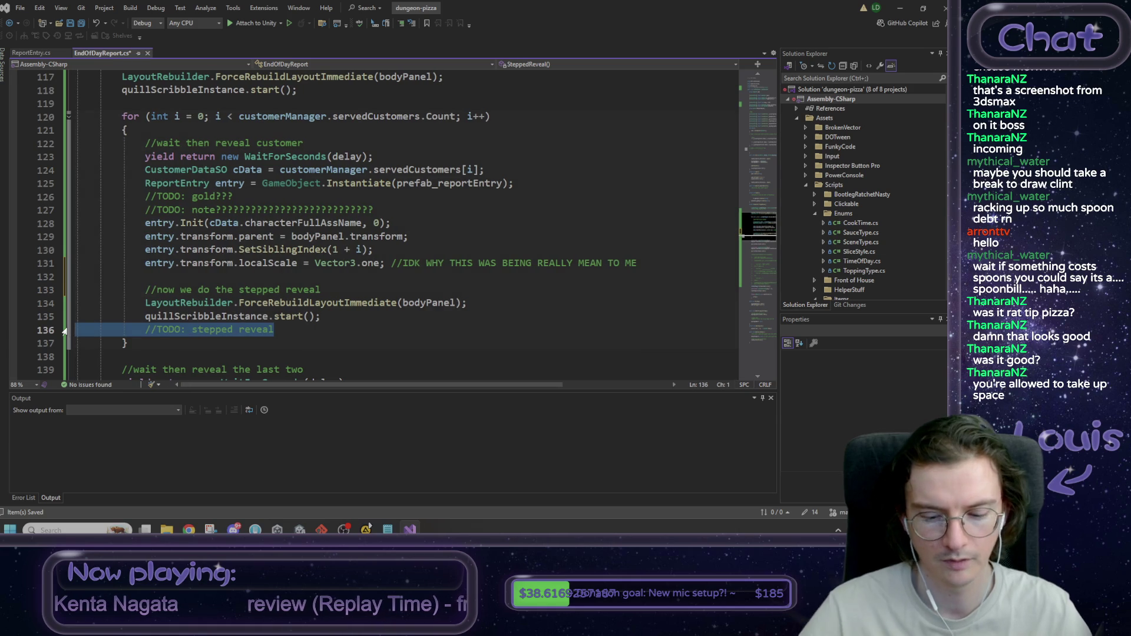
key(shift+Up)
key(BackSpace)
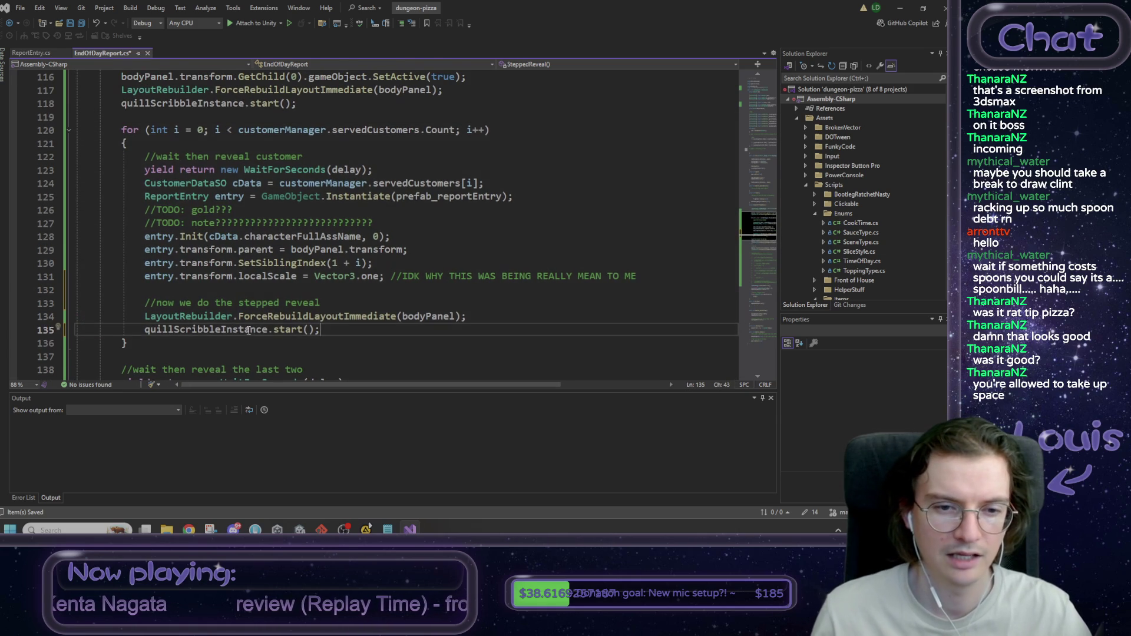
Step: Wrap the layout rebuild and quill start lines in while(entry.SteppedReveal() == false) { }
click(338, 302)
key(Return)
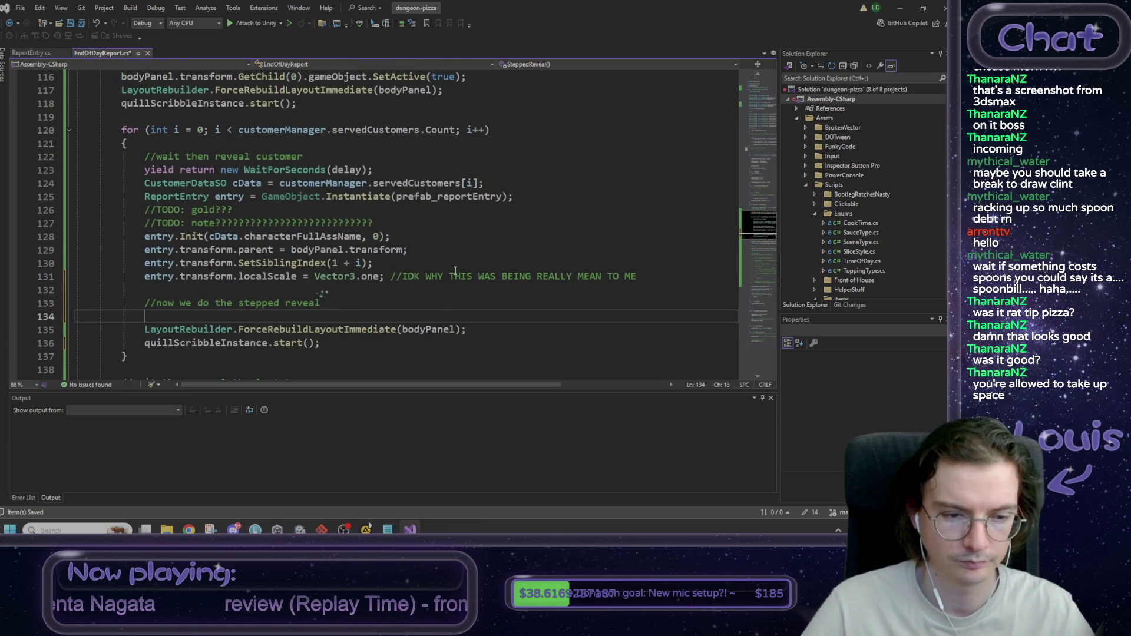
text(while)
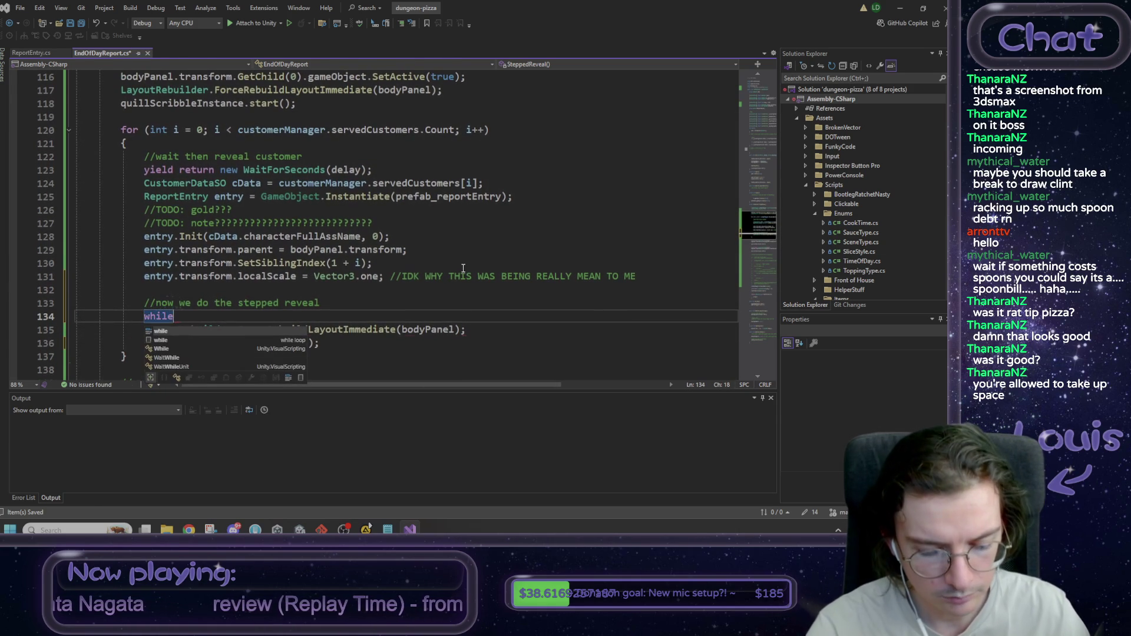
text(()
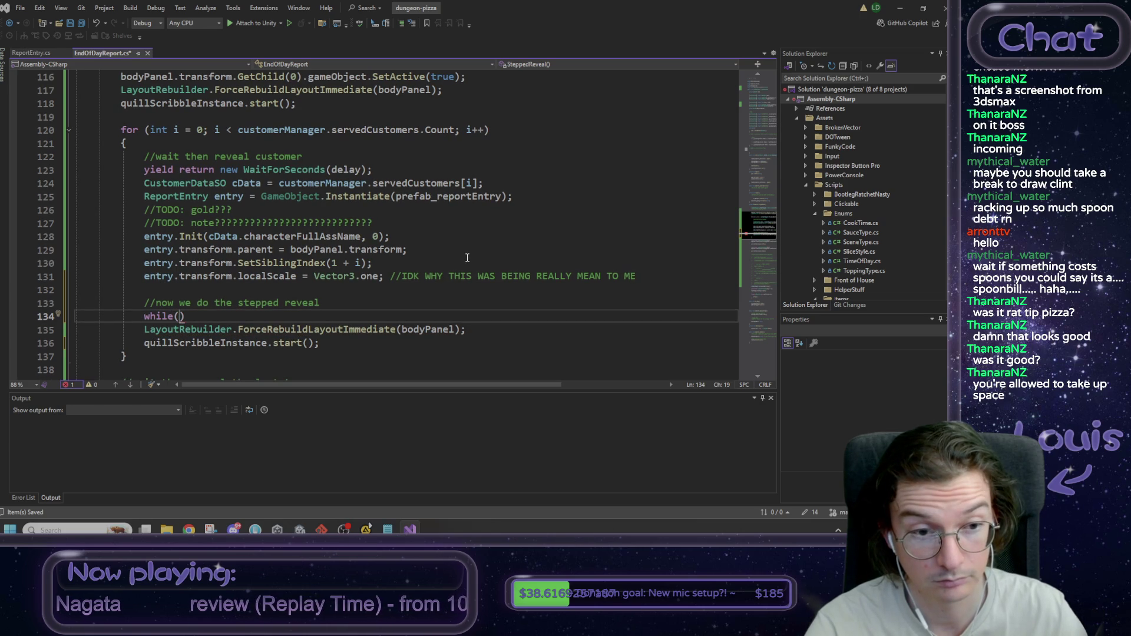
text(entry.)
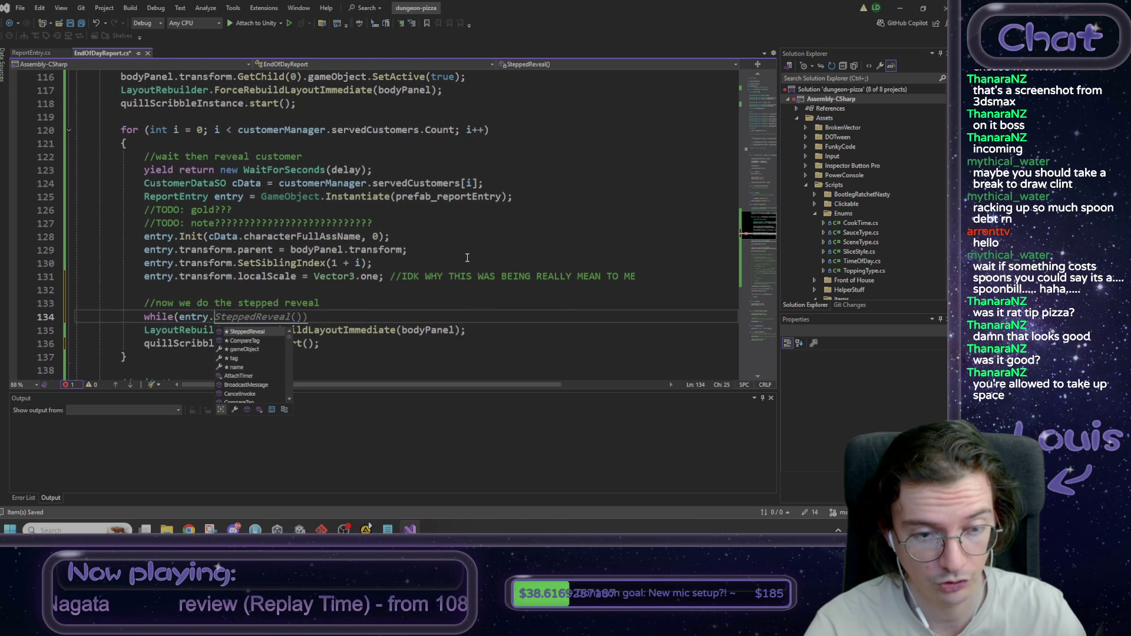
key(Tab)
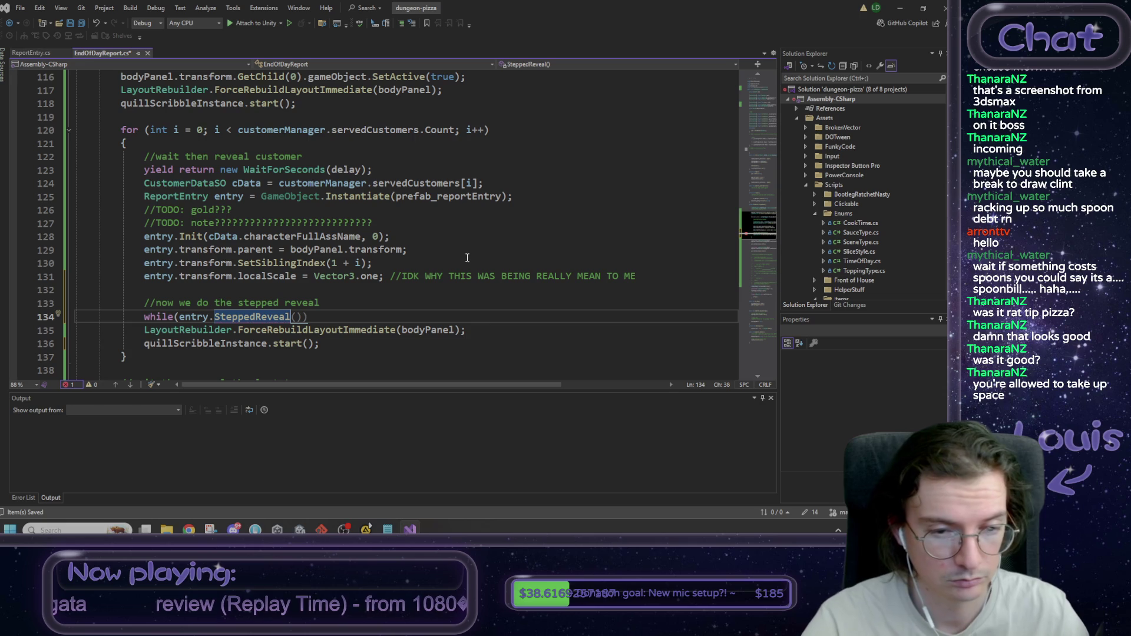
text(() == )
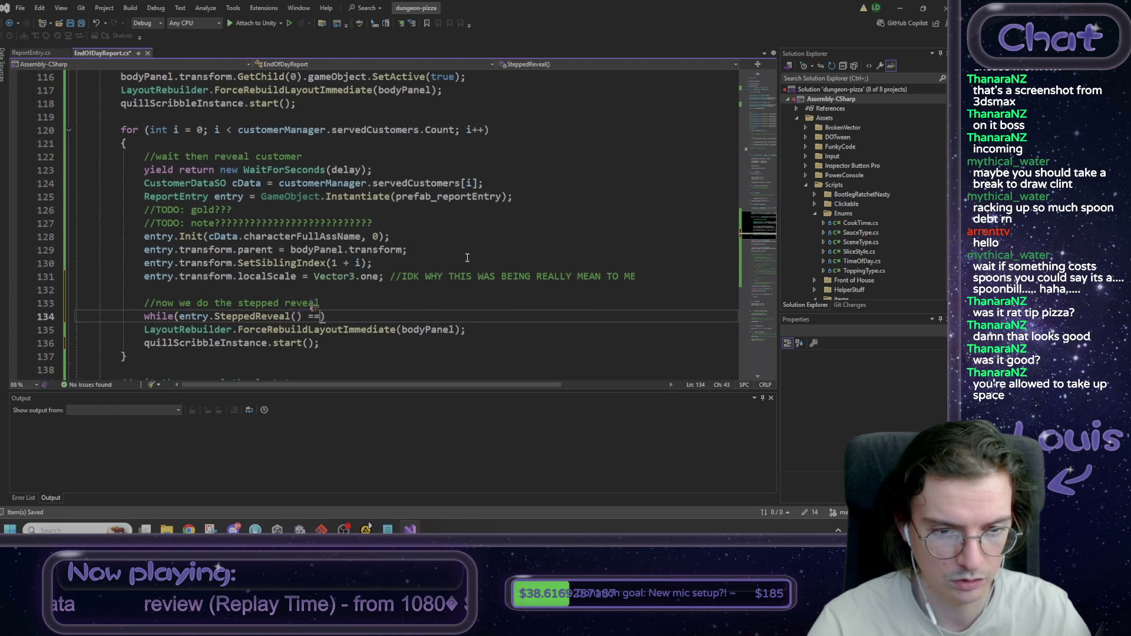
text(false)
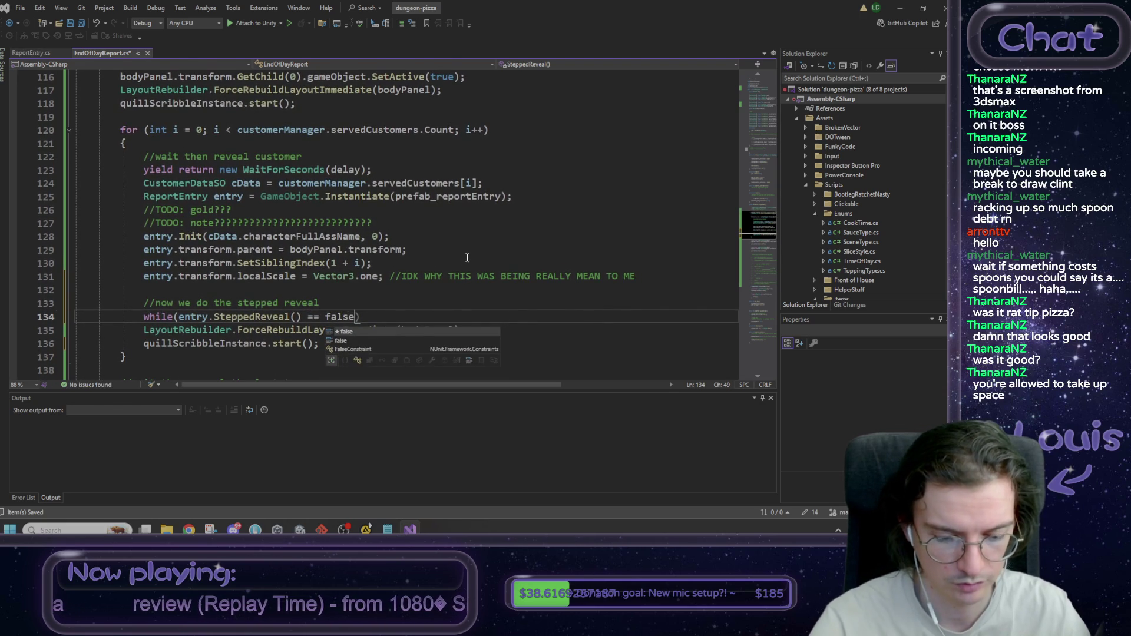
text() {)
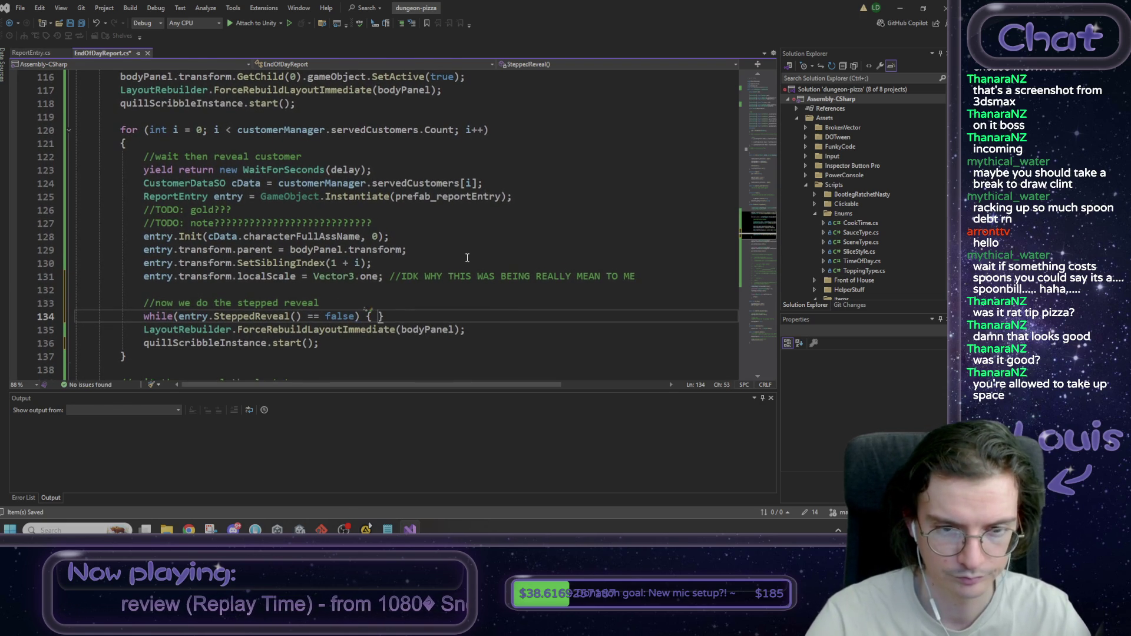
key(Delete)
key(Down)
key(End)
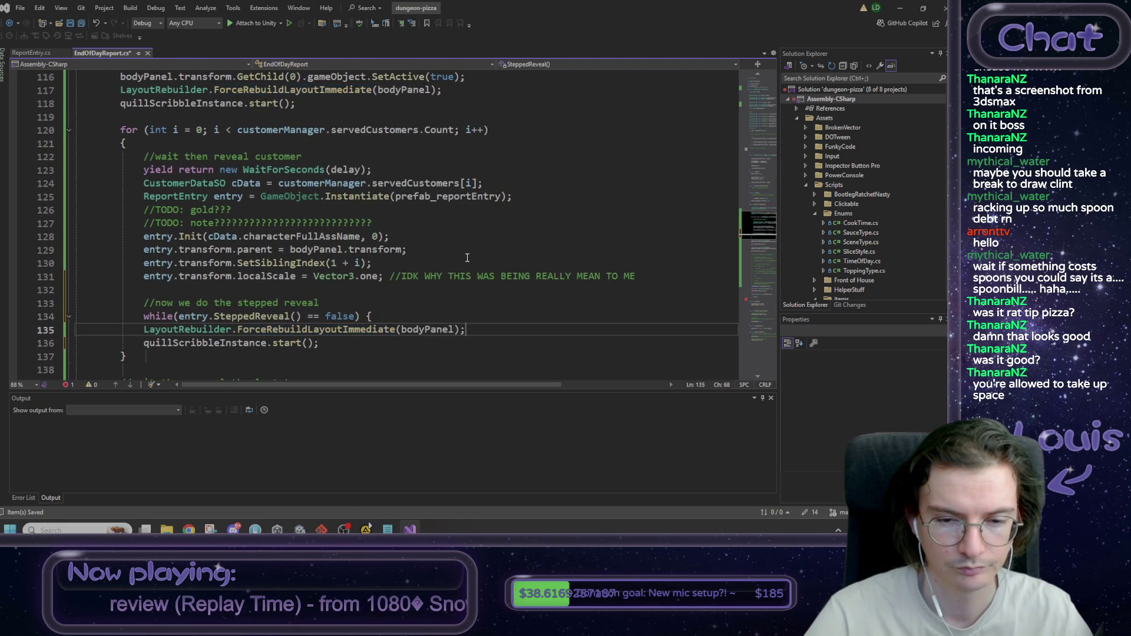
key(Return)
key(Delete)
key(End)
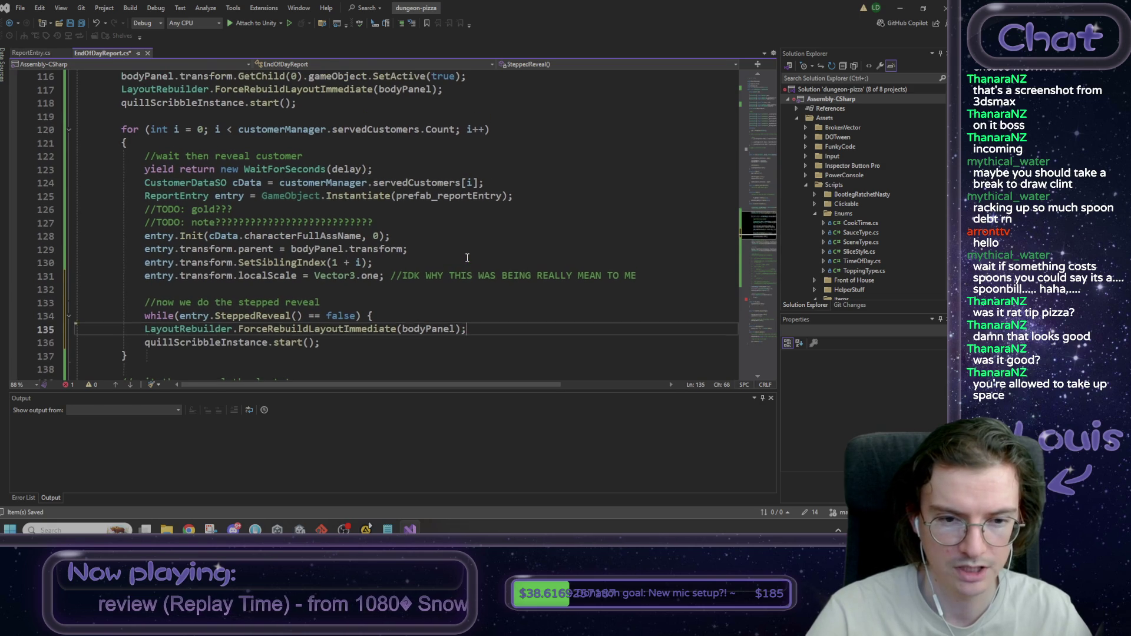
key(Return)
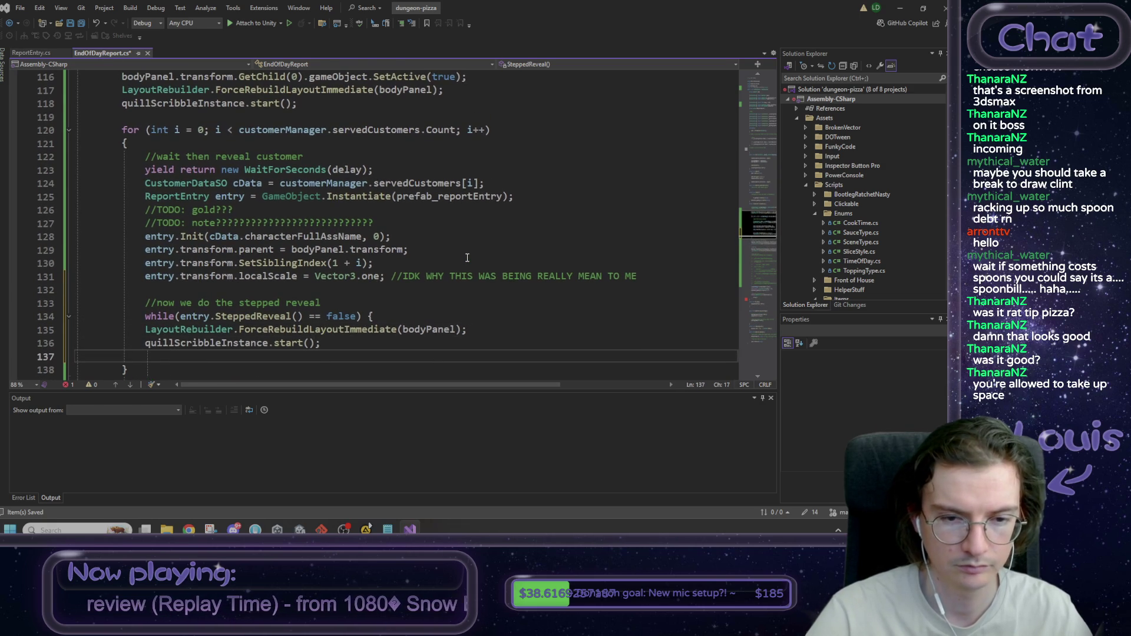
text(})
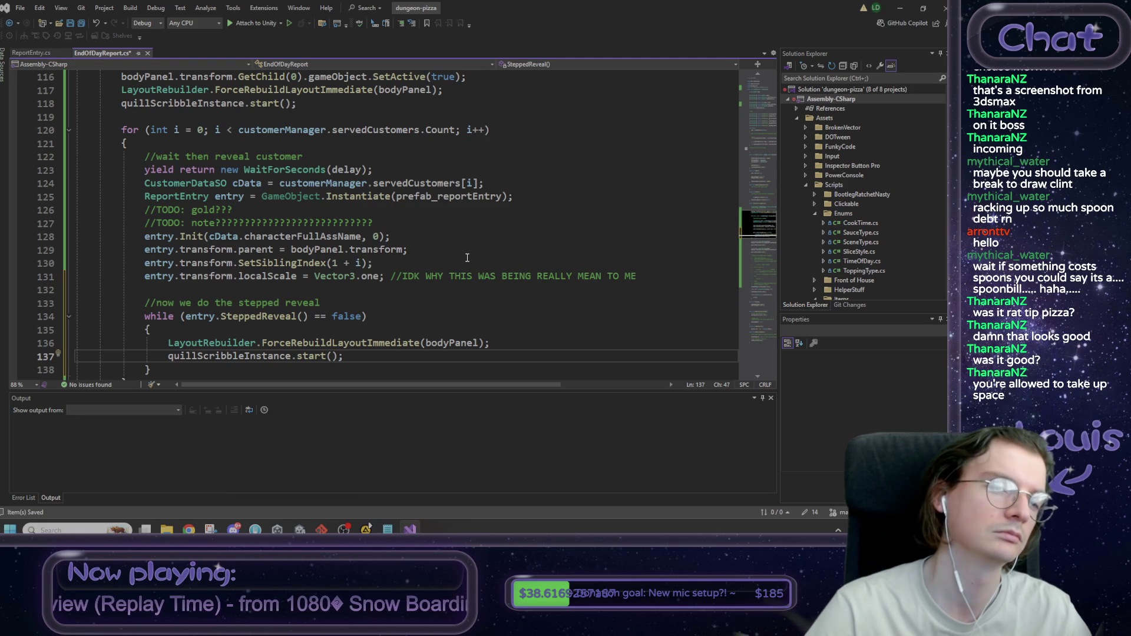
Step: Declare 'bool repeat = true;' and add an empty while (repeat) loop above the old loop
key(Up)
key(Up)
key(Up)
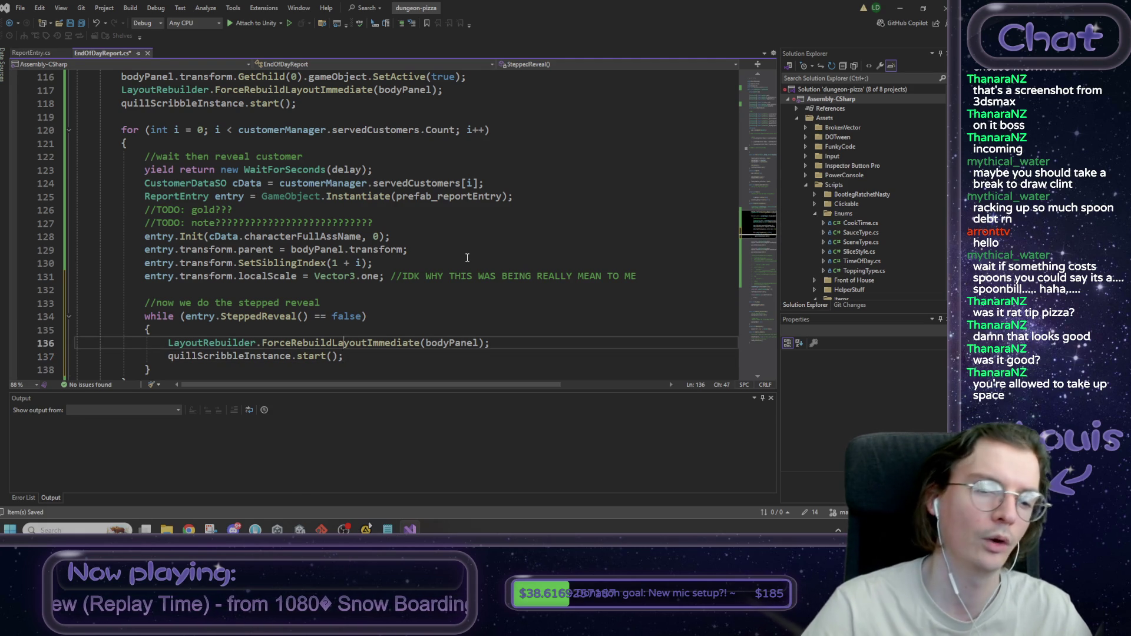
key(Home)
key(Up)
key(Return)
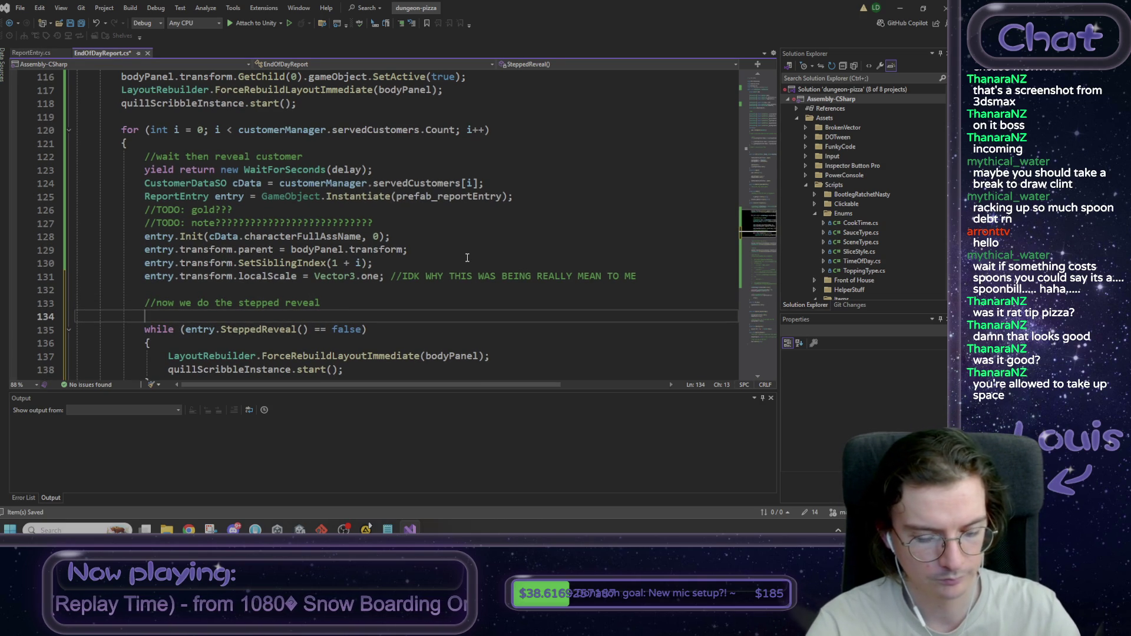
text(bool repeat =)
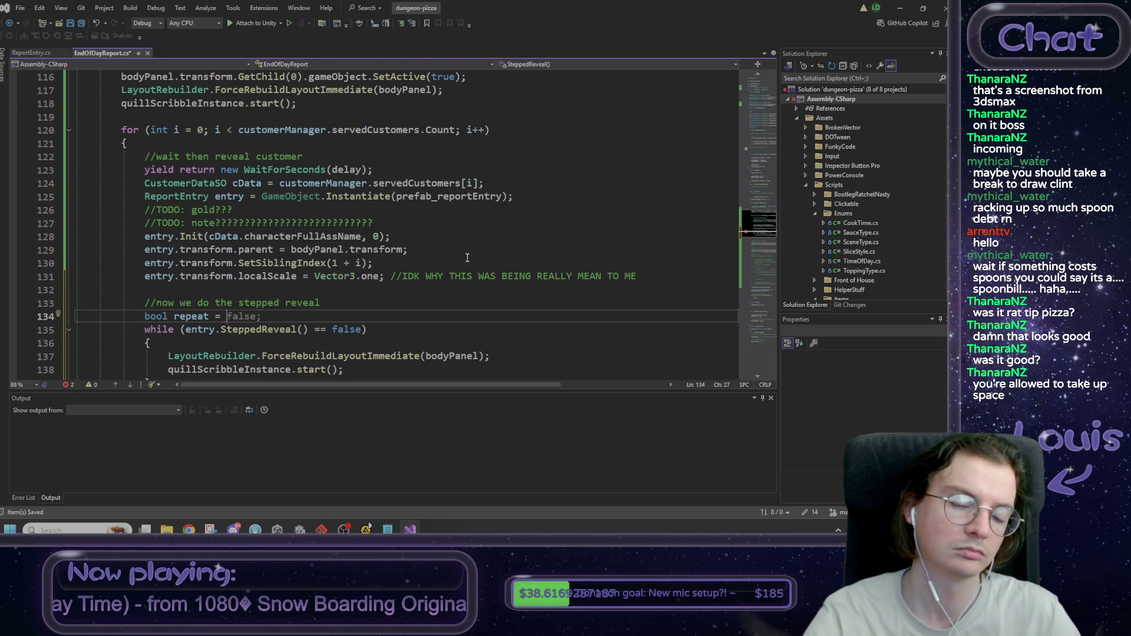
text(true;)
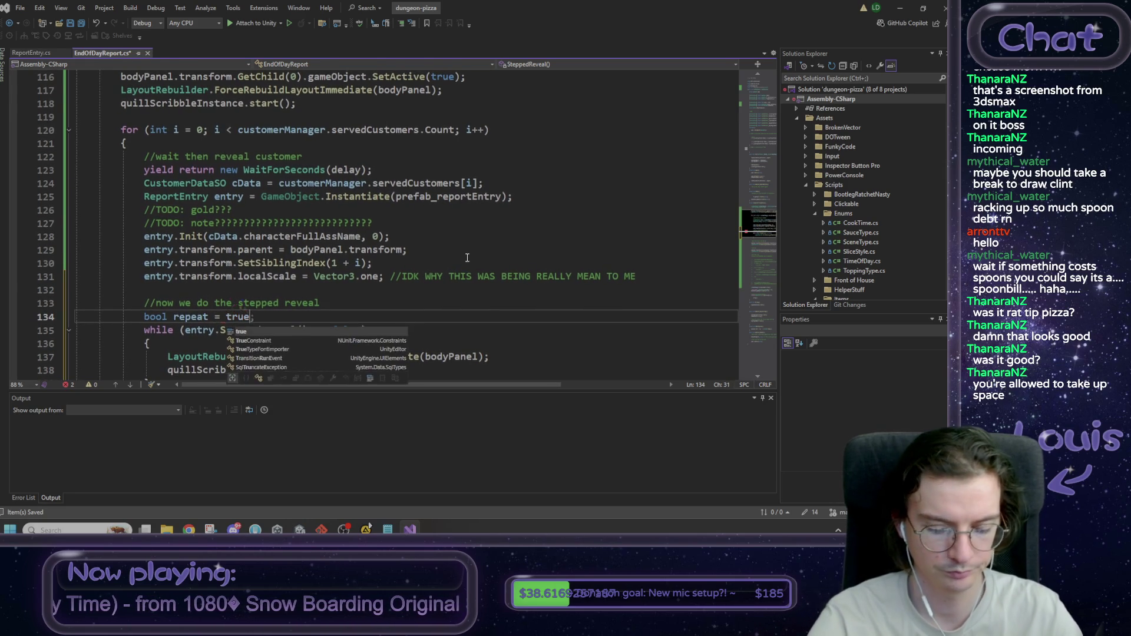
key(Return)
text(while ()
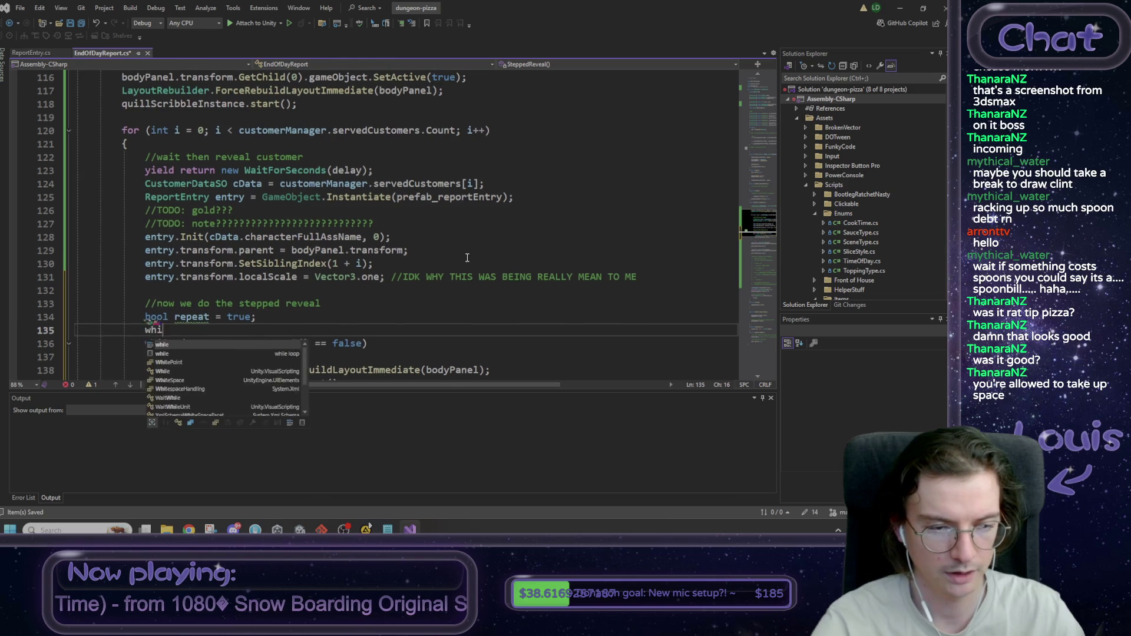
key(Tab)
key(Return)
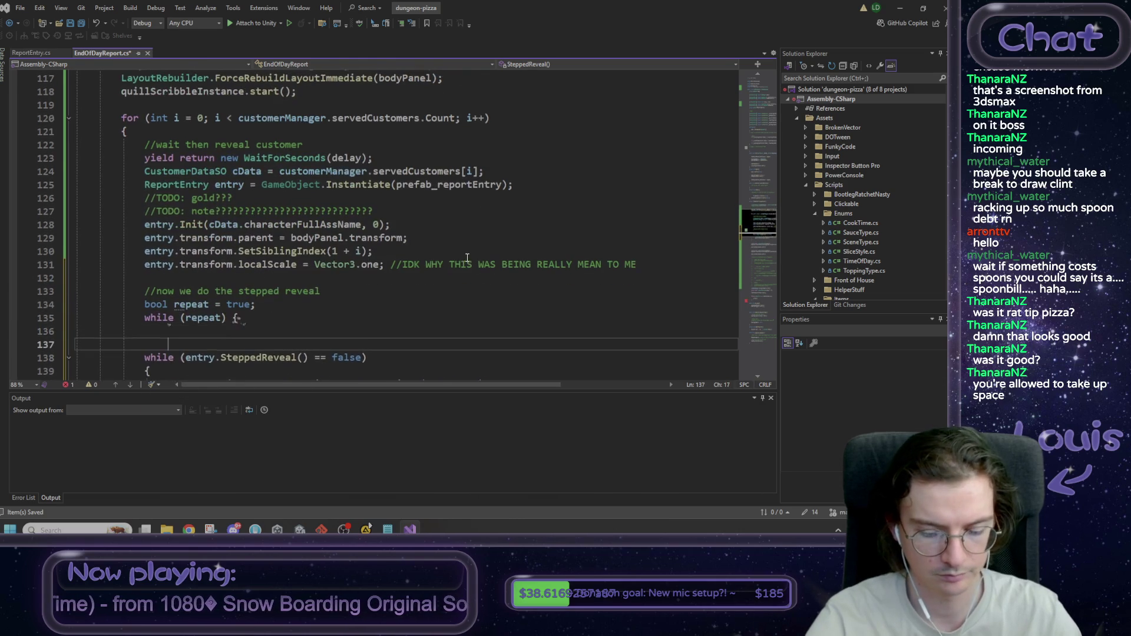
key(Return)
text(})
Step: Move entry.SteppedReveal() into the new loop as 'repeat = entry.SteppedReveal();'
scroll(186, 332, down, 1)
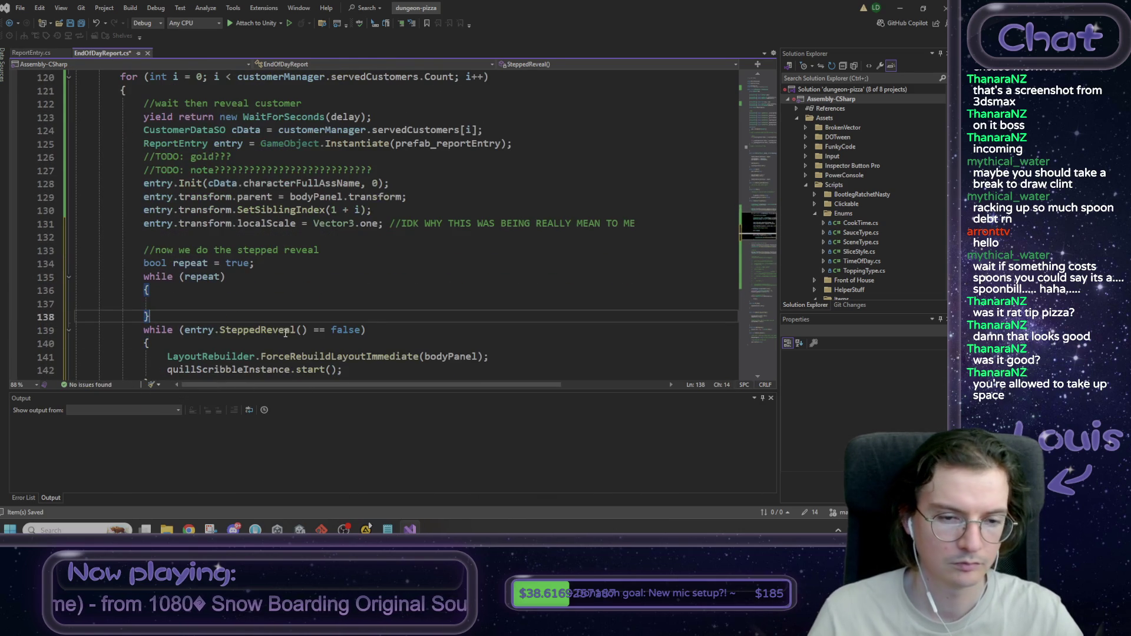
click(183, 330)
drag(184, 330, 307, 330)
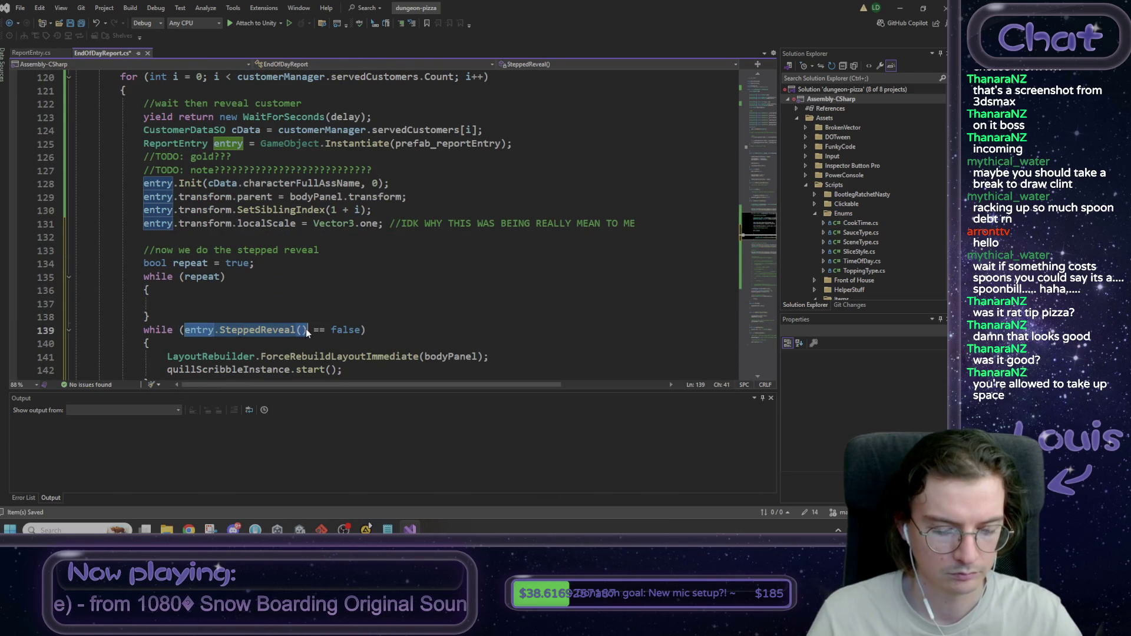
key(ctrl+x)
click(237, 301)
text(repea)
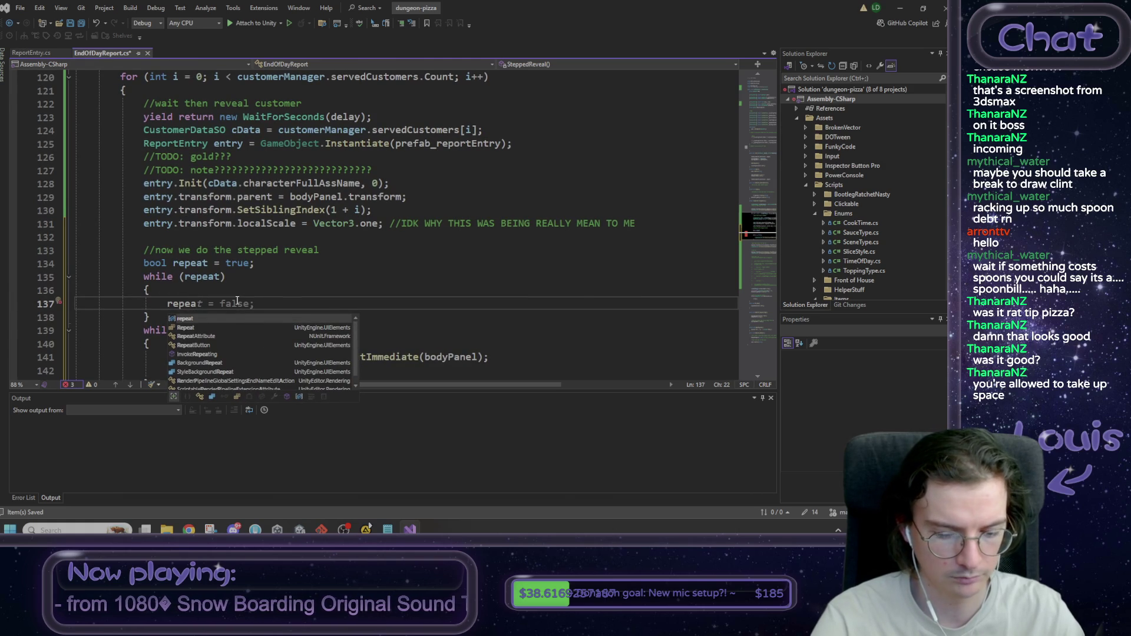
key(Tab)
key(BackSpace)
key(BackSpace)
key(BackSpace)
key(ctrl+v)
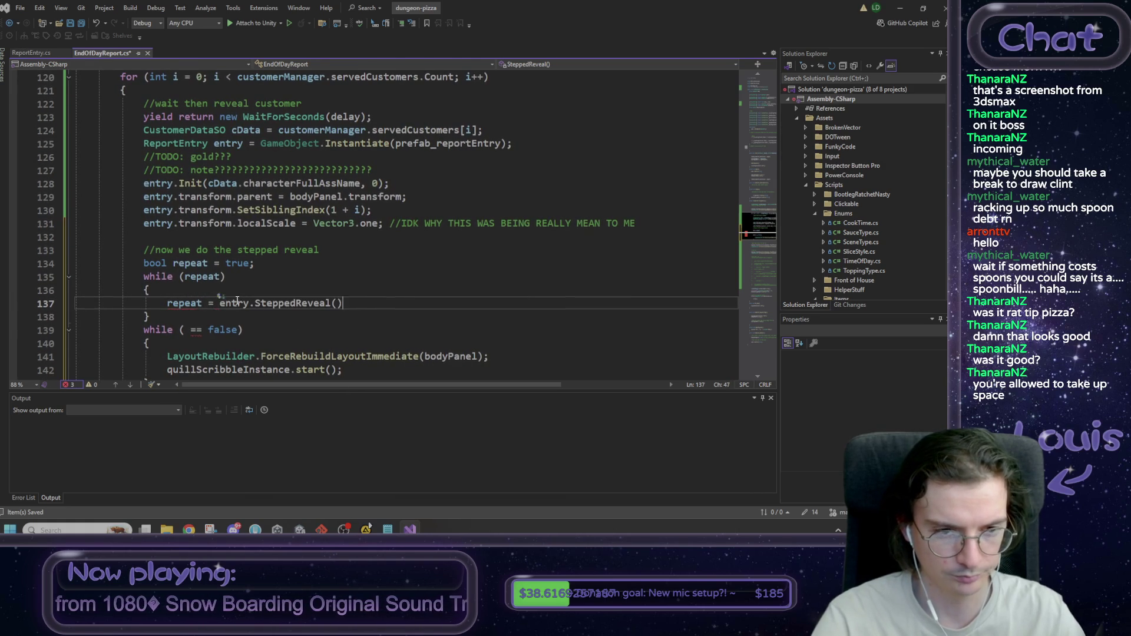
text(;)
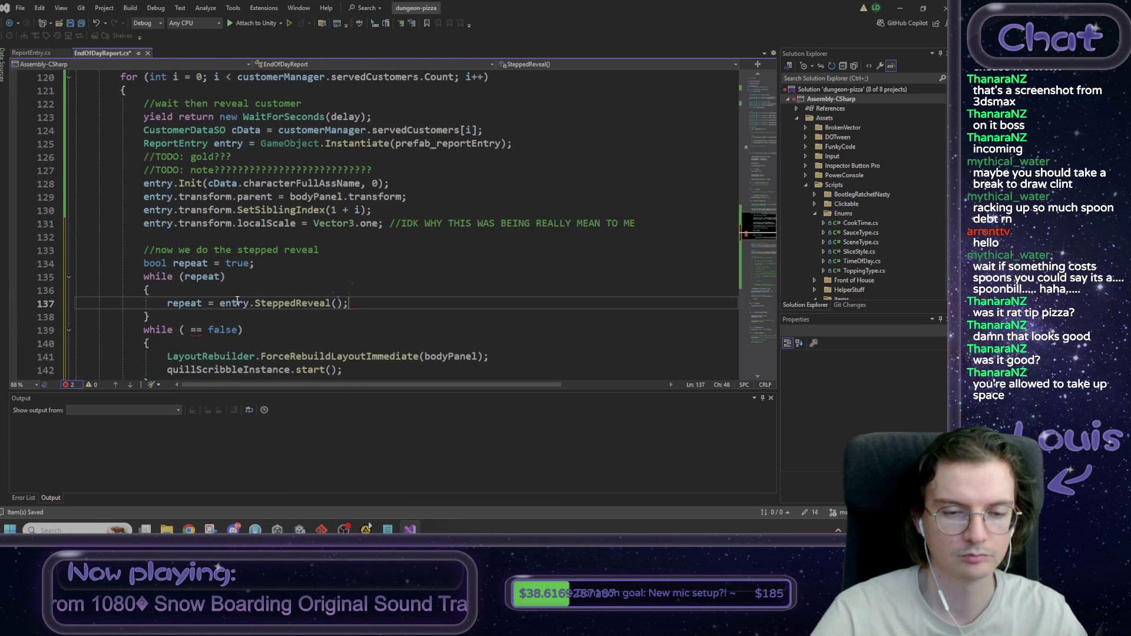
Step: Move the layout rebuild and quill scribble calls into the while (repeat) loop
scroll(353, 315, down, 1)
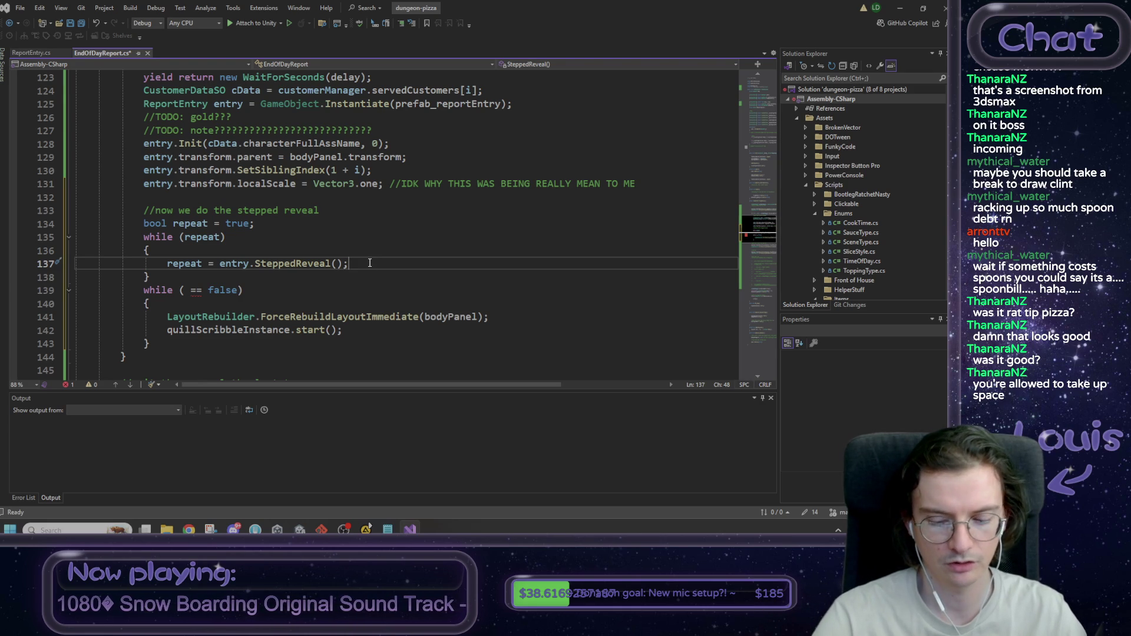
key(Down)
key(Down)
key(Down)
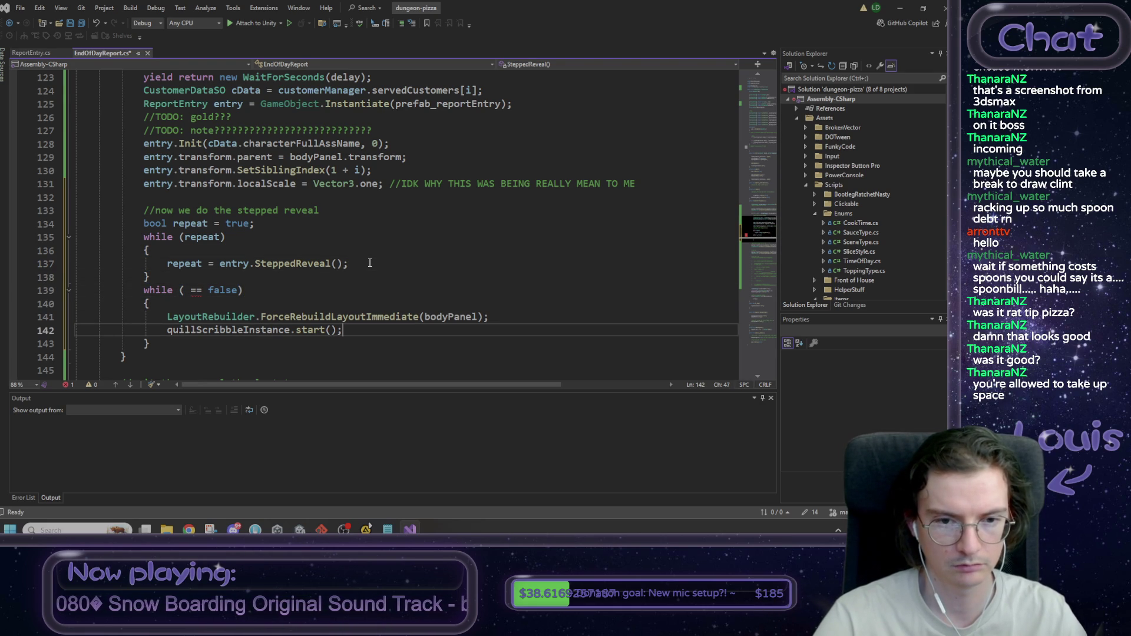
key(shift+Up)
key(shift+Home)
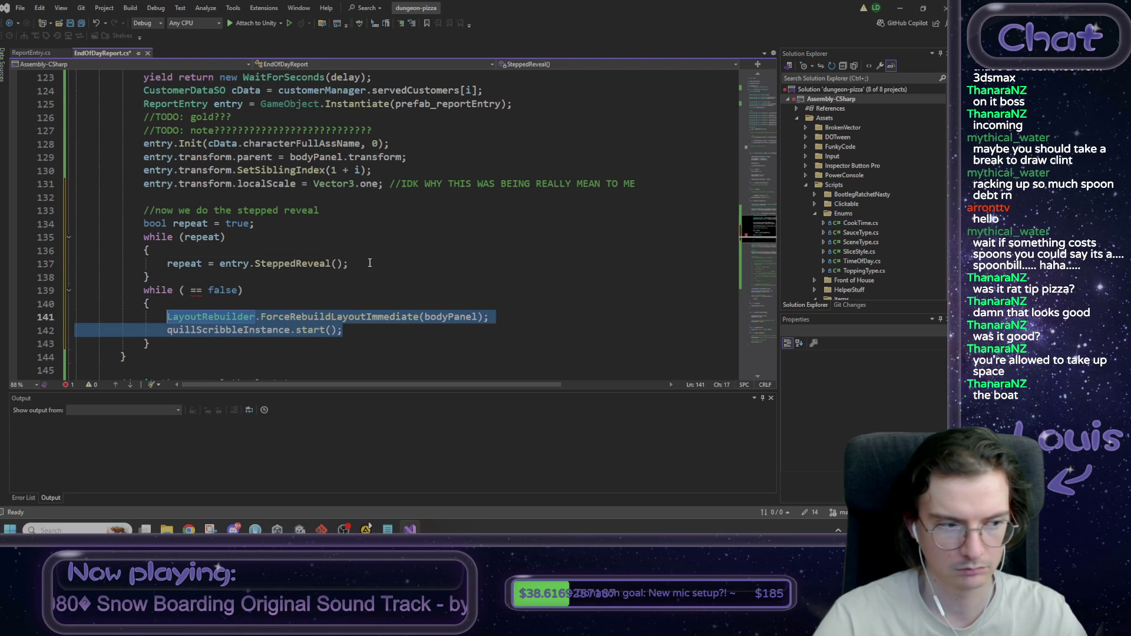
key(Delete)
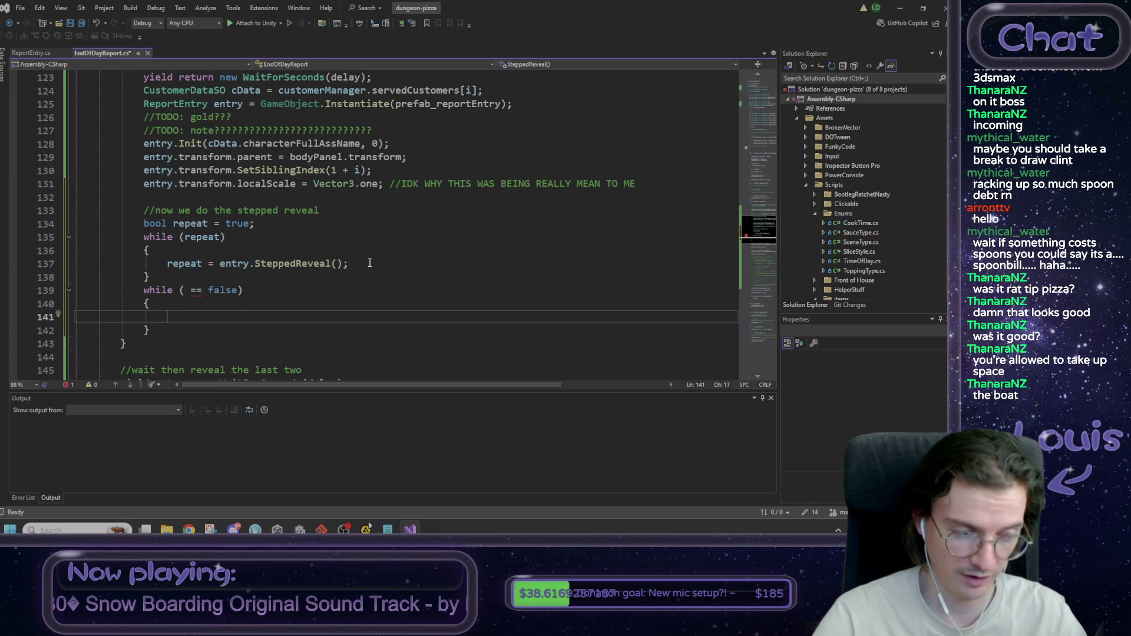
key(Up)
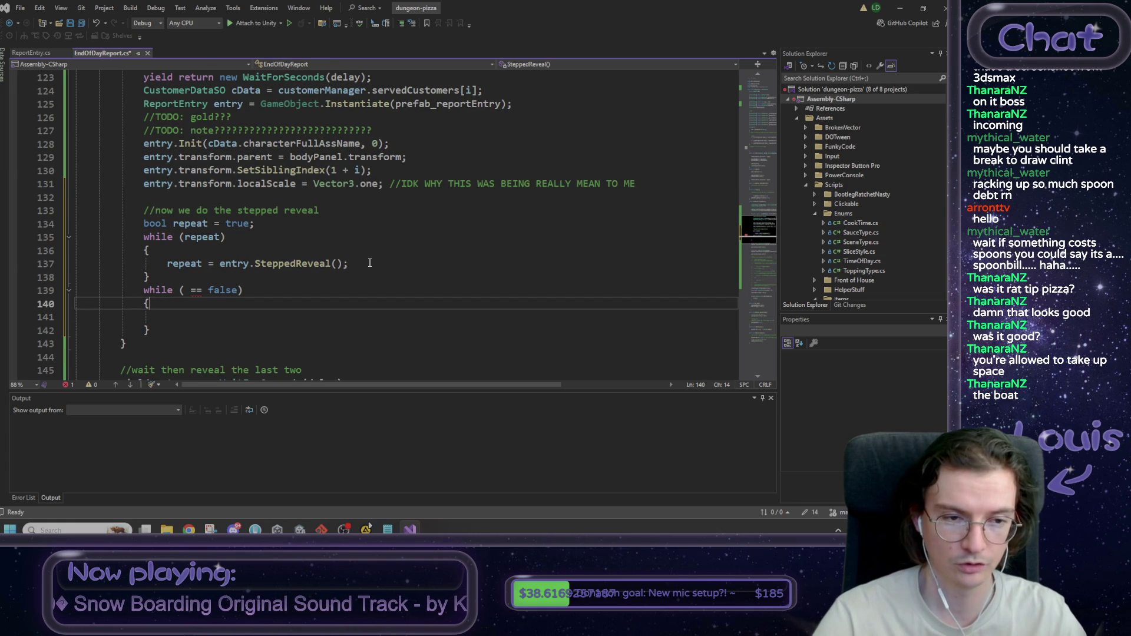
key(Down)
key(Down)
key(Up)
key(Up)
key(Up)
key(End)
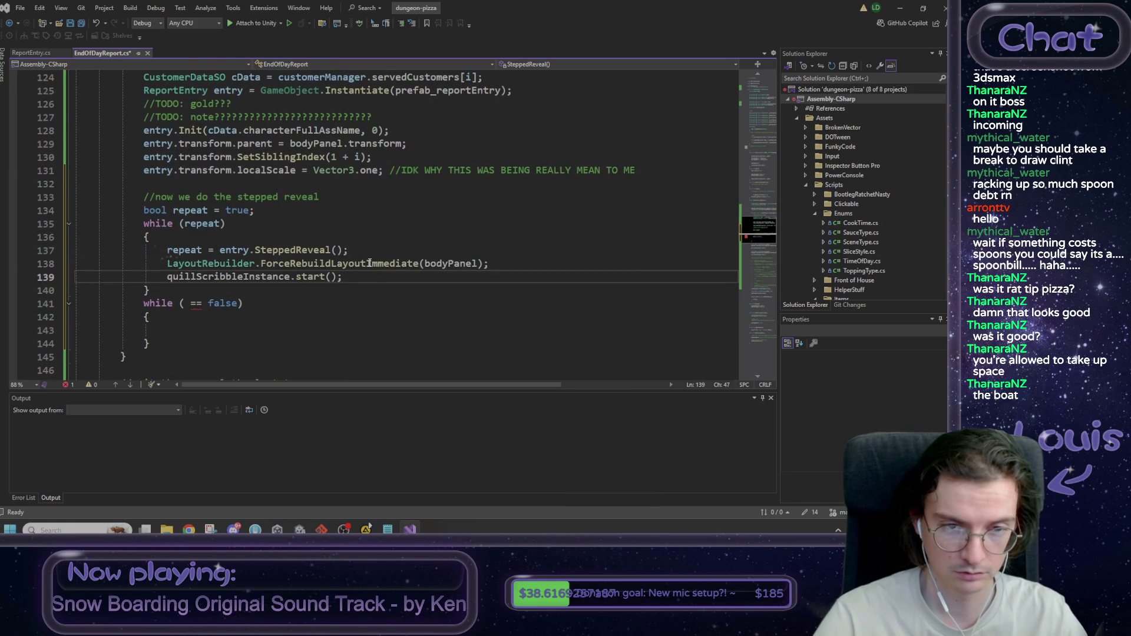
key(Return)
Step: Delete the old empty while loop and its leftover blank line
key(Down)
key(Down)
key(Down)
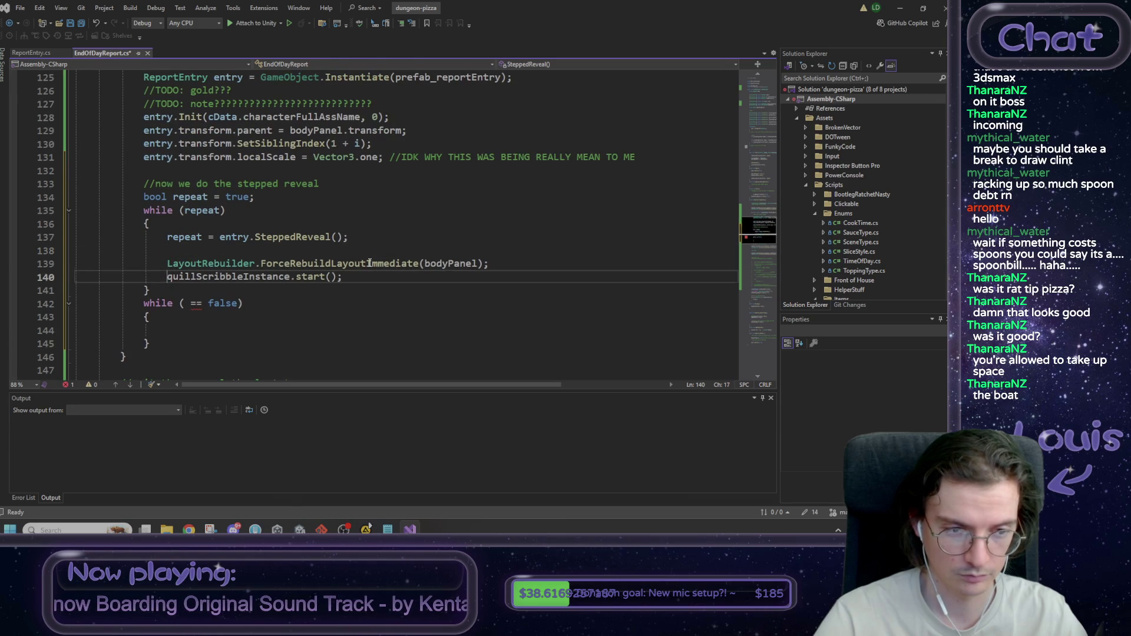
key(Home)
key(shift+Down)
key(shift+Down)
key(shift+Down)
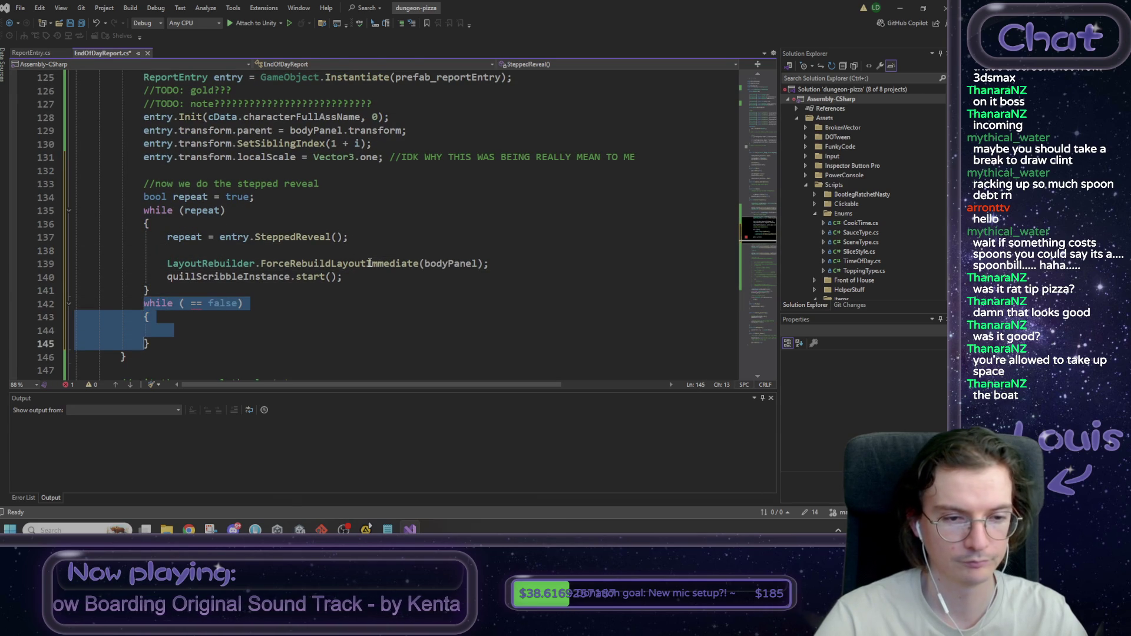
key(Delete)
key(shift+Home)
key(Delete)
key(BackSpace)
key(Up)
key(Up)
key(Up)
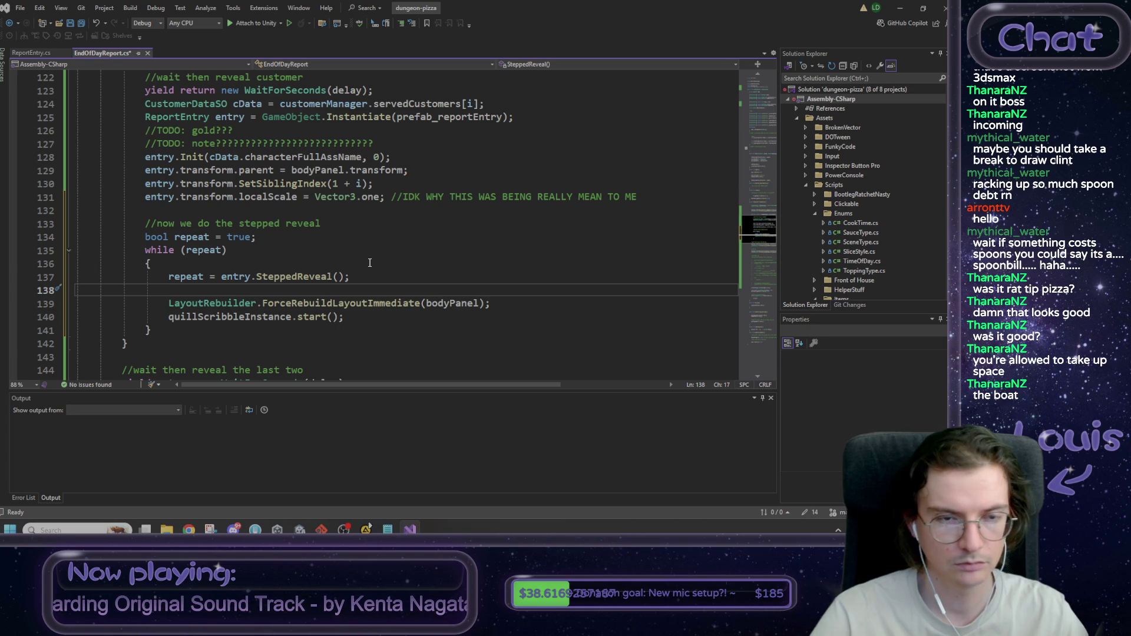
Step: Cut the WaitForSeconds(delay) line and remove 'wait then' from the comment, leaving 'reveal customer'
drag(375, 93, 147, 90)
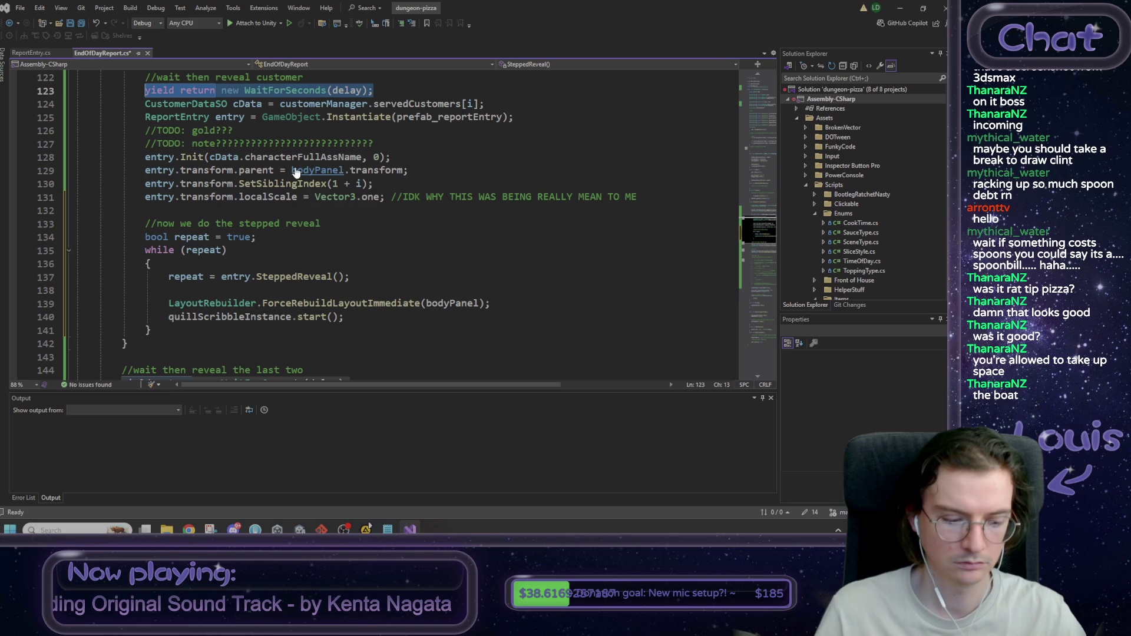
key(Delete)
scroll(239, 137, up, 1)
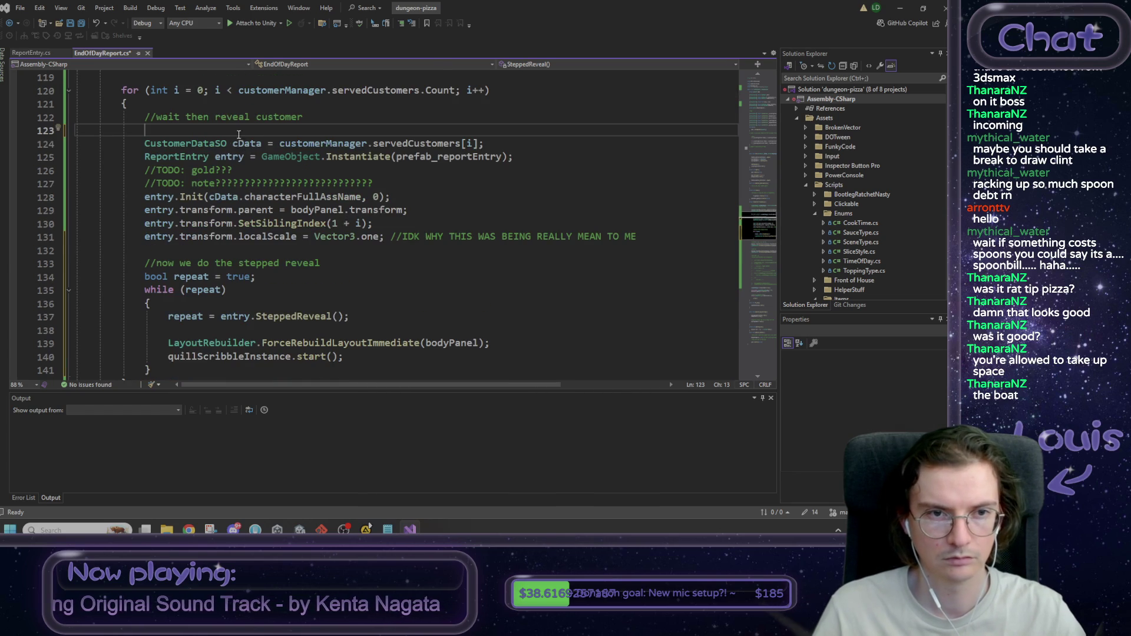
drag(215, 118, 161, 117)
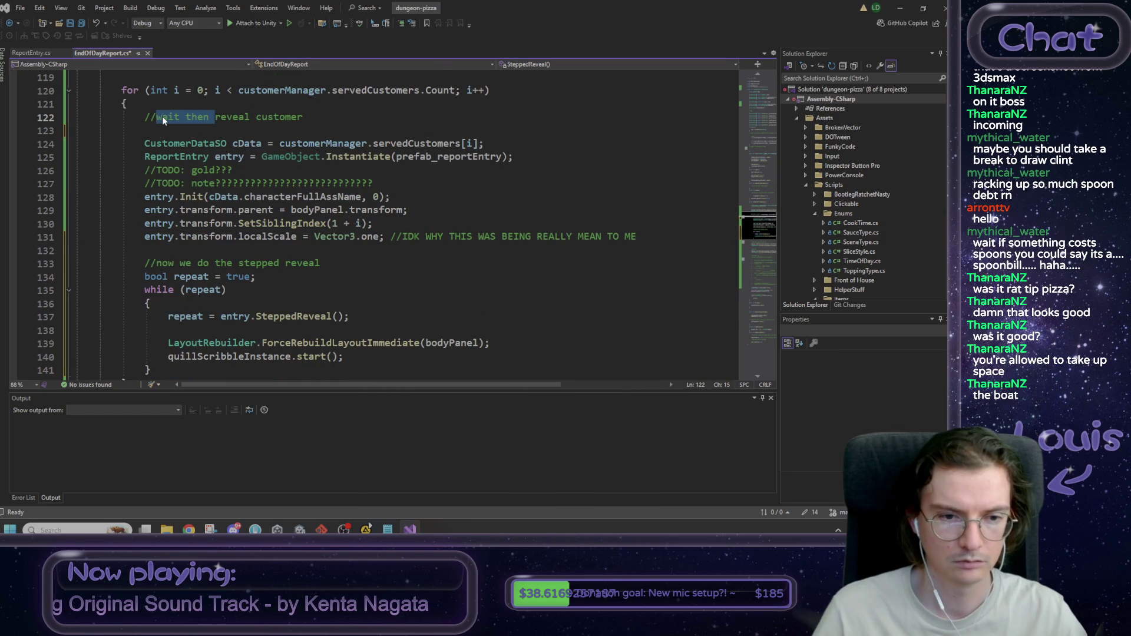
key(Delete)
Step: Paste 'yield return new WaitForSeconds(delay);' at the top of the while (repeat) body and save EndOfDayReport.cs
click(238, 328)
click(240, 304)
key(Return)
key(ctrl+v)
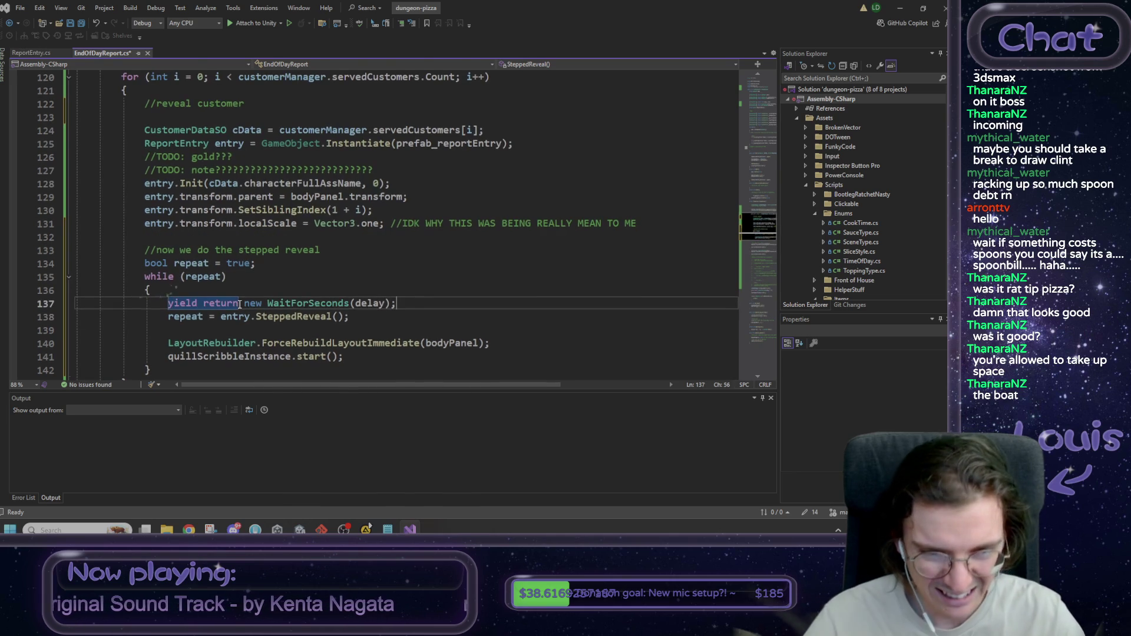
key(Down)
key(Down)
key(BackSpace)
scroll(240, 304, up, 1)
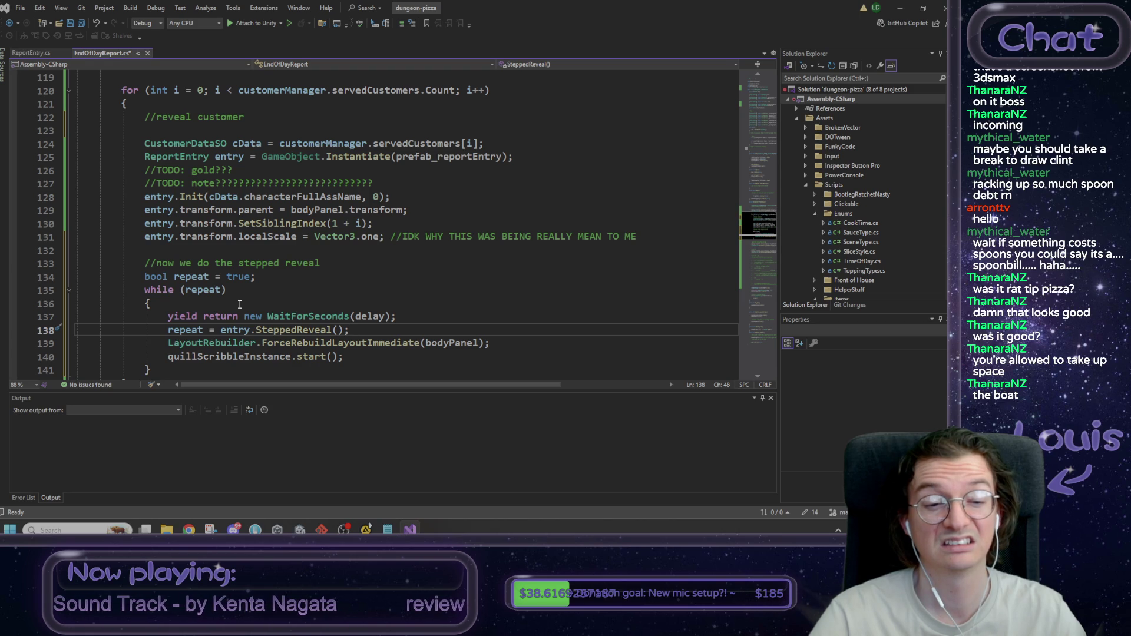
key(ctrl+s)
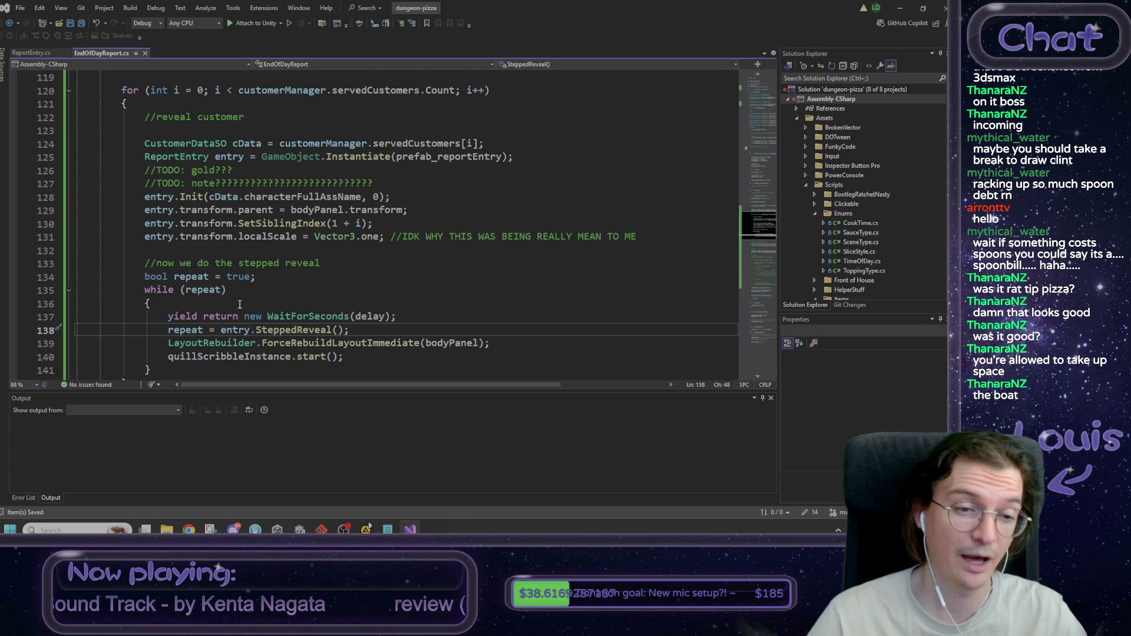
scroll(240, 304, down, 1)
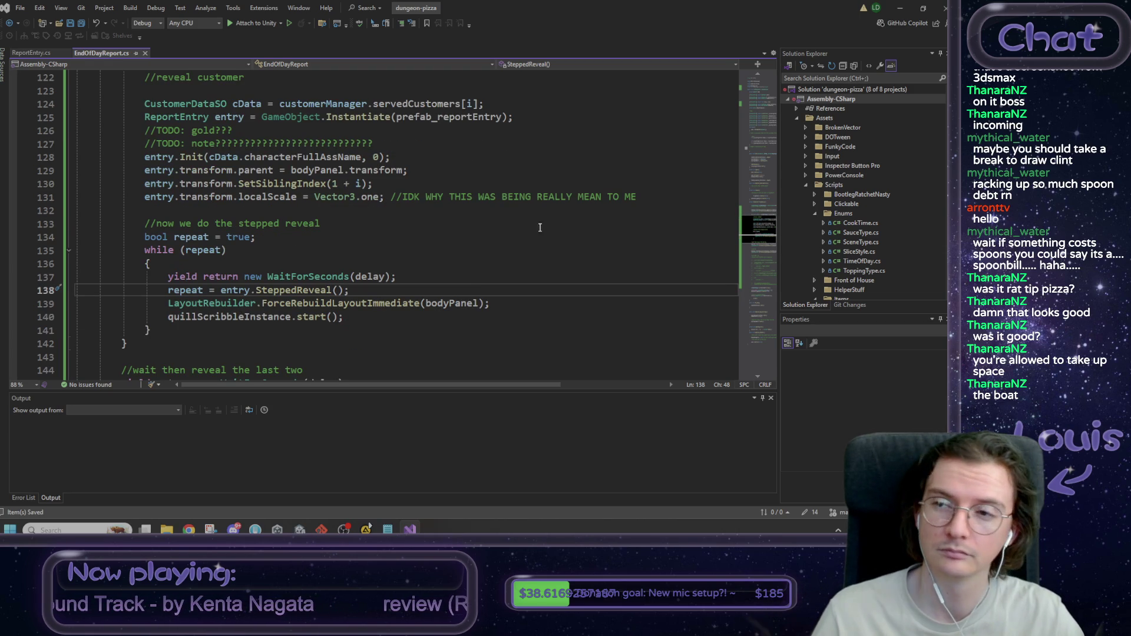
Step: In Unity, exit the ReportEntry prefab back to the FrontOfHouse scene and enter Play mode
click(896, 9)
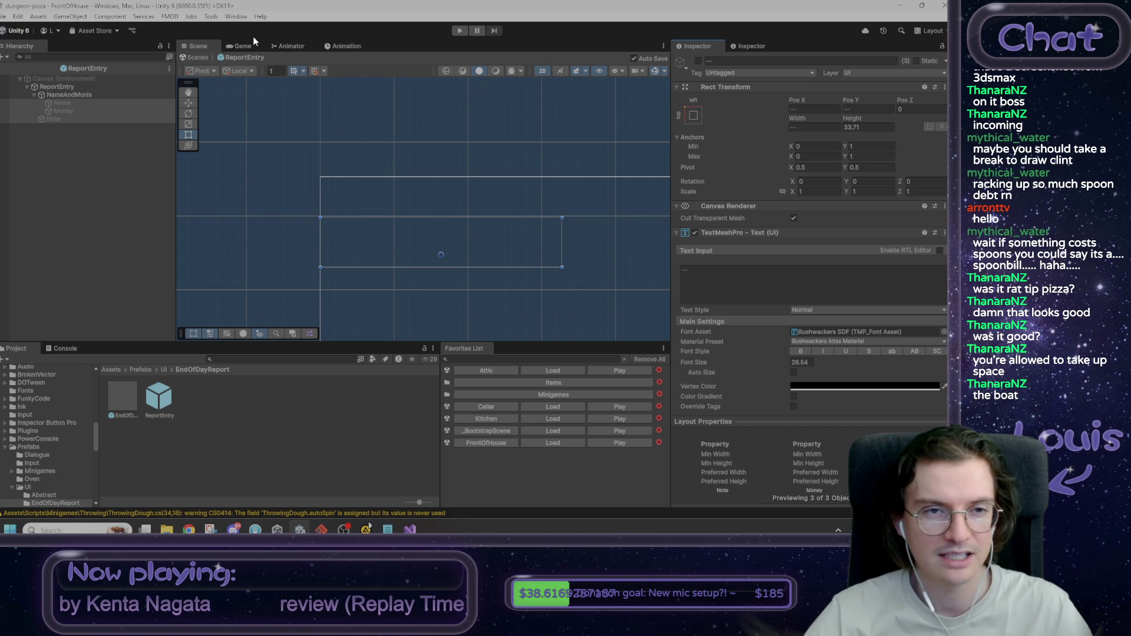
click(199, 57)
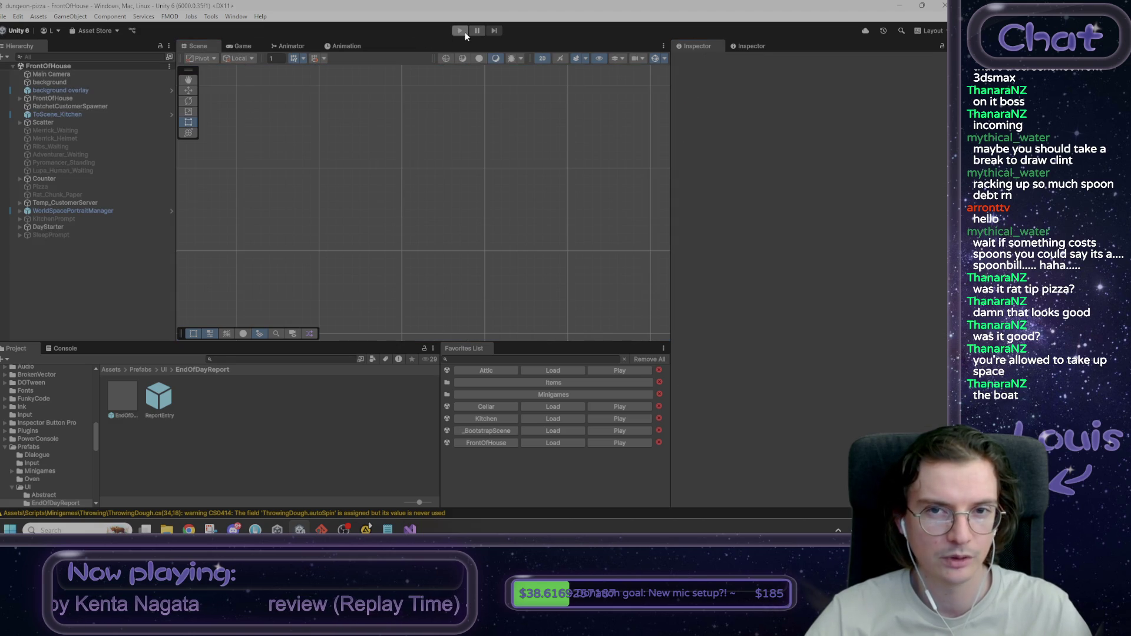
click(461, 31)
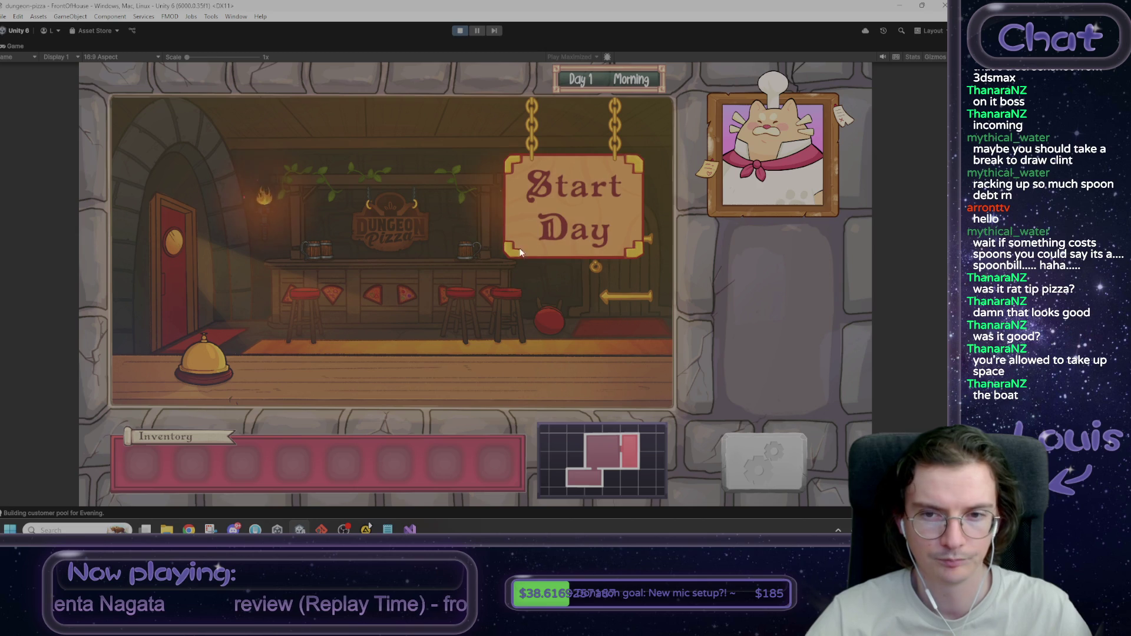
Step: Start the day, accept the pizza order, and skip kneading with the 'w' debug console command
click(558, 201)
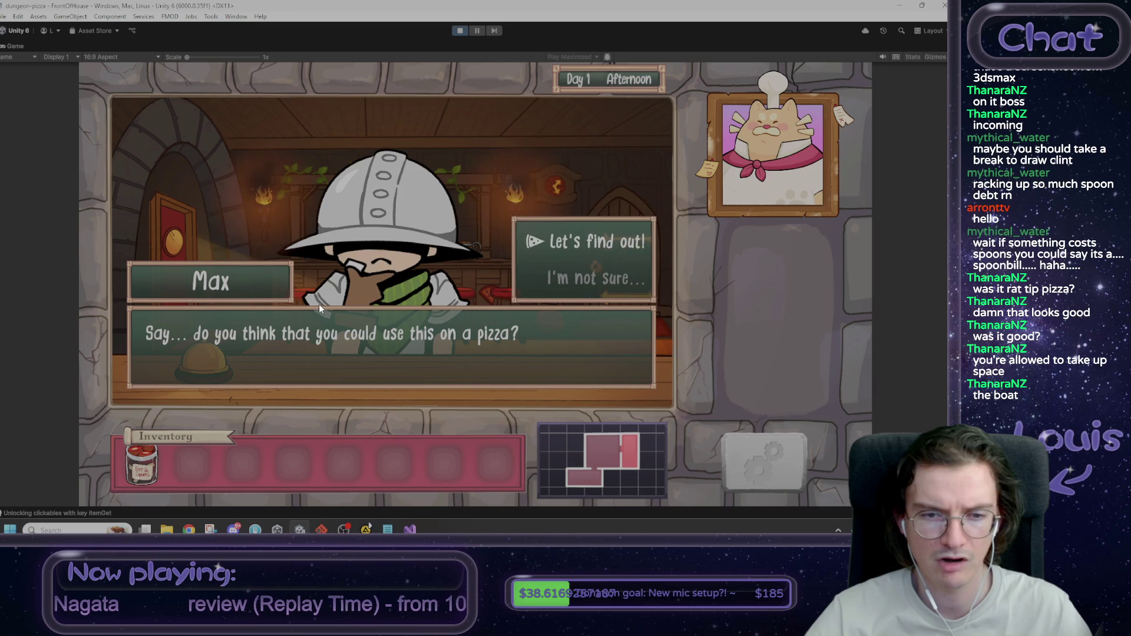
click(602, 243)
click(599, 245)
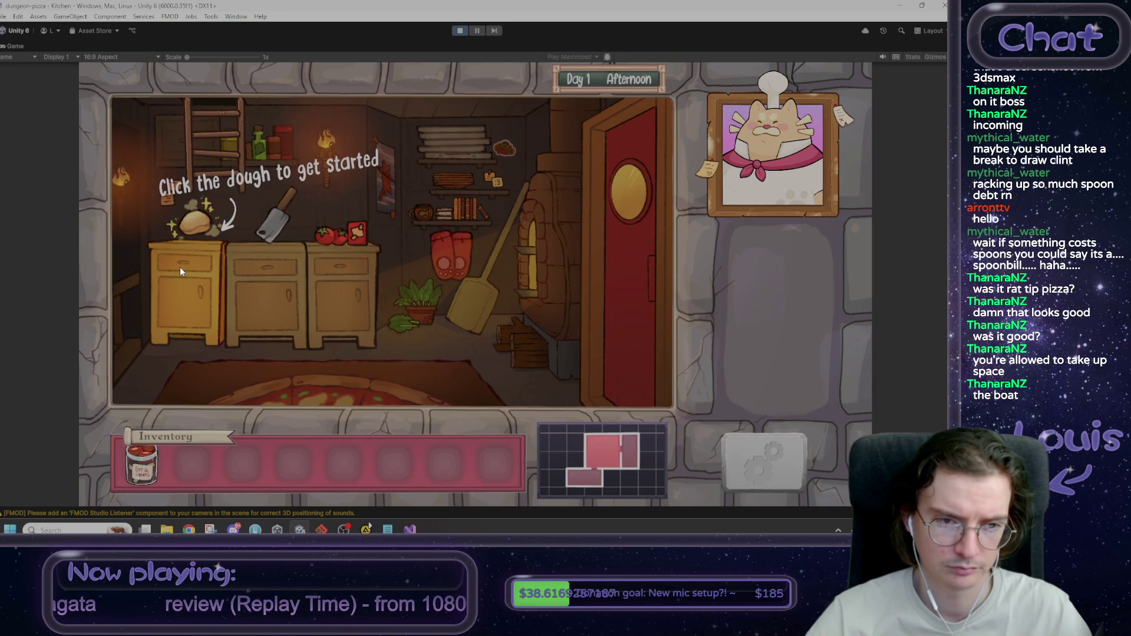
click(181, 263)
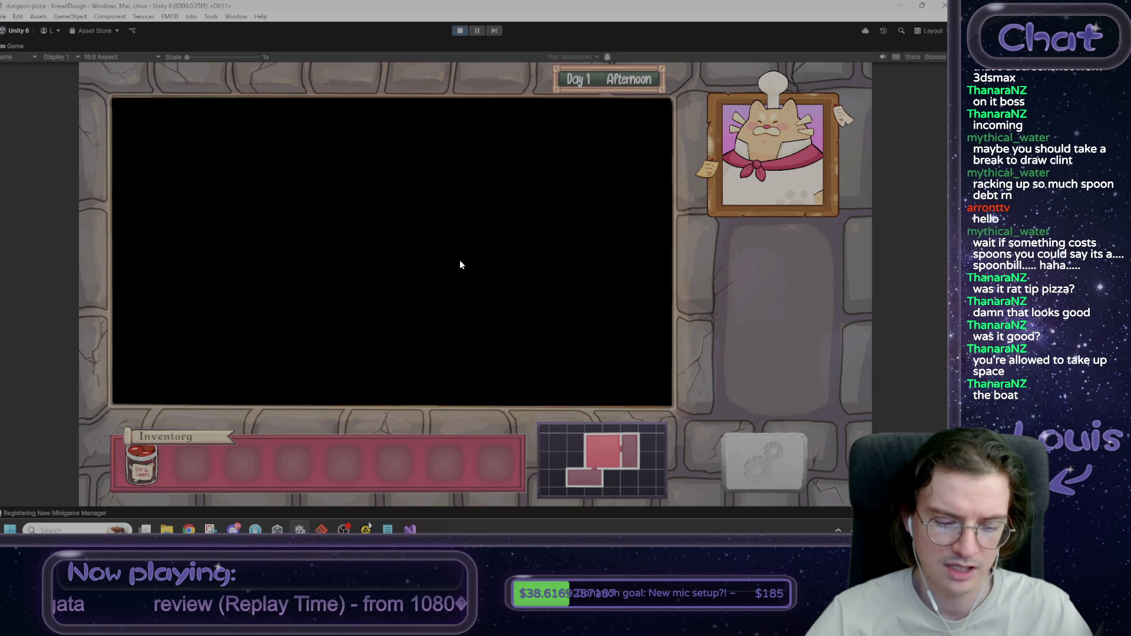
key(grave)
text(w)
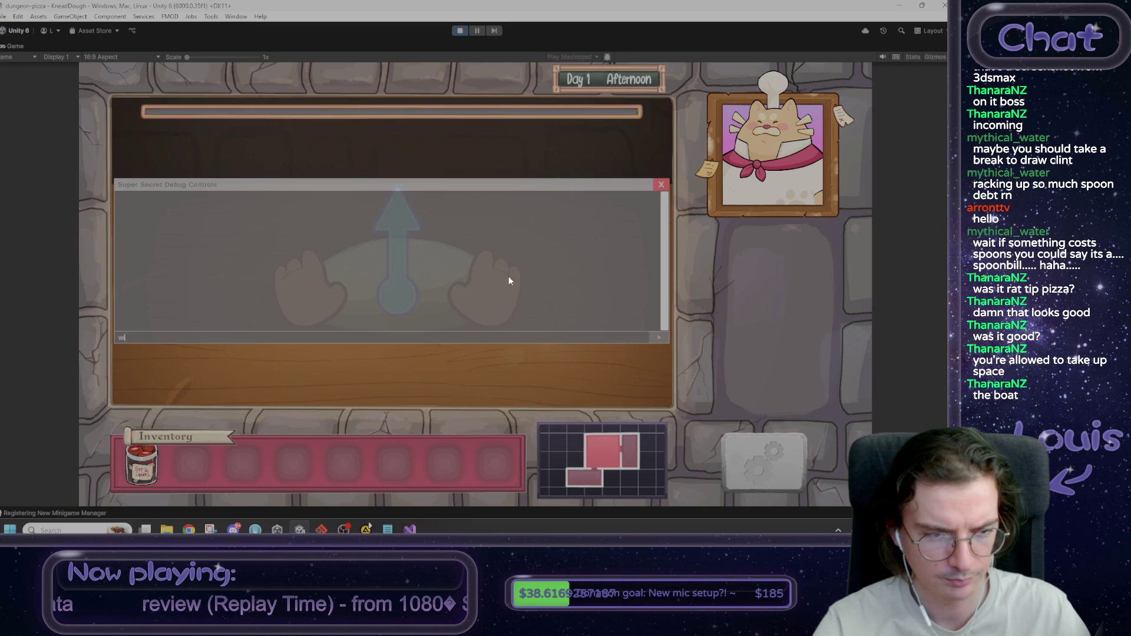
key(Return)
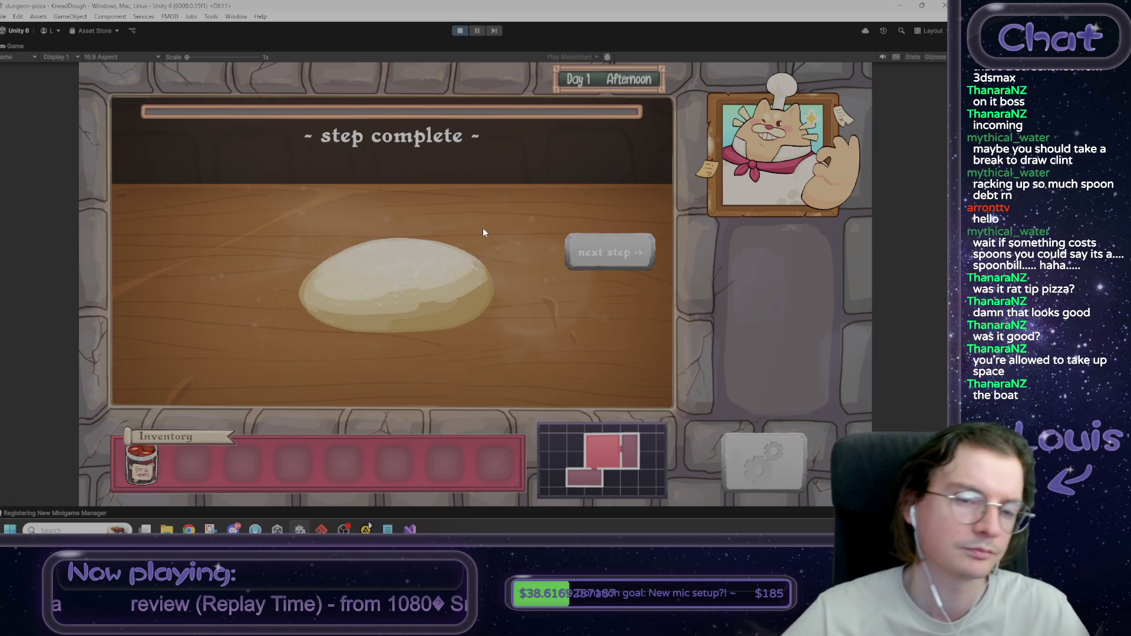
Step: Spin, toss and stretch the dough to complete the throwing step
click(623, 242)
mouse_move(447, 282)
mouse_down()
mouse_move(341, 225)
mouse_move(363, 257)
mouse_move(404, 243)
mouse_move(401, 295)
mouse_move(401, 249)
mouse_up()
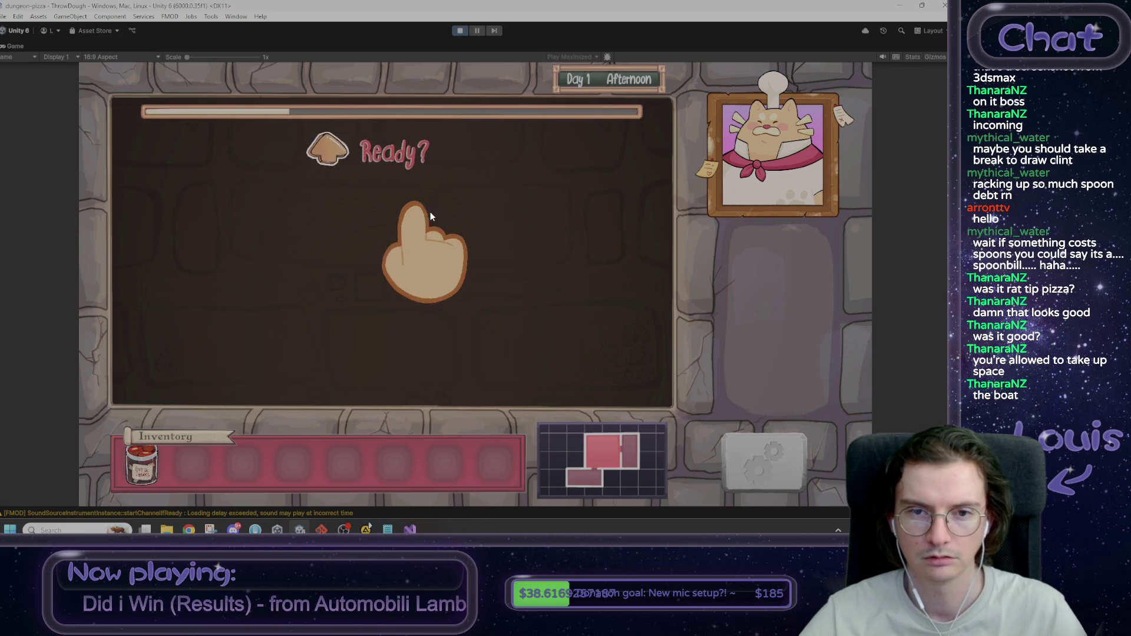
click(413, 219)
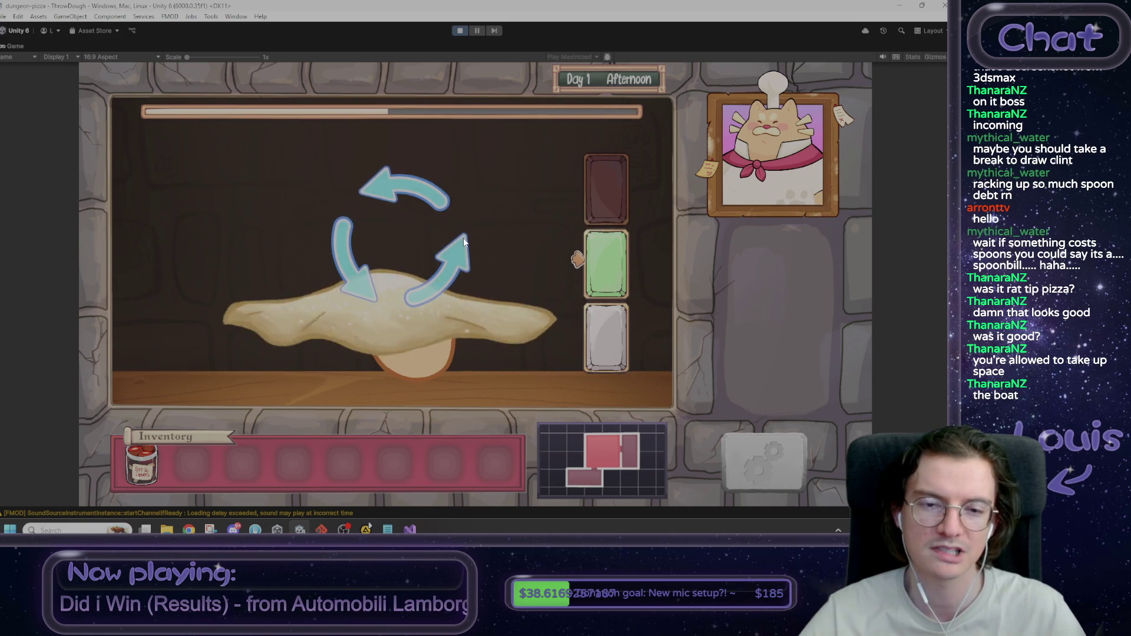
click(390, 295)
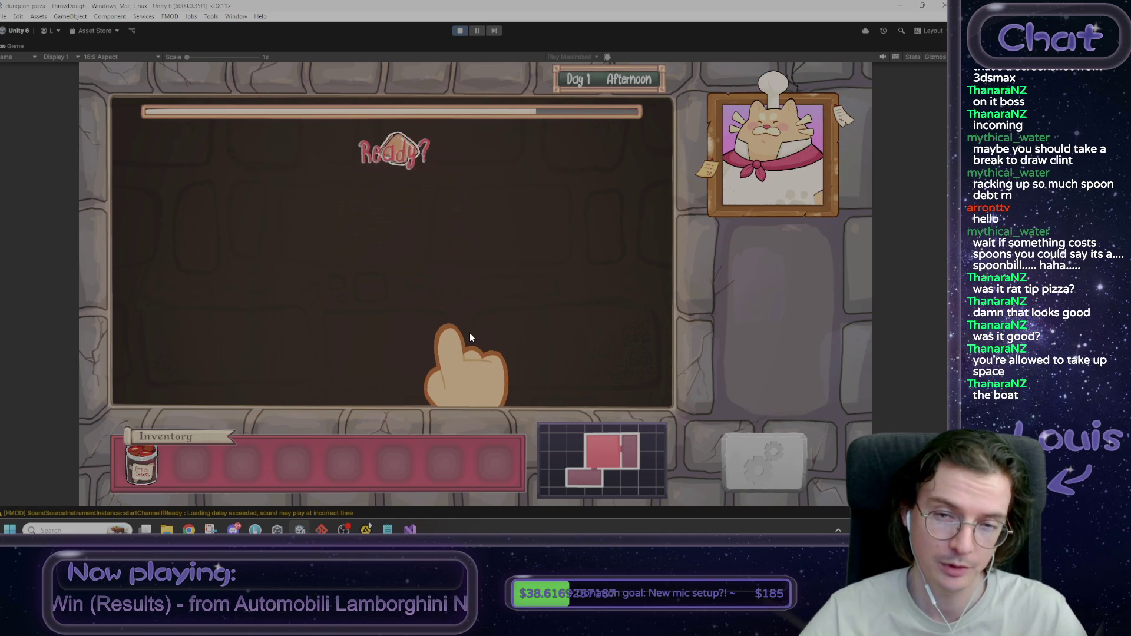
drag(469, 334, 443, 282)
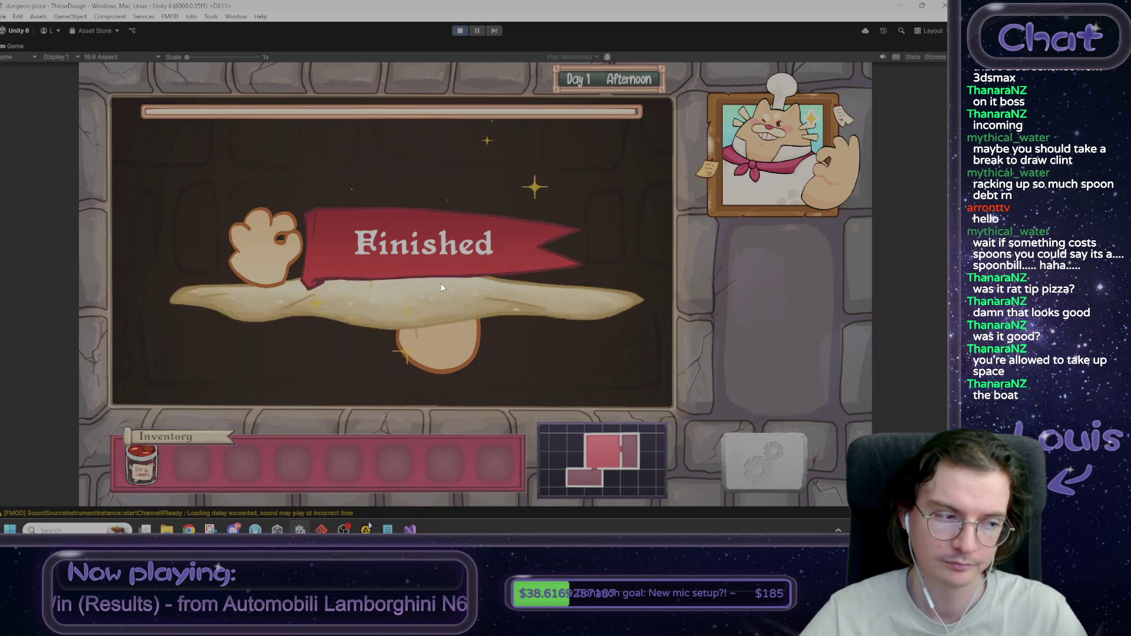
Step: Finish saucing with the debug win command, complete toppings, keep the pizza, and return to the bar
click(613, 253)
mouse_move(619, 300)
mouse_down()
mouse_move(418, 186)
mouse_move(288, 268)
mouse_move(591, 299)
mouse_move(463, 230)
mouse_move(376, 280)
mouse_move(575, 301)
mouse_move(361, 227)
mouse_move(286, 152)
mouse_move(206, 313)
mouse_move(223, 344)
mouse_move(423, 320)
mouse_move(515, 348)
mouse_move(327, 398)
mouse_move(297, 297)
mouse_move(350, 321)
mouse_move(452, 263)
mouse_move(498, 338)
mouse_move(545, 307)
mouse_move(487, 277)
mouse_move(492, 247)
mouse_move(450, 247)
mouse_move(382, 337)
mouse_move(228, 256)
mouse_up()
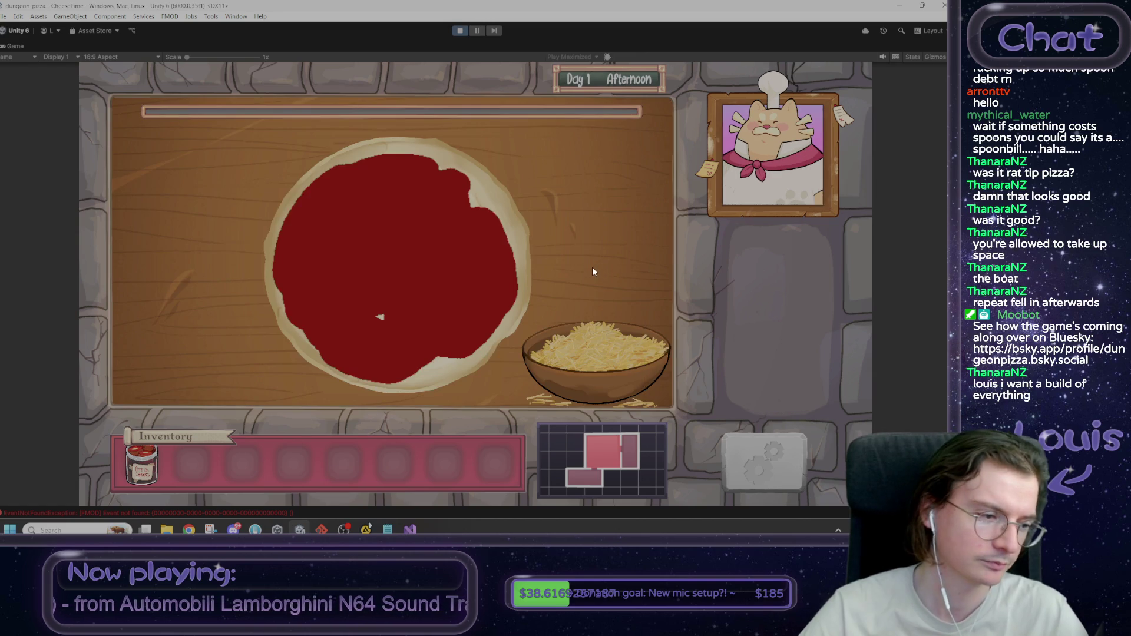
key(grave)
key(Return)
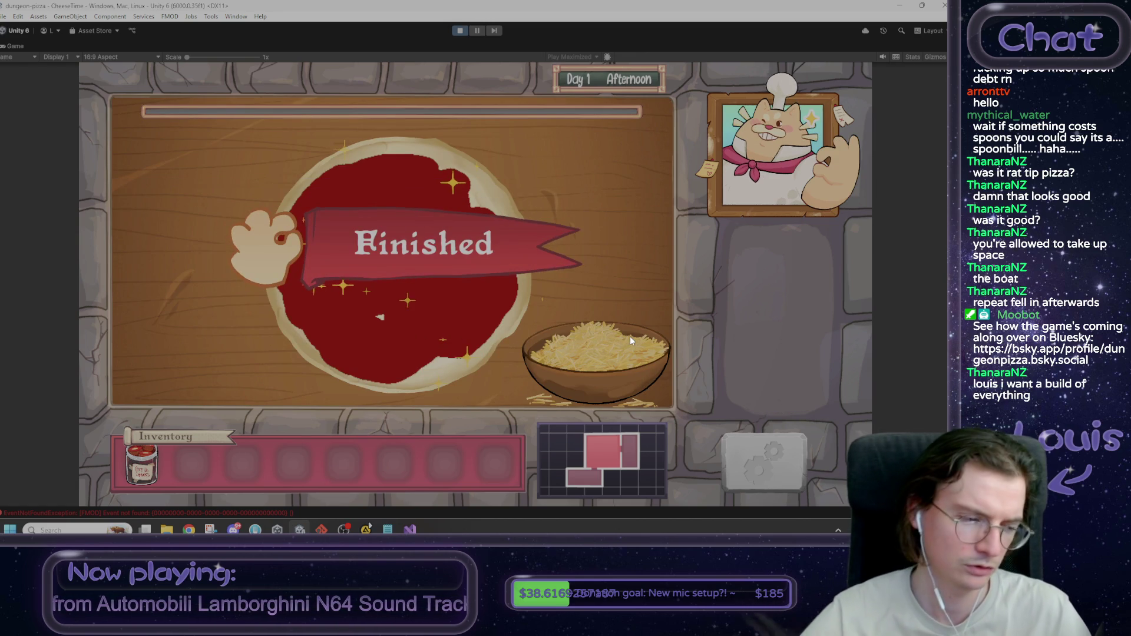
click(625, 259)
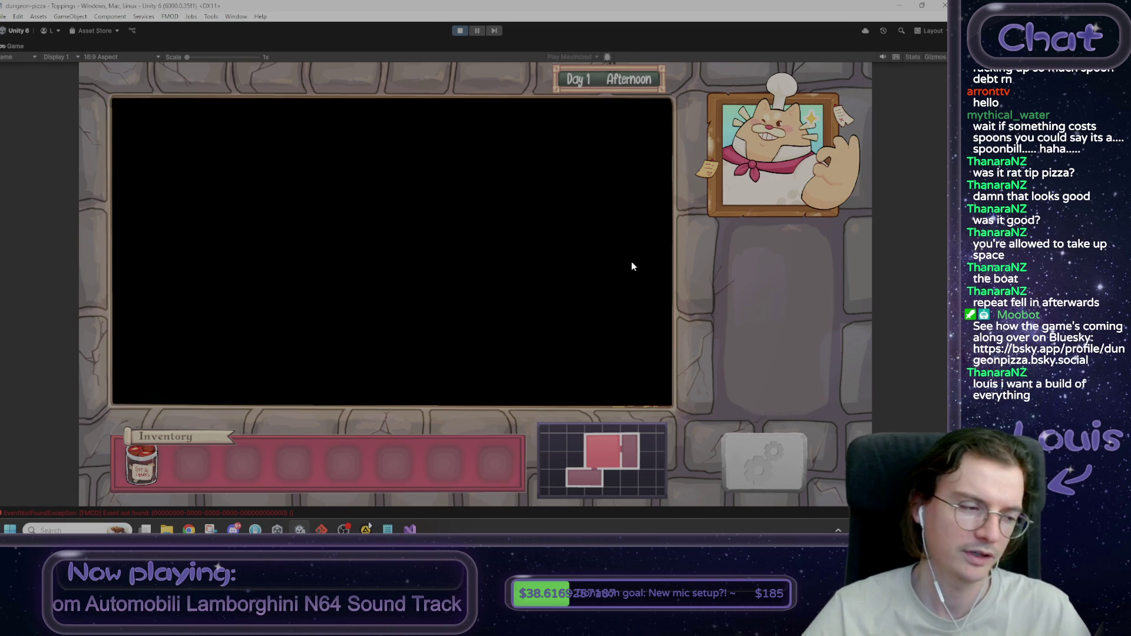
click(595, 304)
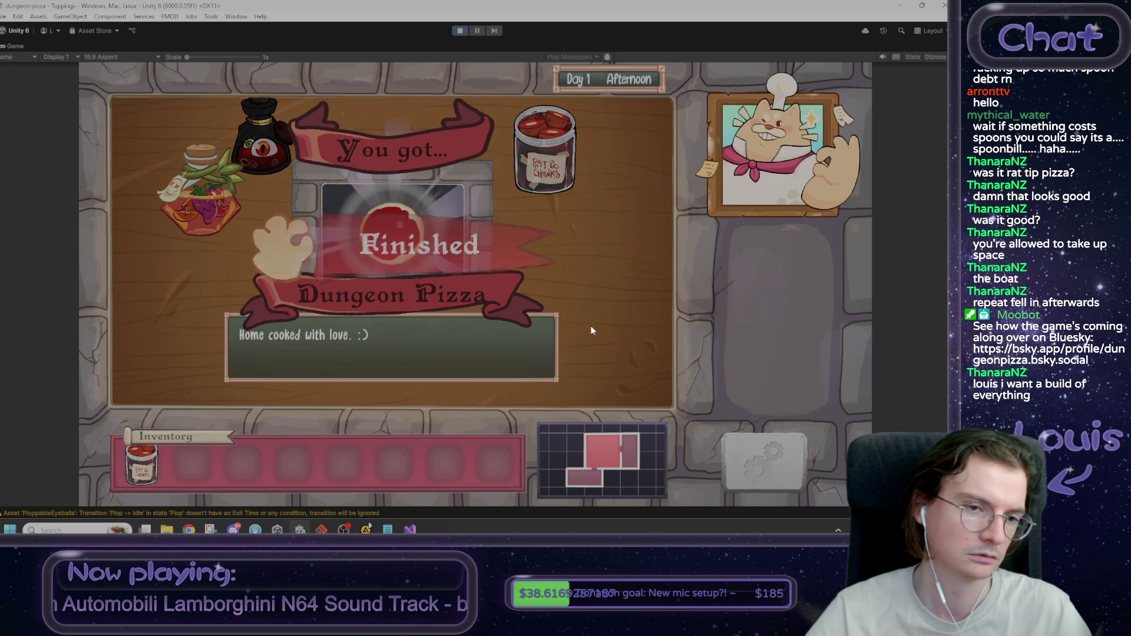
click(470, 246)
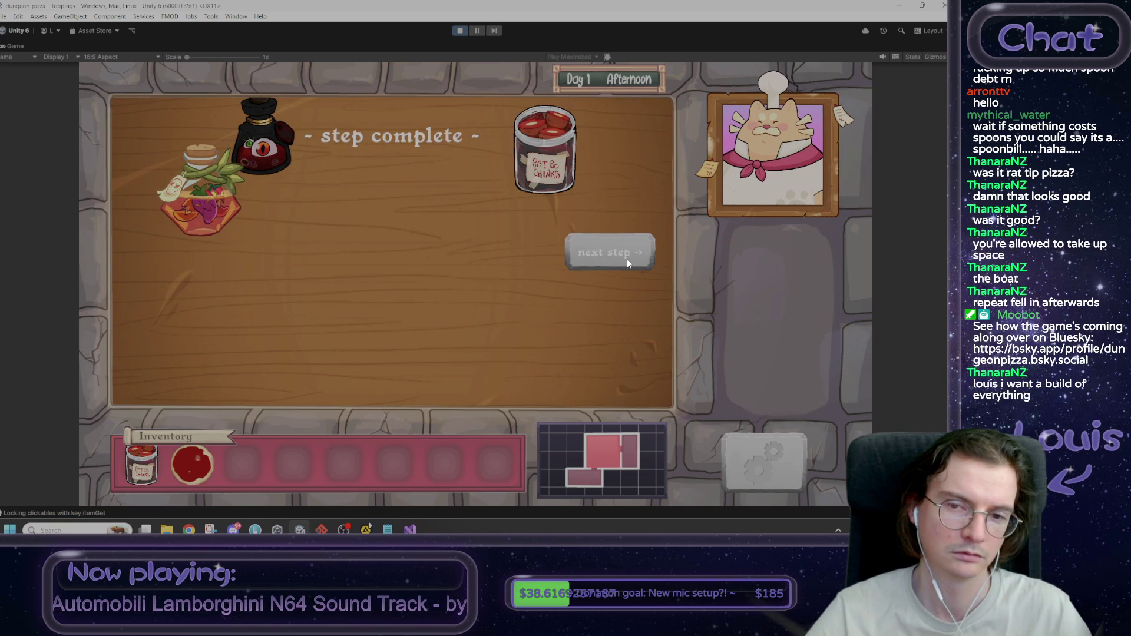
click(593, 251)
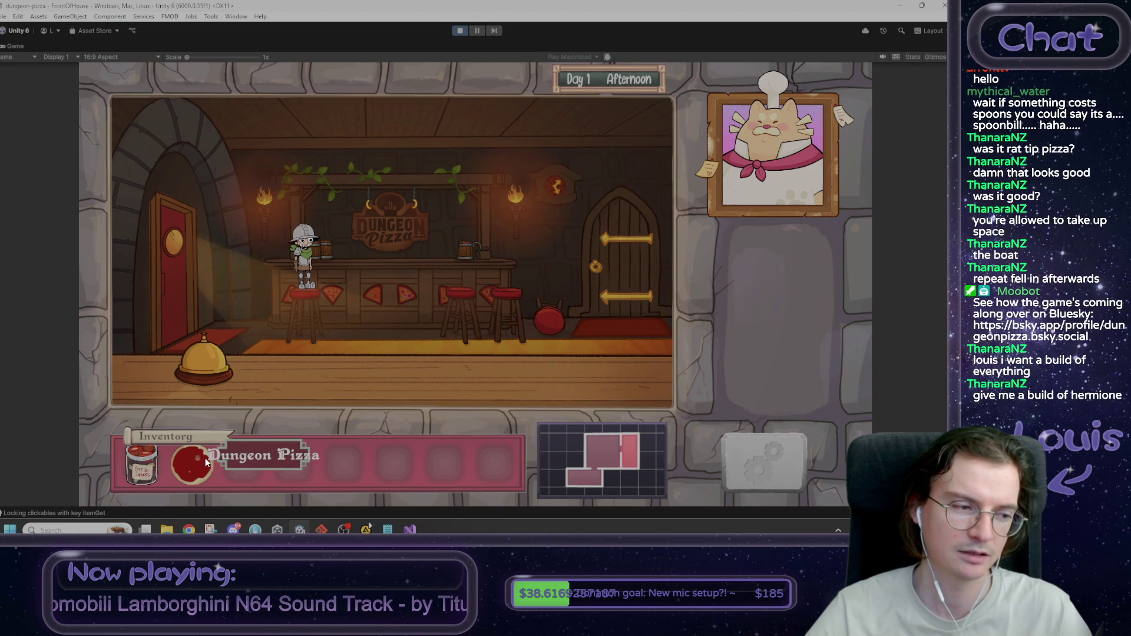
Step: Hand the Dungeon Pizza to the customer, click through the dialogue, then go through the kitchen up to the attic
drag(204, 455, 304, 254)
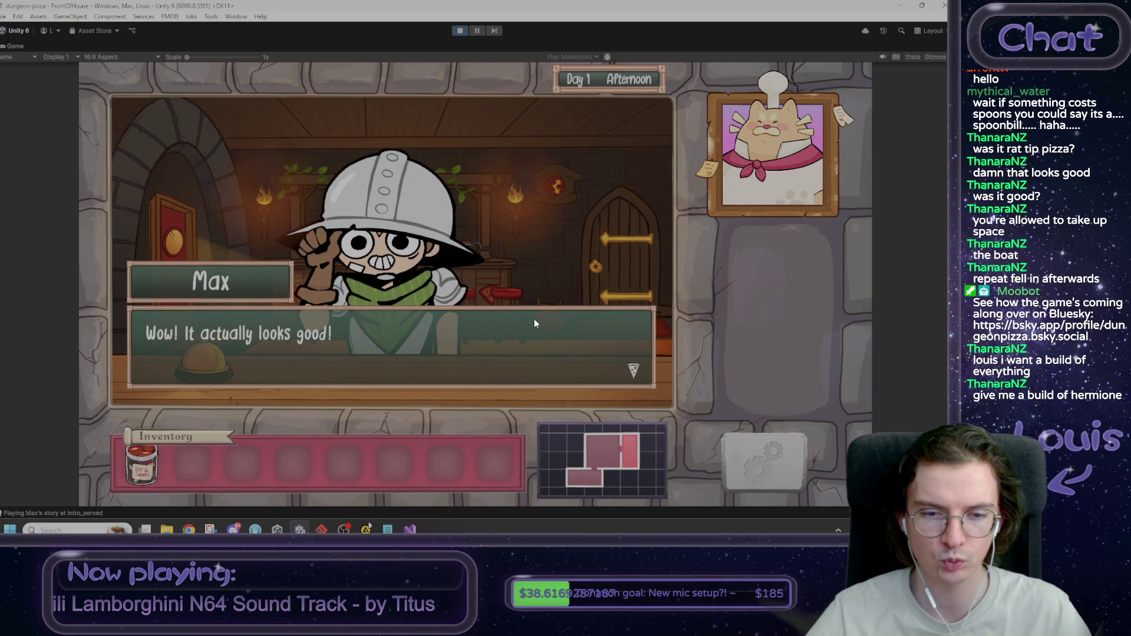
click(534, 320)
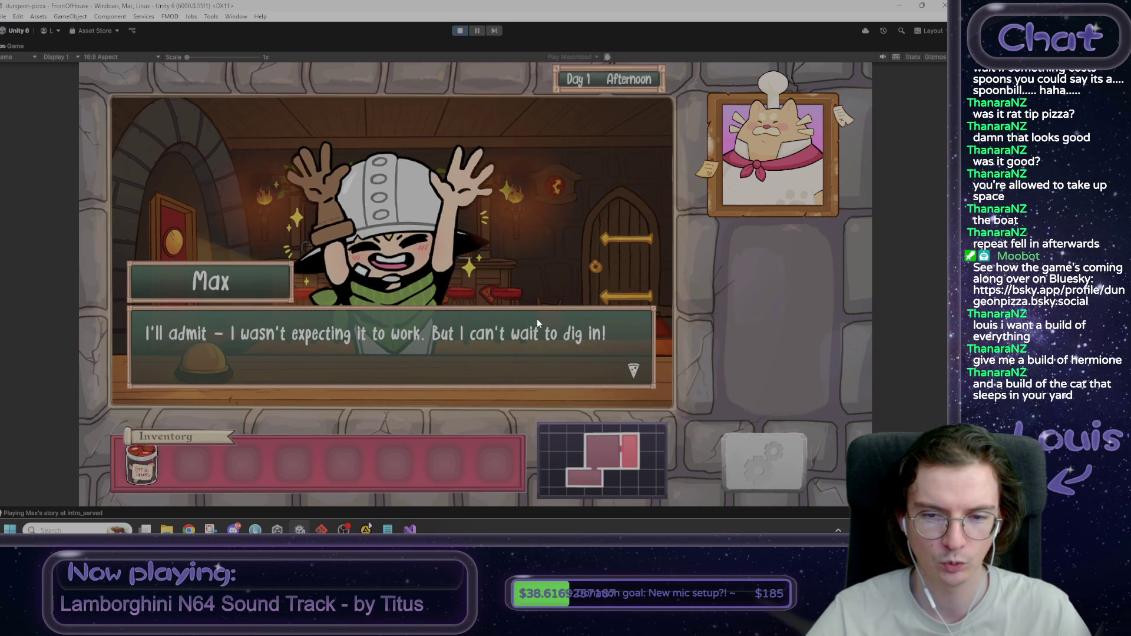
click(537, 321)
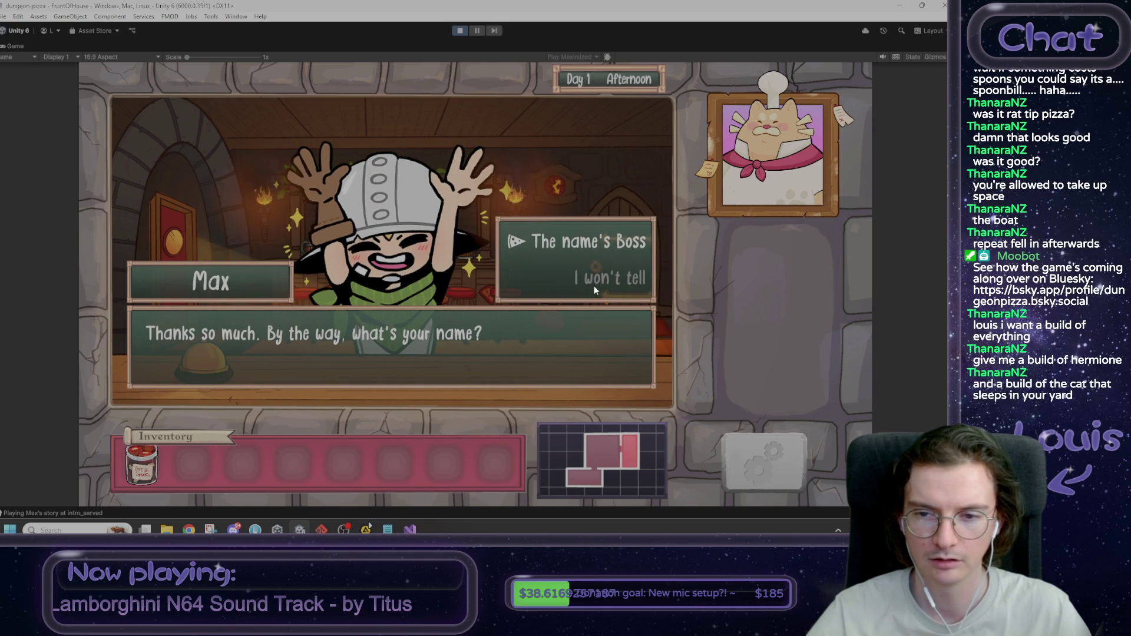
click(606, 242)
click(605, 243)
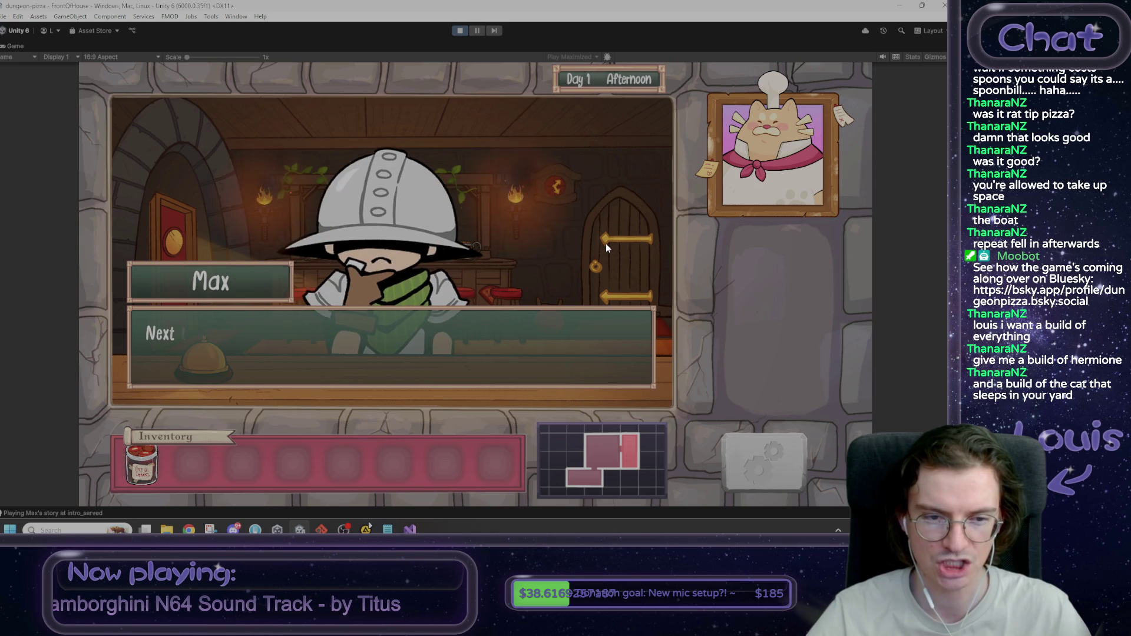
click(605, 243)
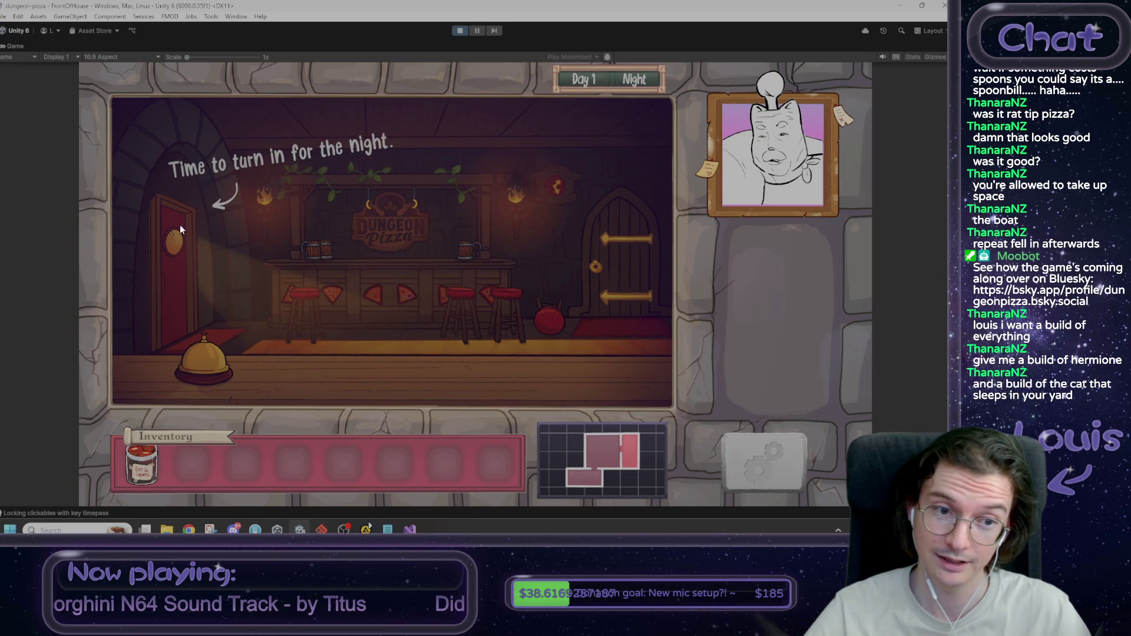
click(177, 278)
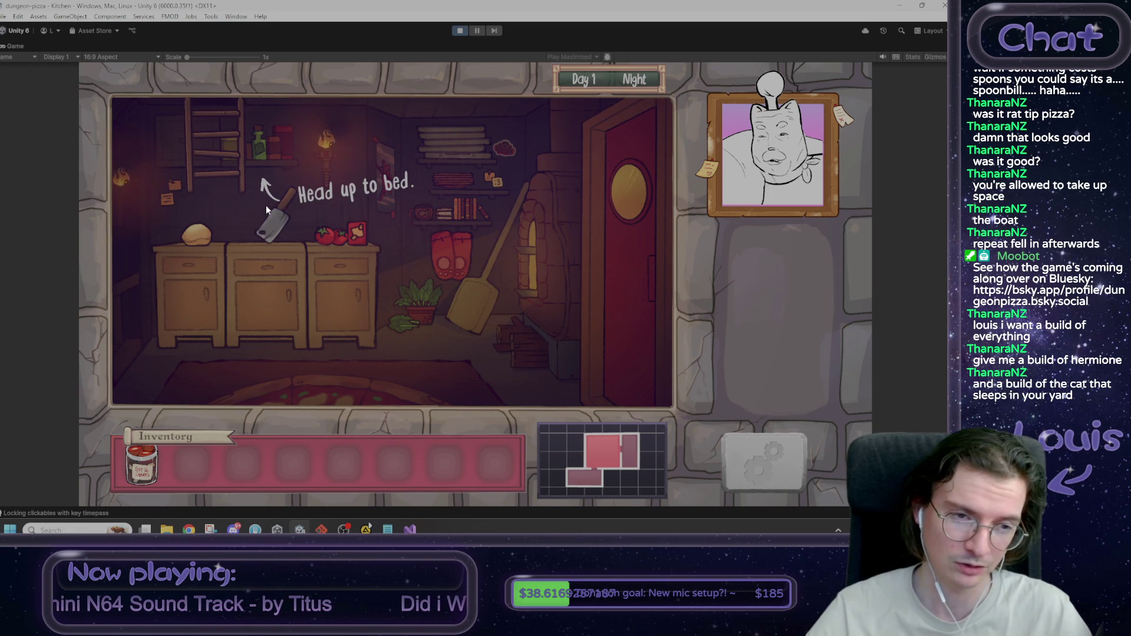
click(241, 161)
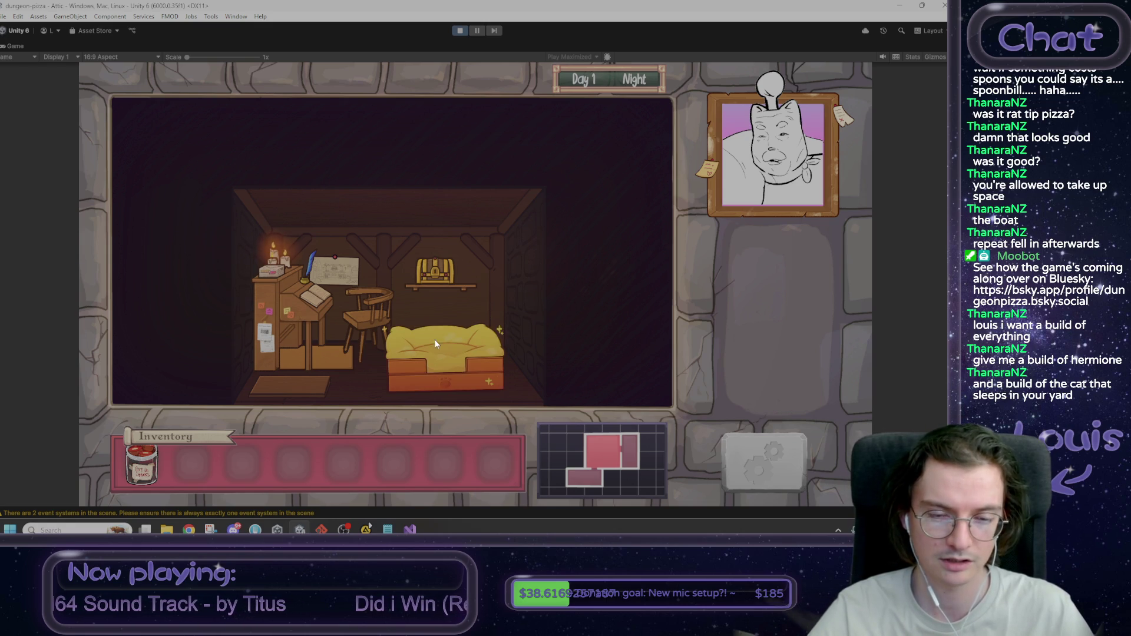
Step: Sleep to view the Day 1 report (155g total), stop Play mode, and return to Visual Studio
click(449, 342)
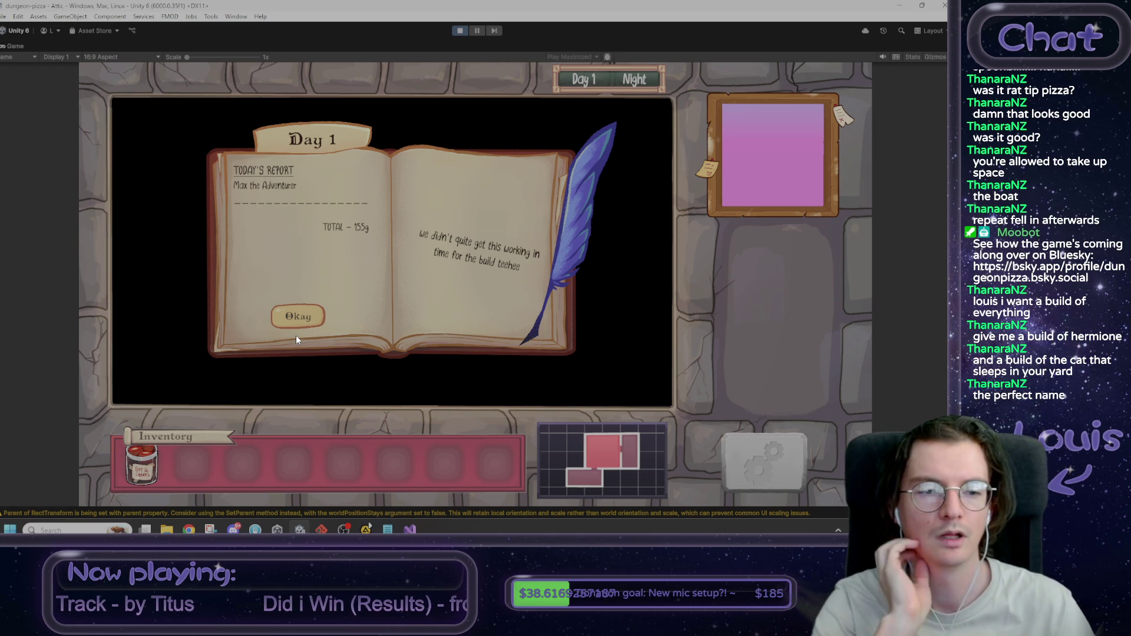
click(460, 30)
click(410, 529)
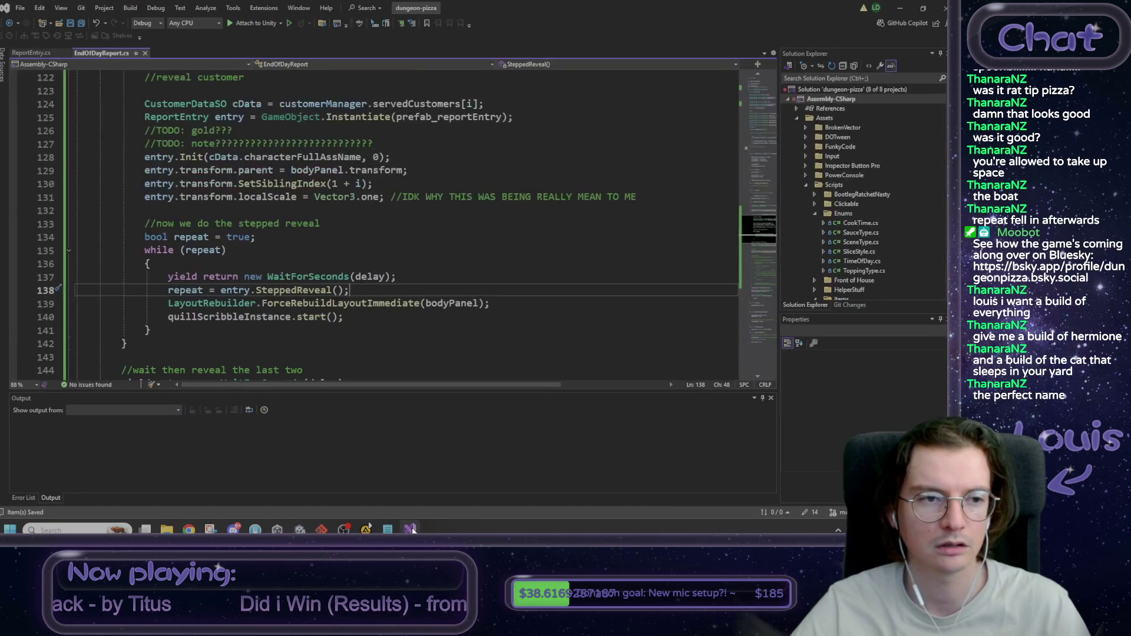
Step: Select the SteppedReveal method in ReportEntry.cs and open the ReportEntry prefab in Unity
click(38, 54)
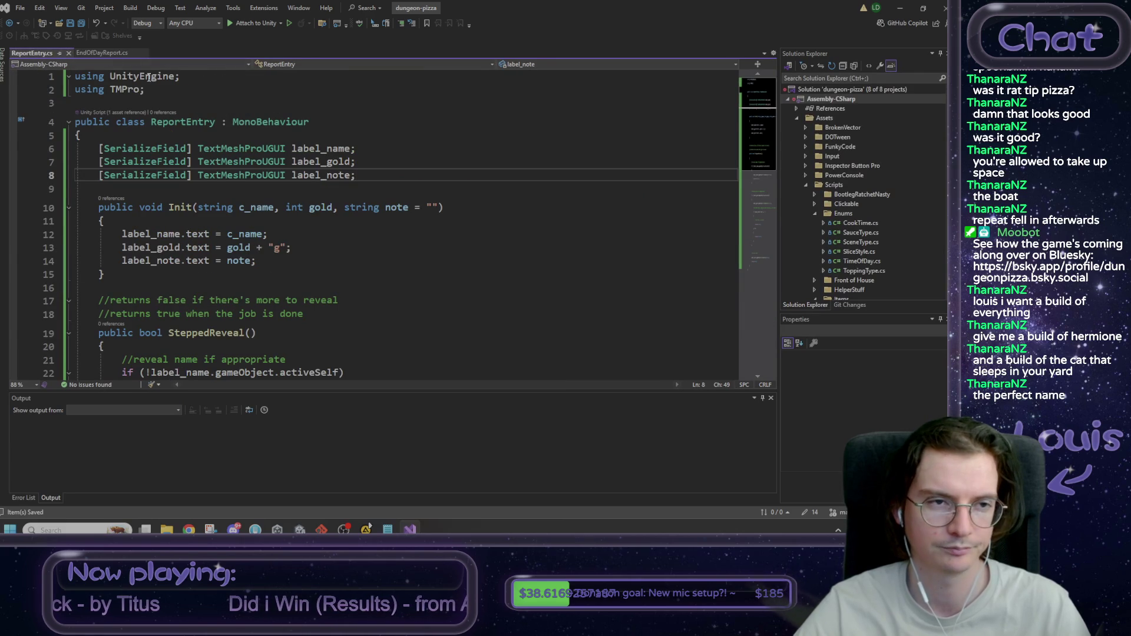
scroll(185, 175, down, 4)
double_click(185, 175)
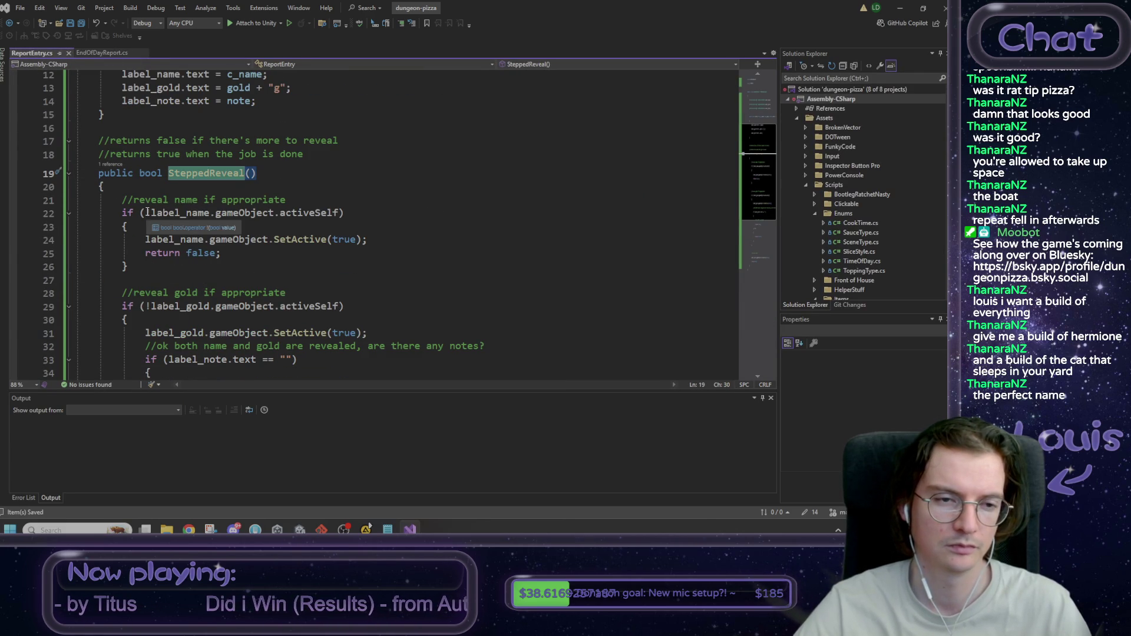
click(905, 6)
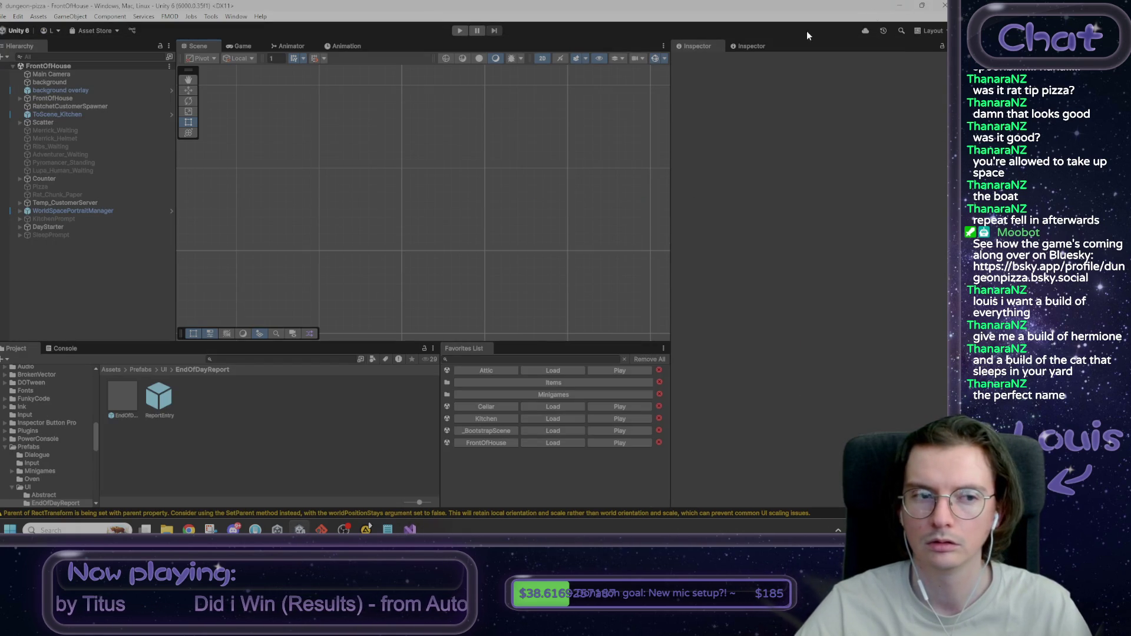
double_click(162, 398)
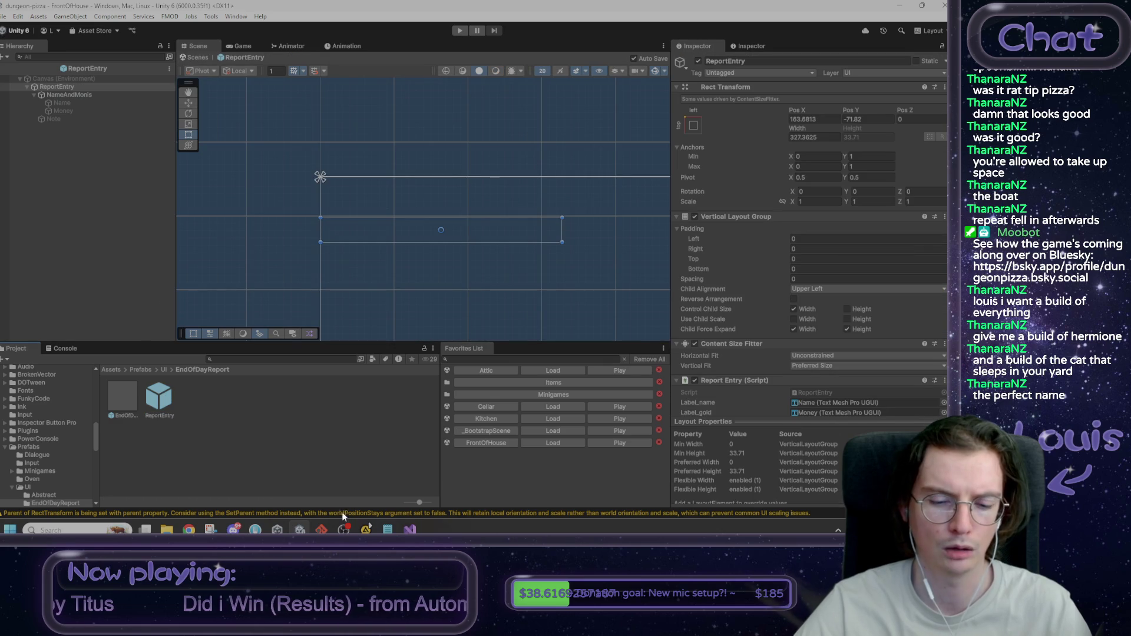
click(410, 529)
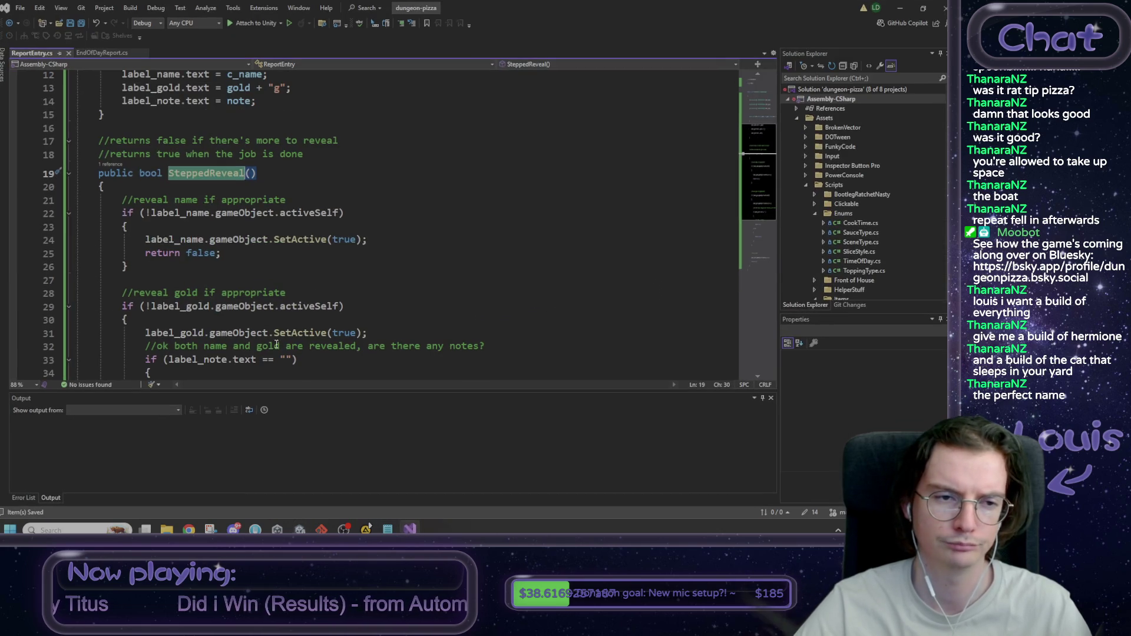
Step: Review SteppedReveal's name and gold reveal conditions and when it returns true or false
click(203, 216)
double_click(257, 241)
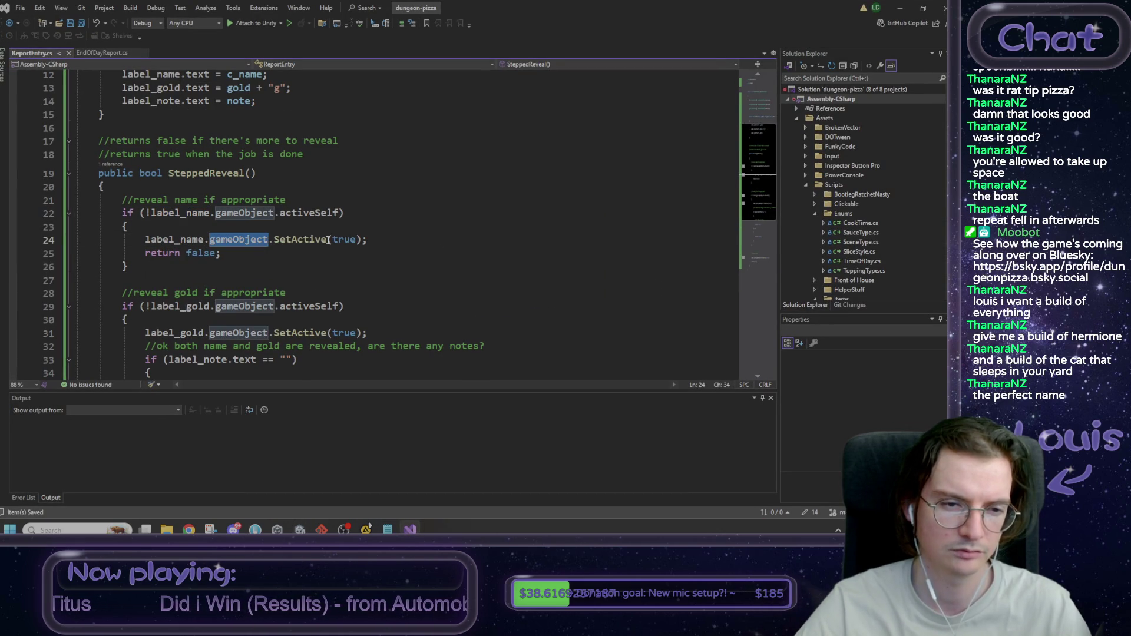
double_click(187, 254)
scroll(285, 257, down, 1)
click(279, 266)
scroll(277, 268, down, 1)
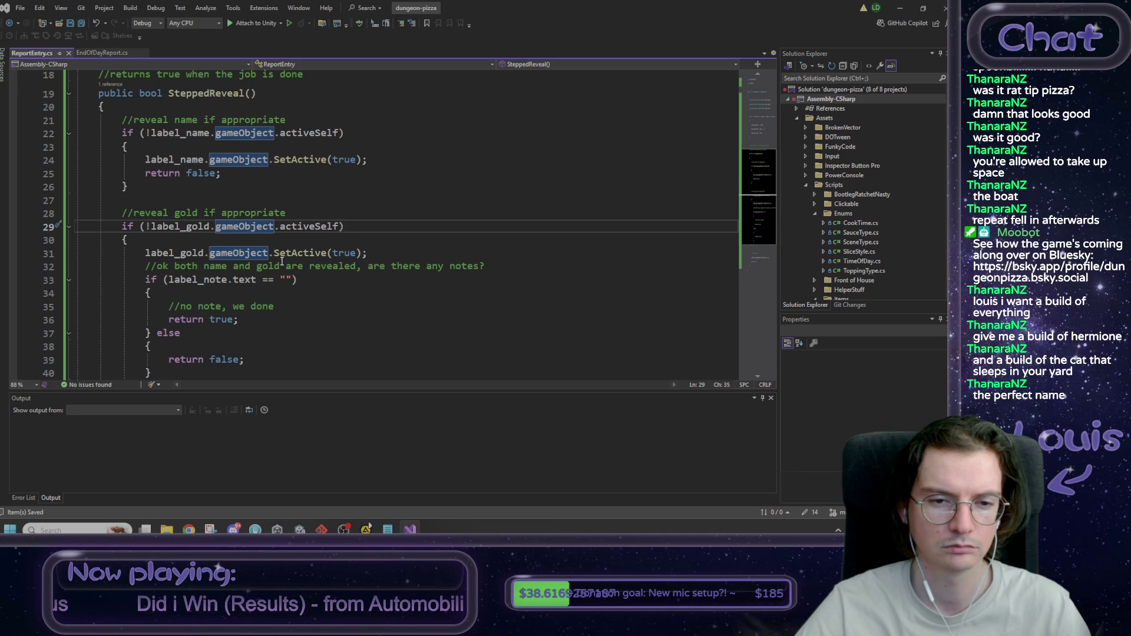
click(277, 253)
click(229, 319)
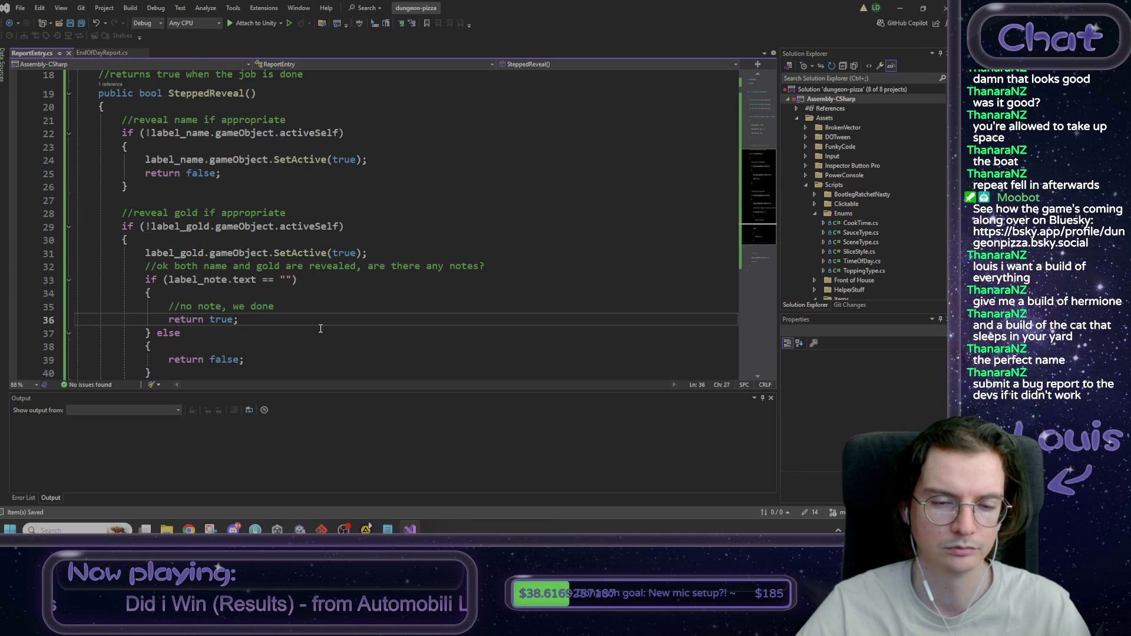
key(ctrl+minus)
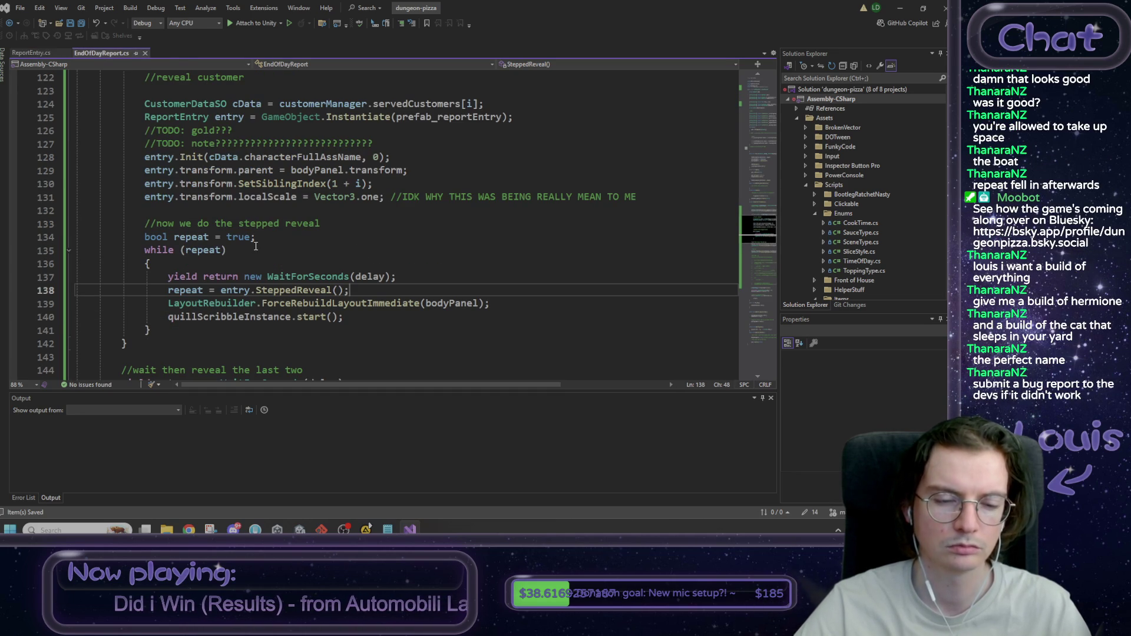
Step: Change line 138 to repeat = !entry.SteppedReveal() with a comment explaining the not operator
click(221, 290)
text(!)
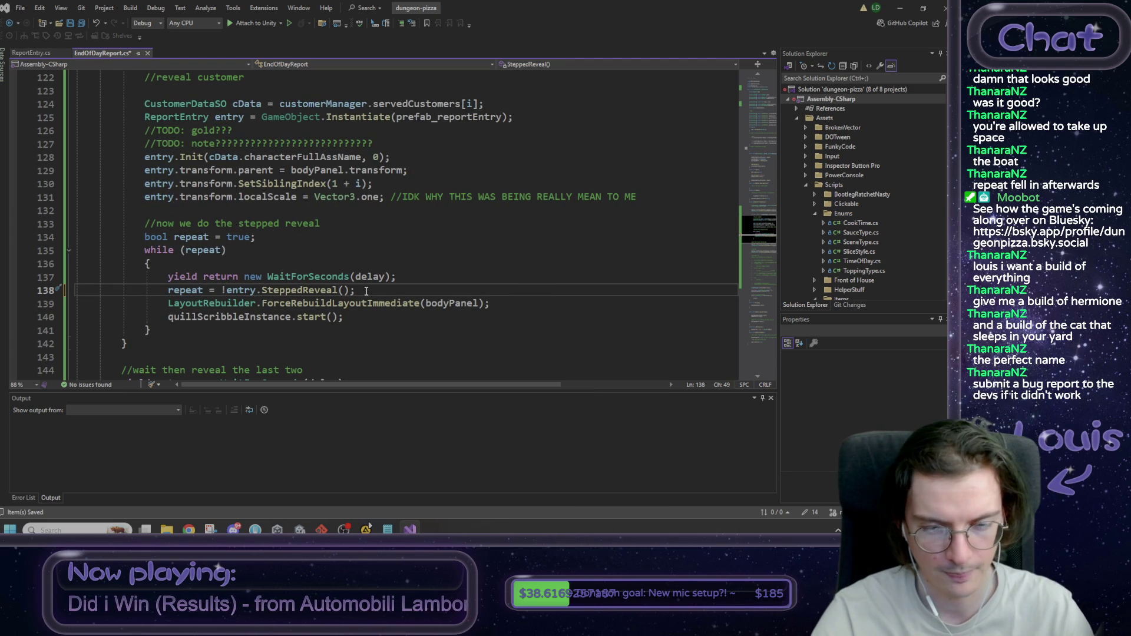
text(//not o)
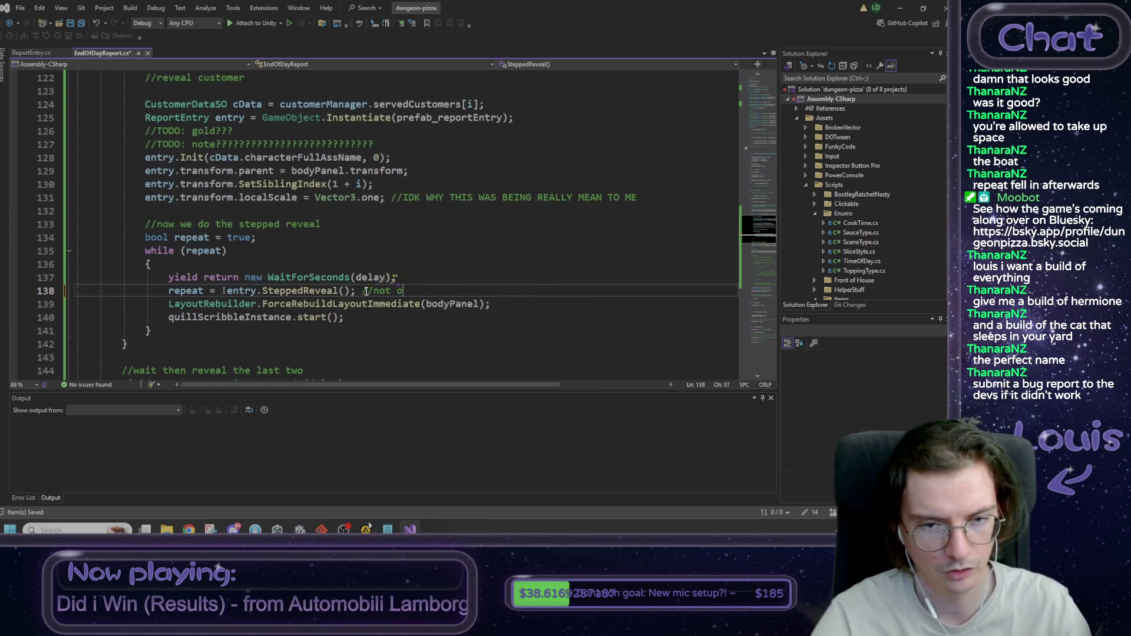
text(perator b)
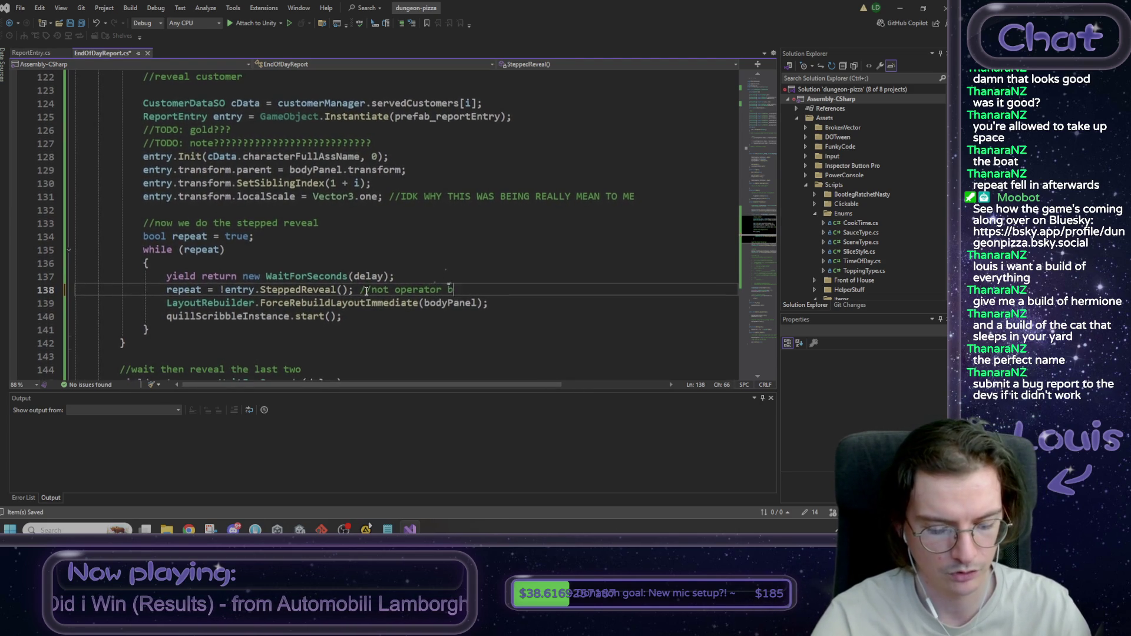
text(ecause i can)
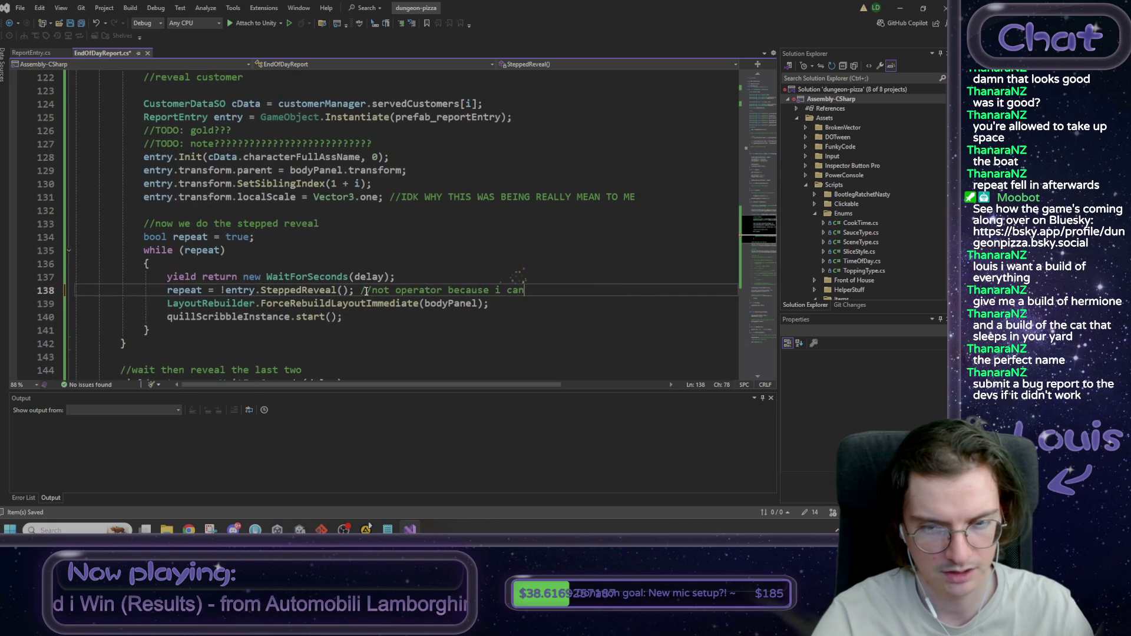
text('t maintai)
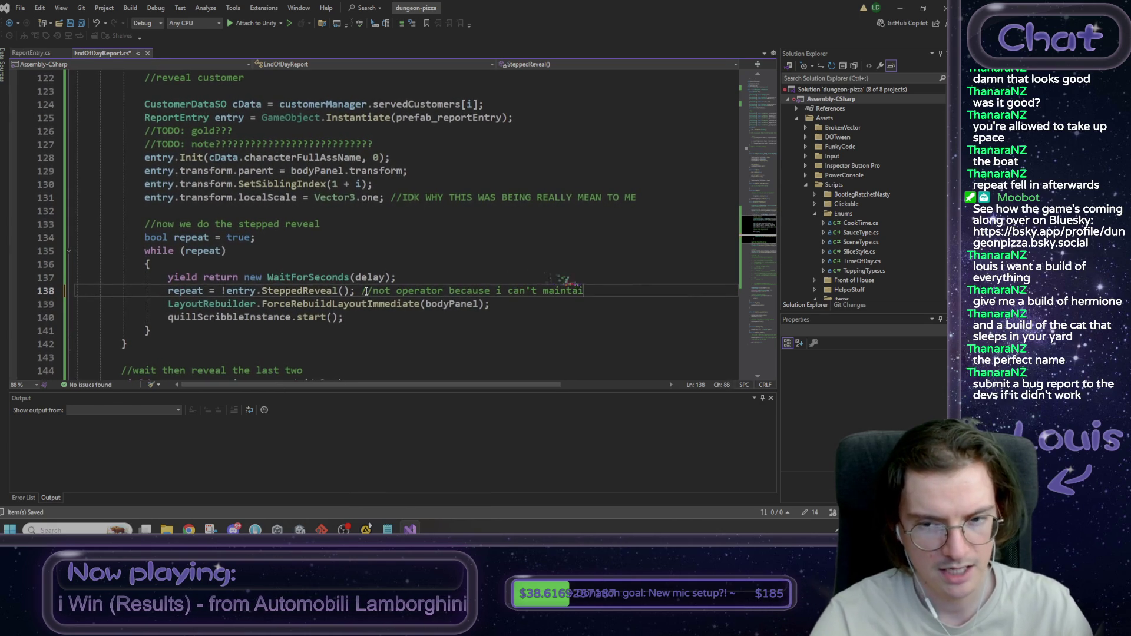
text(n a train of th)
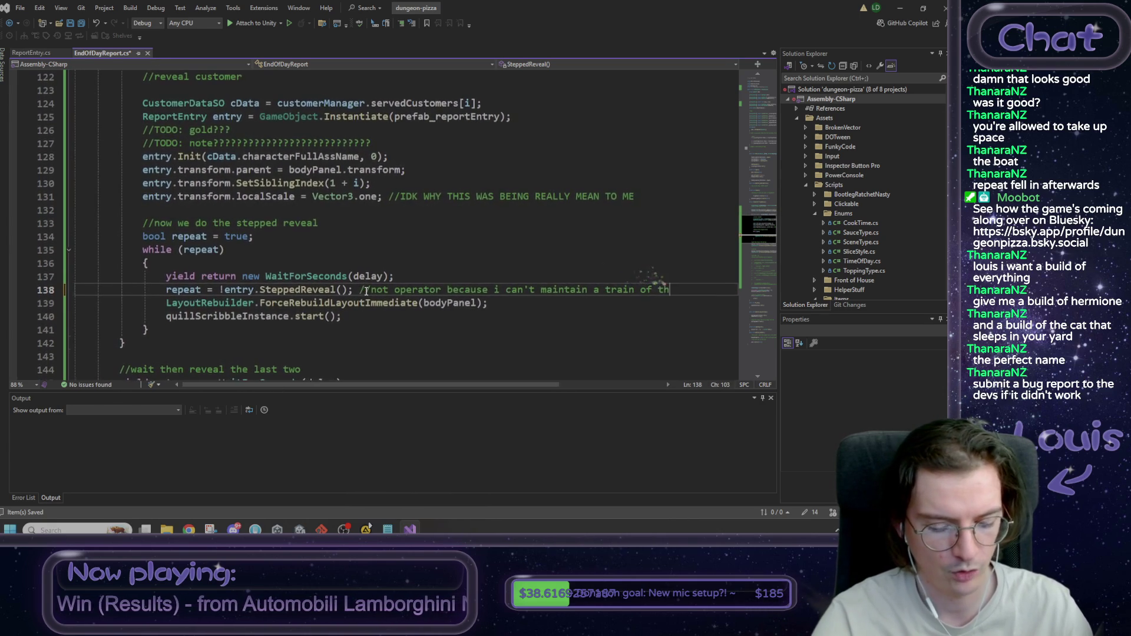
text(ought)
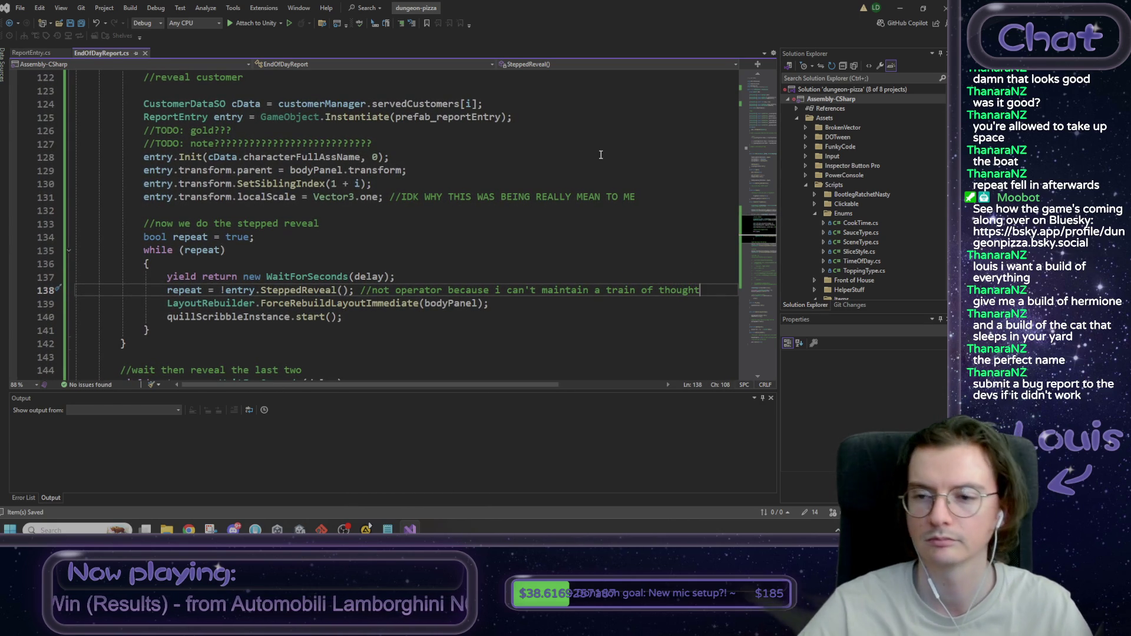
key(alt+Tab)
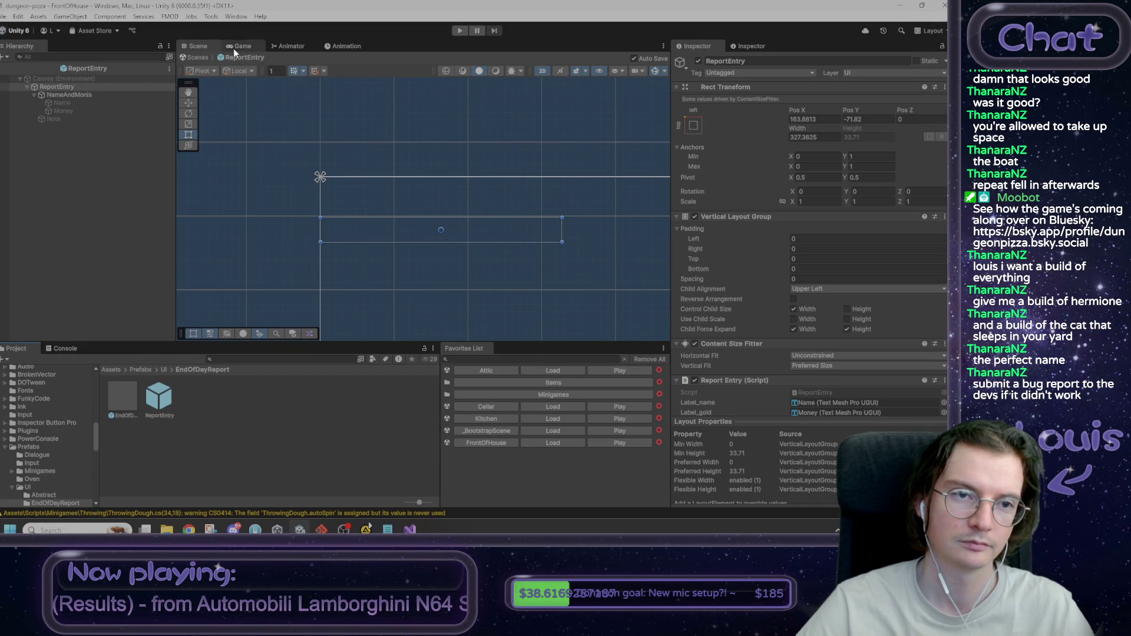
click(198, 57)
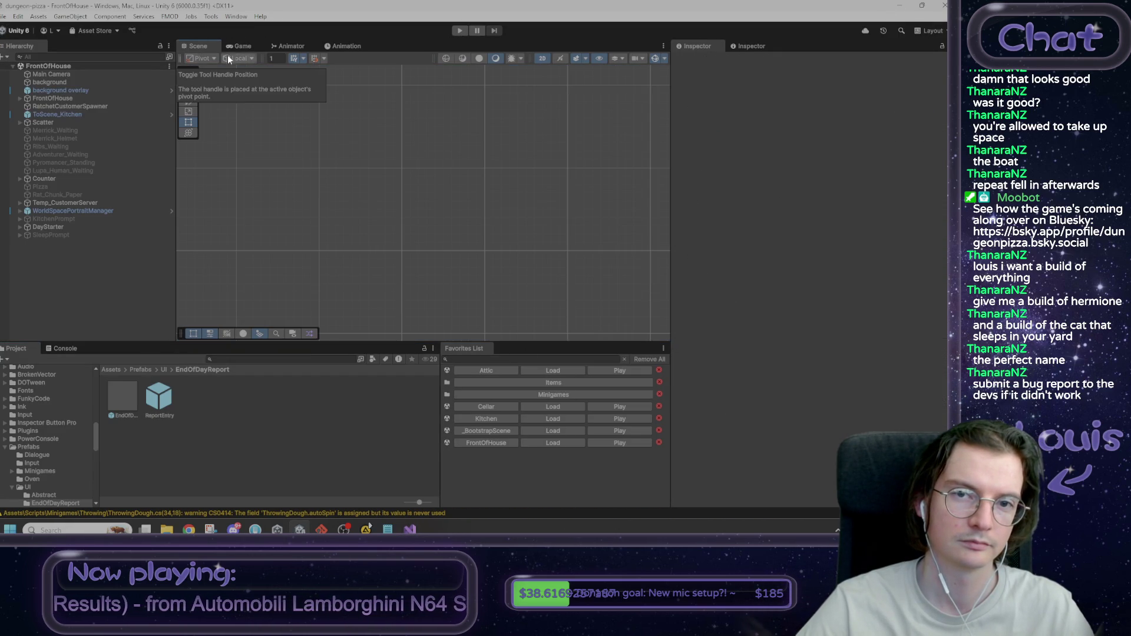
Step: Start Play mode in the FrontOfHouse scene and bring the Trello board forward
click(463, 29)
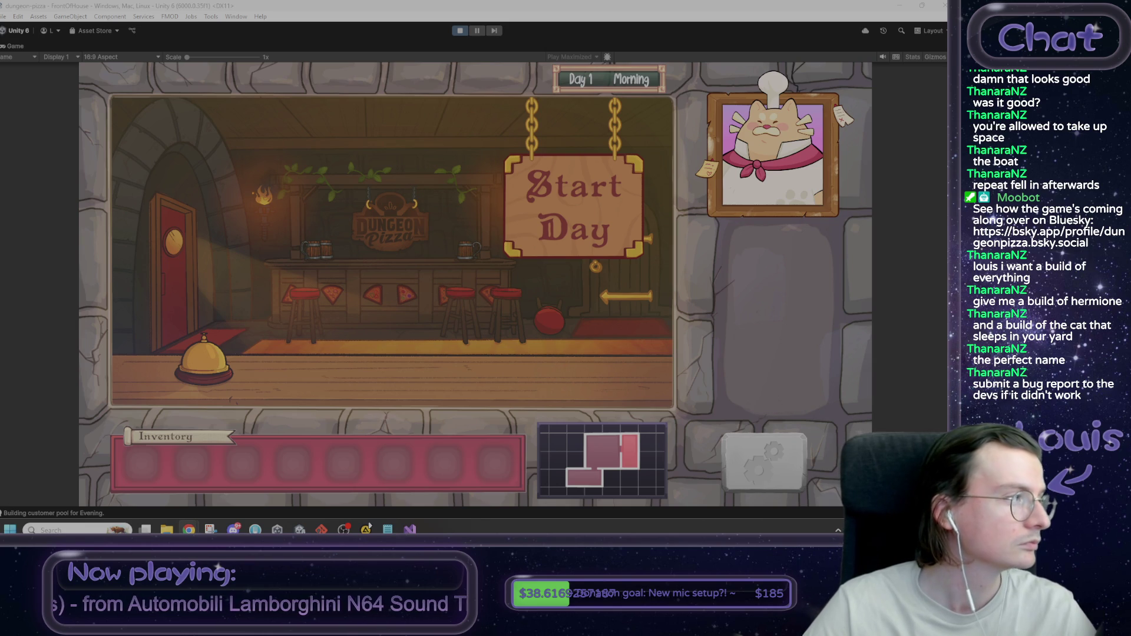
drag(179, 44, 1, 1)
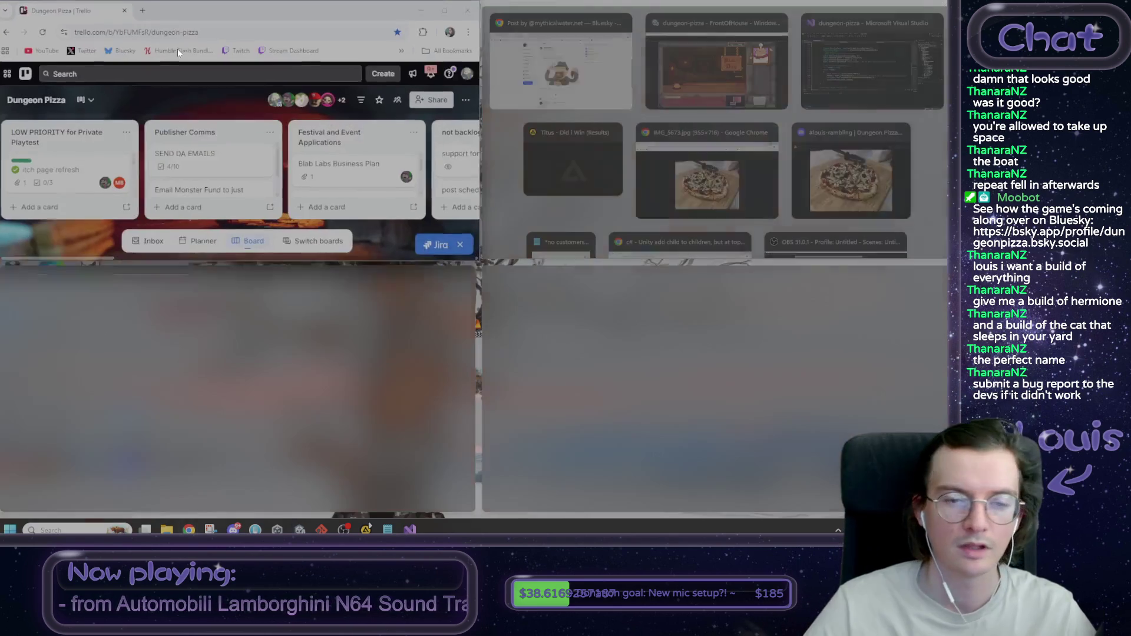
Step: Maximize Chrome and add a 'console command to get a fweakinfg pibba' card to Backlog
click(357, 7)
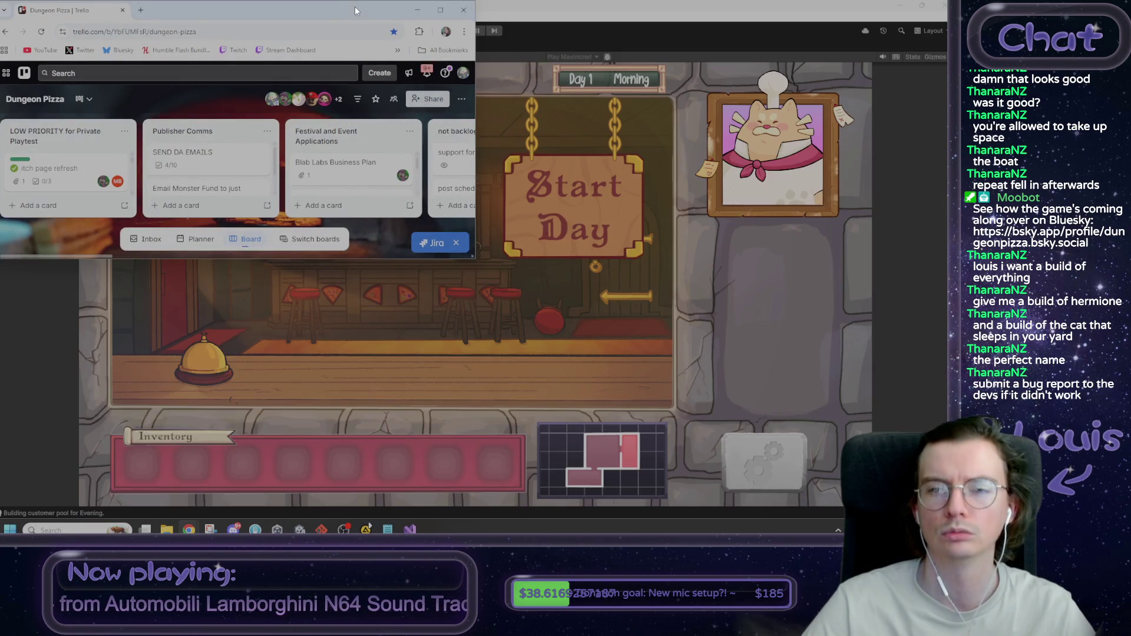
double_click(355, 6)
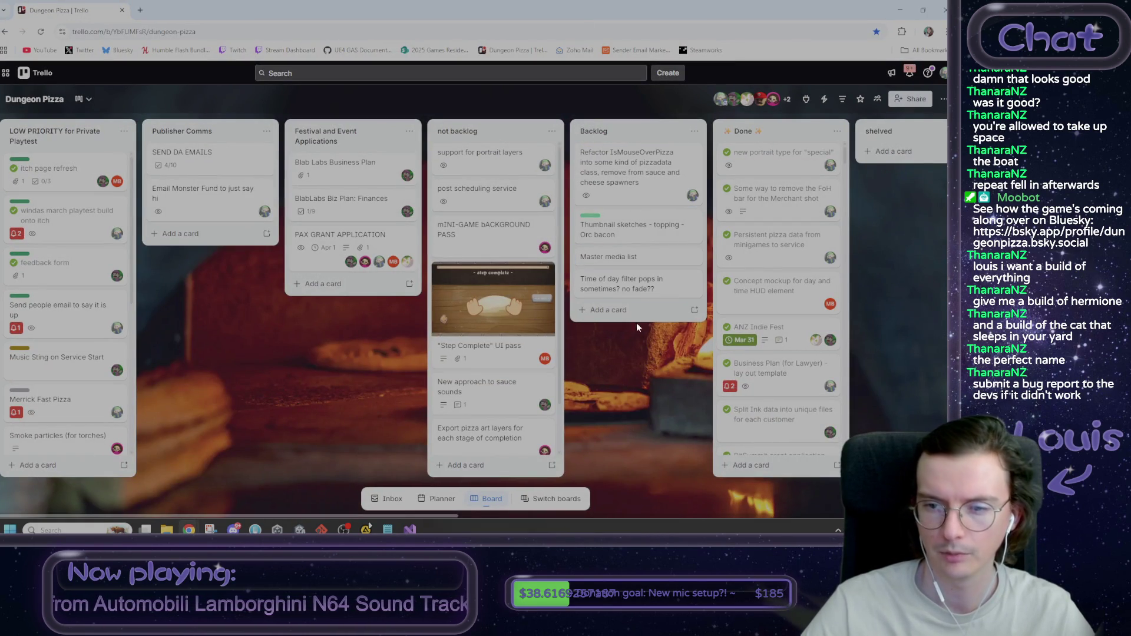
click(607, 310)
text(console command to get a fweak)
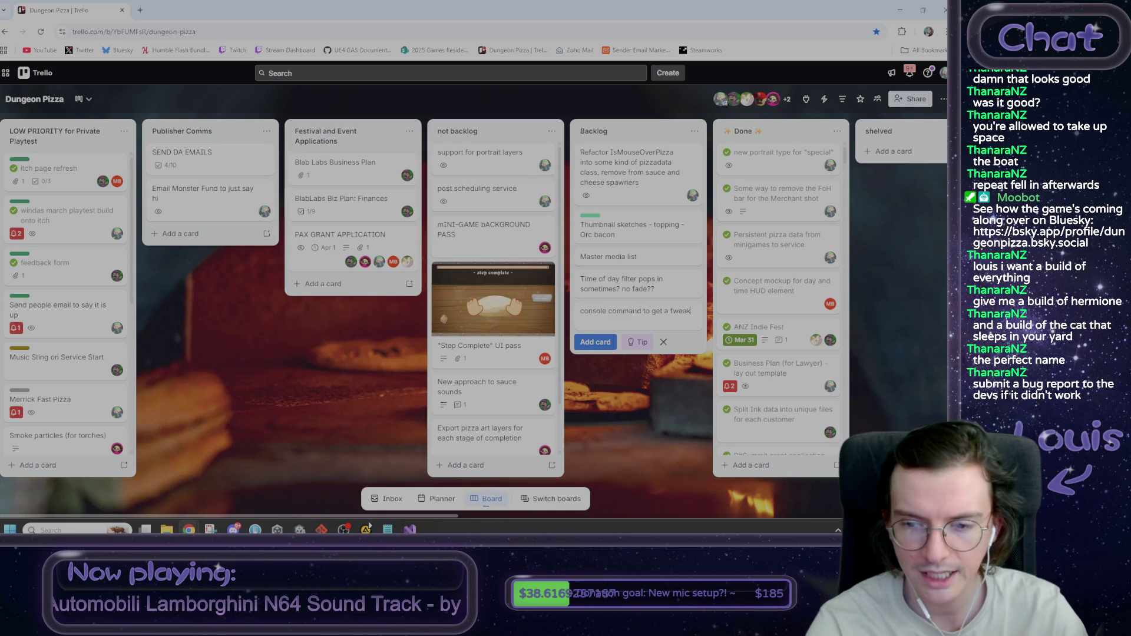
text(infg pibba)
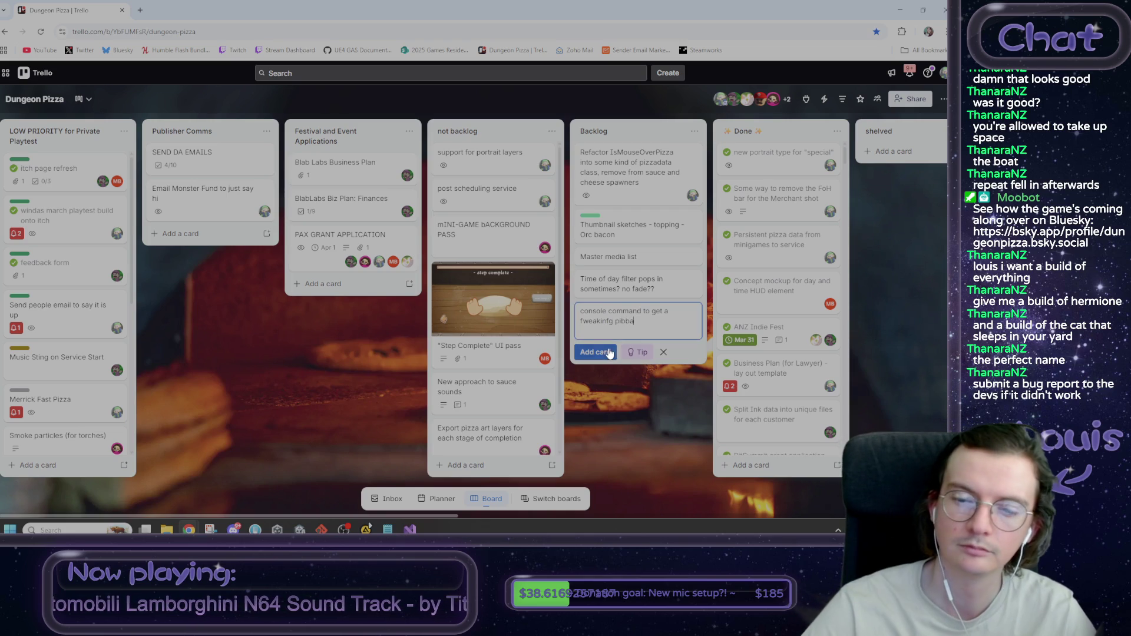
key(Return)
key(Escape)
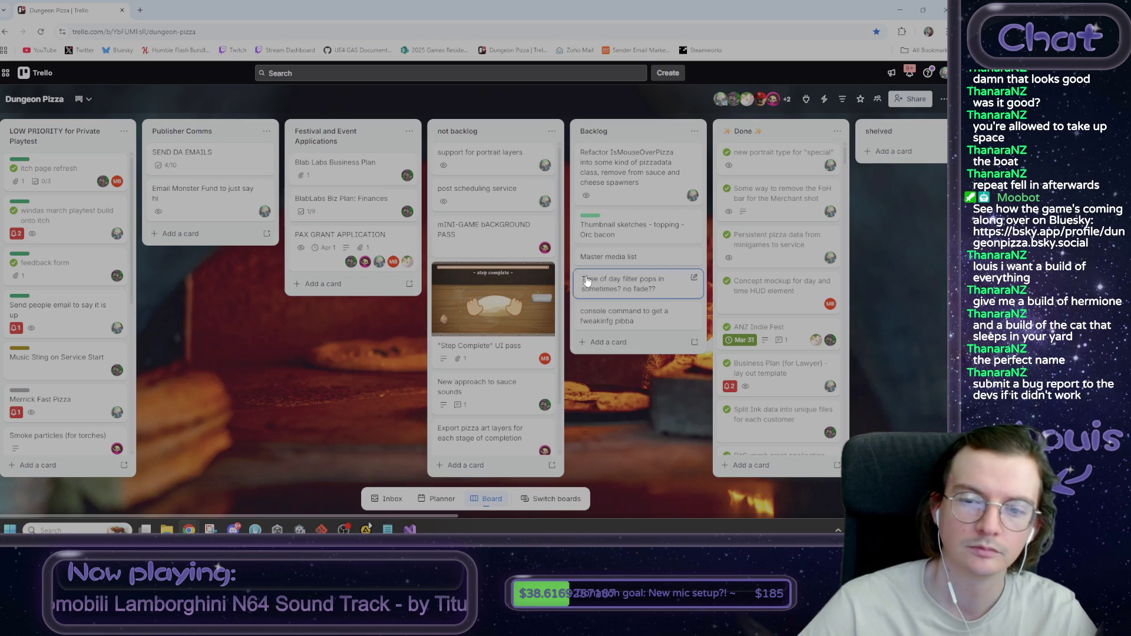
Step: Assign a member to the new card, close it, and minimize the browser
click(623, 316)
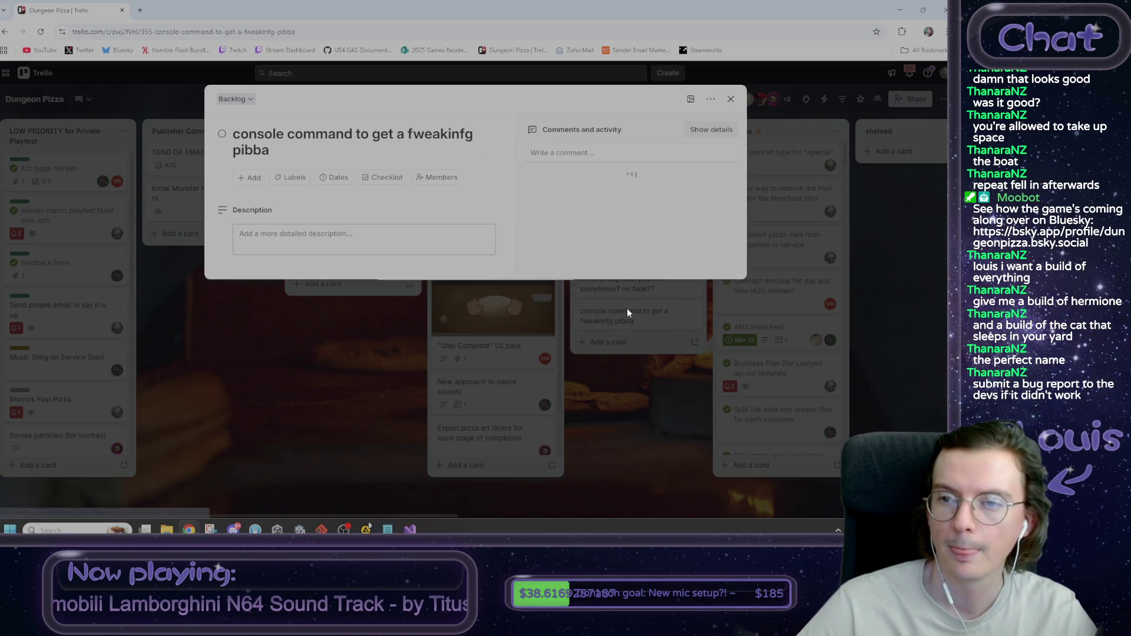
click(433, 177)
click(486, 280)
click(623, 422)
click(622, 419)
key(super+Down)
key(super+Down)
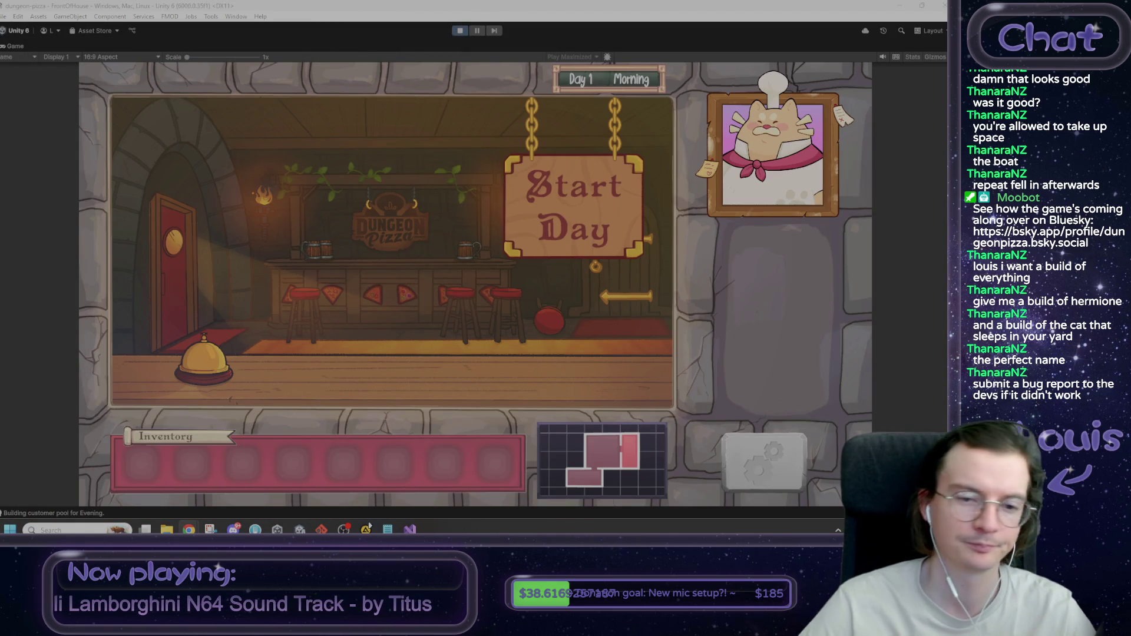
Step: Start the day, answer Max's rat chunks order with 'Let's find out!', and enter the kitchen
click(537, 232)
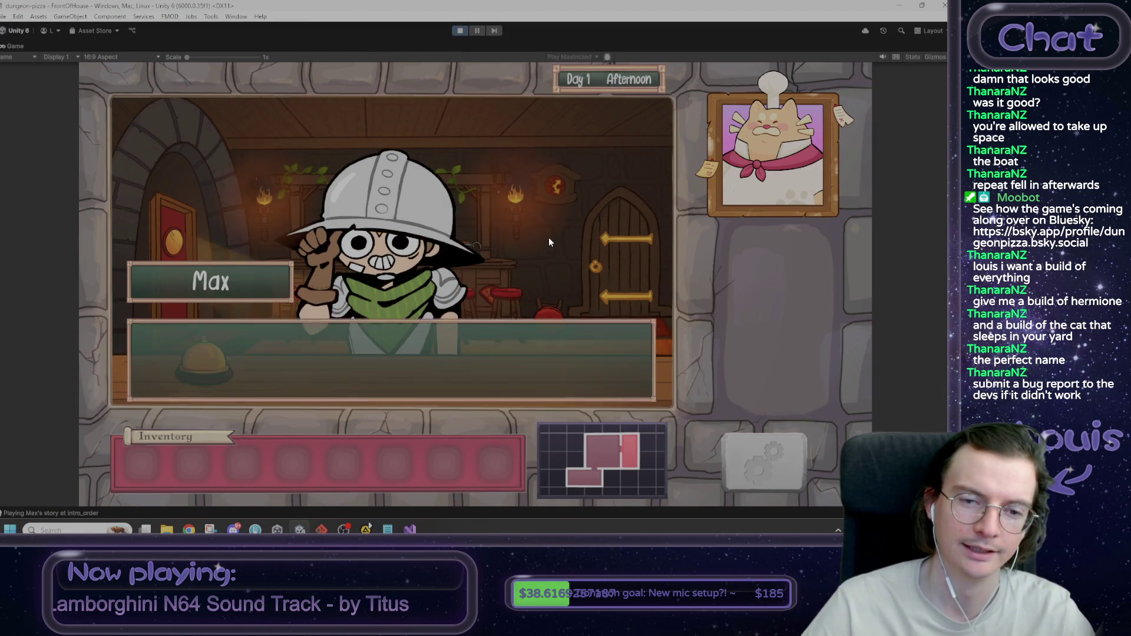
click(550, 231)
click(550, 229)
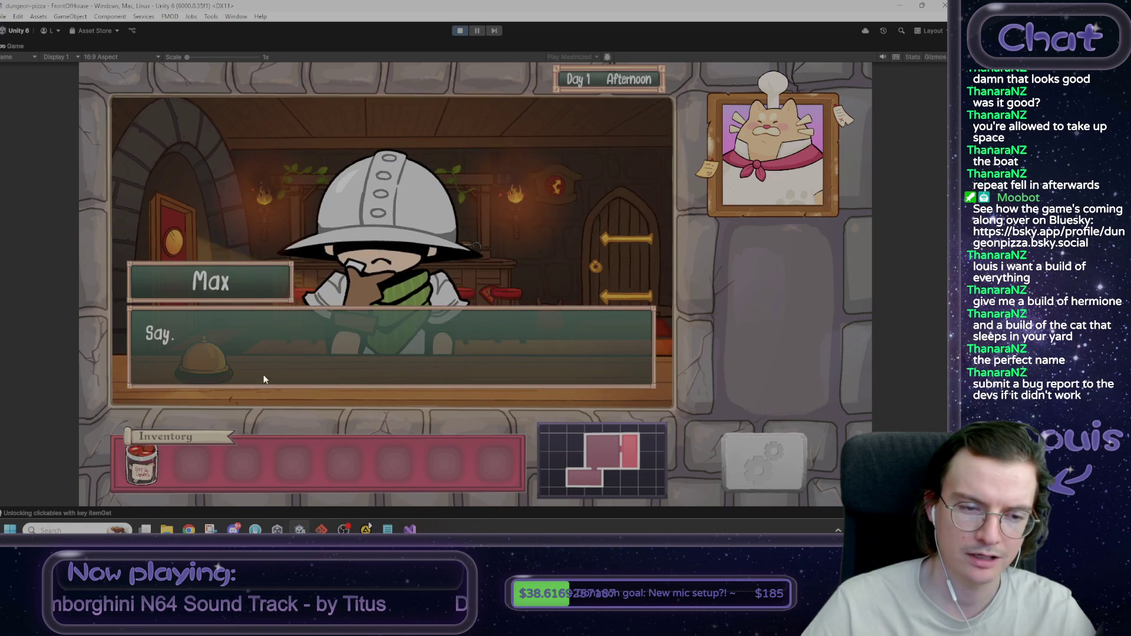
click(529, 259)
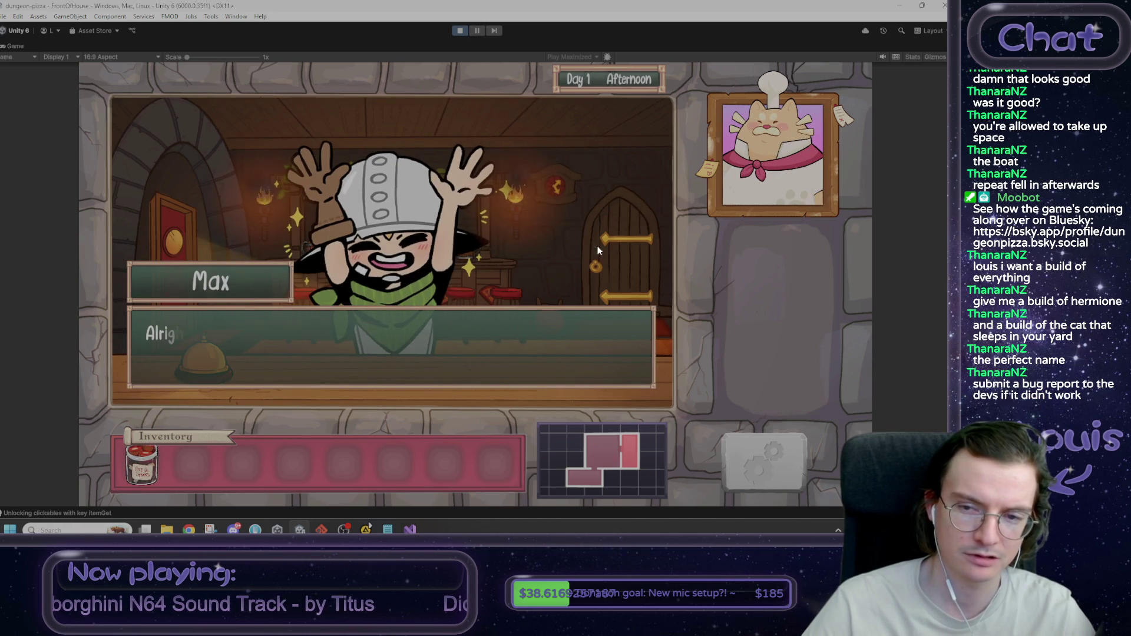
click(528, 262)
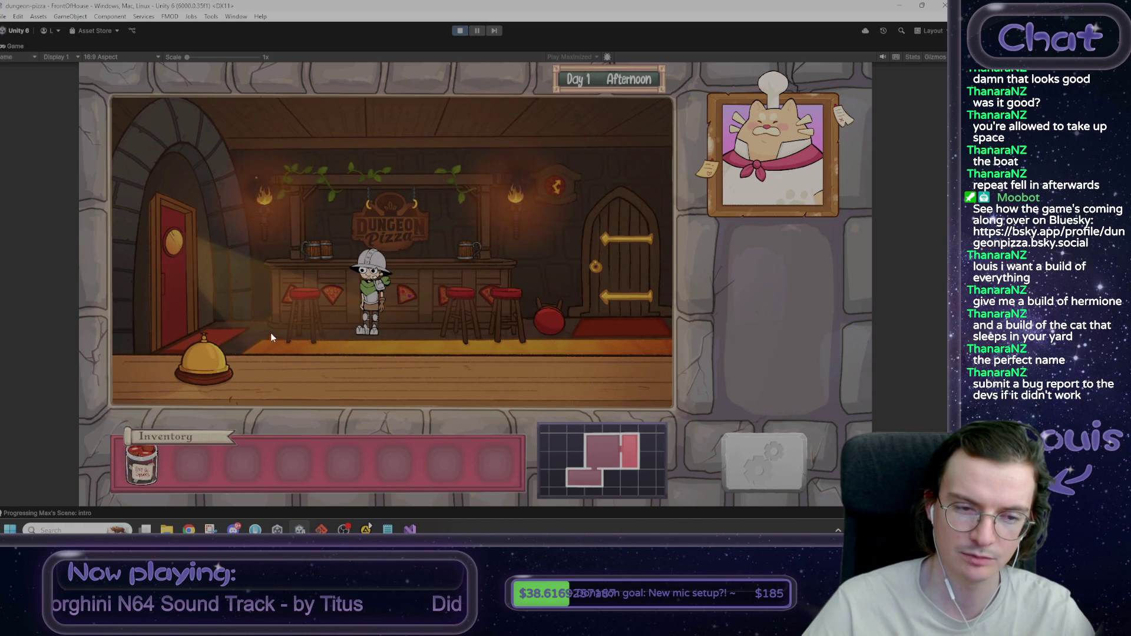
click(171, 248)
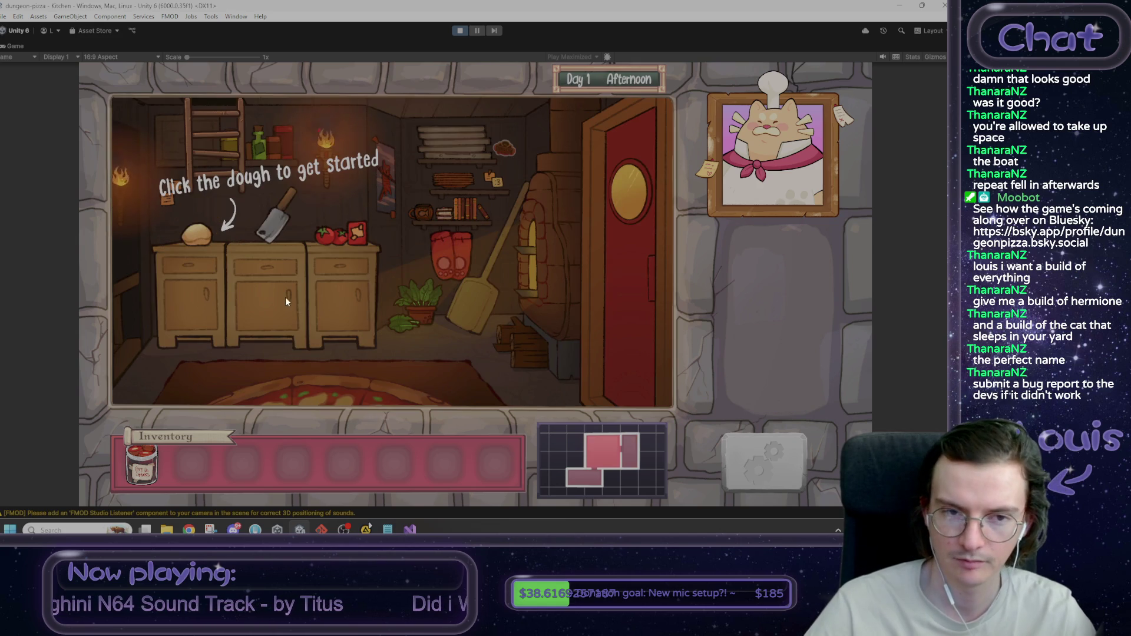
click(205, 302)
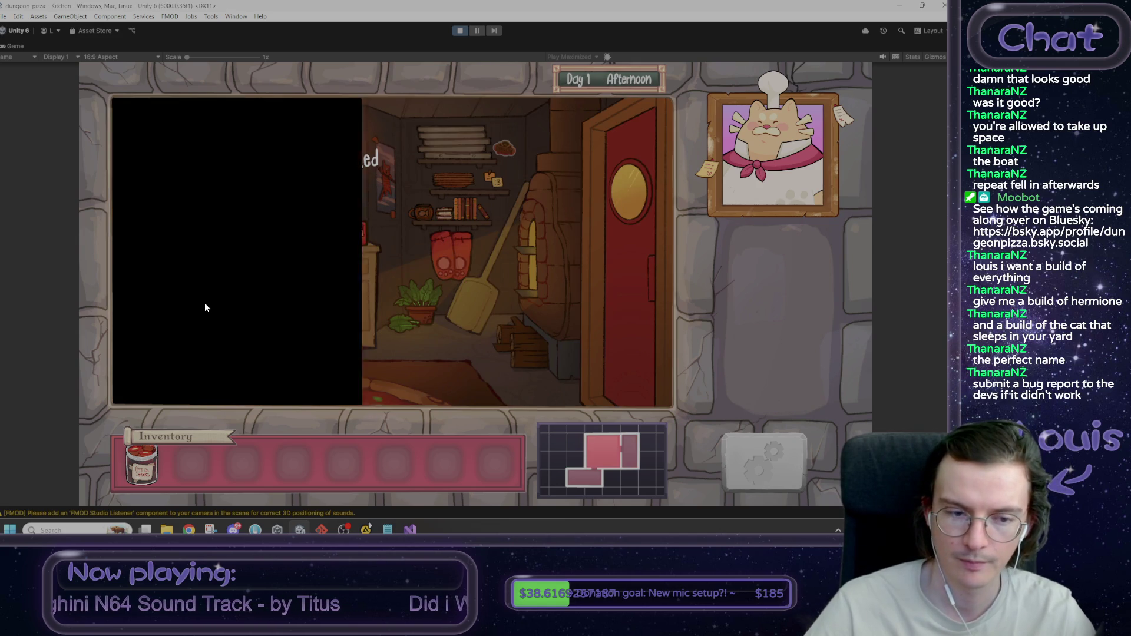
Step: Skip the kneading and saucing steps using the debug console's win command
key(grave)
text(win)
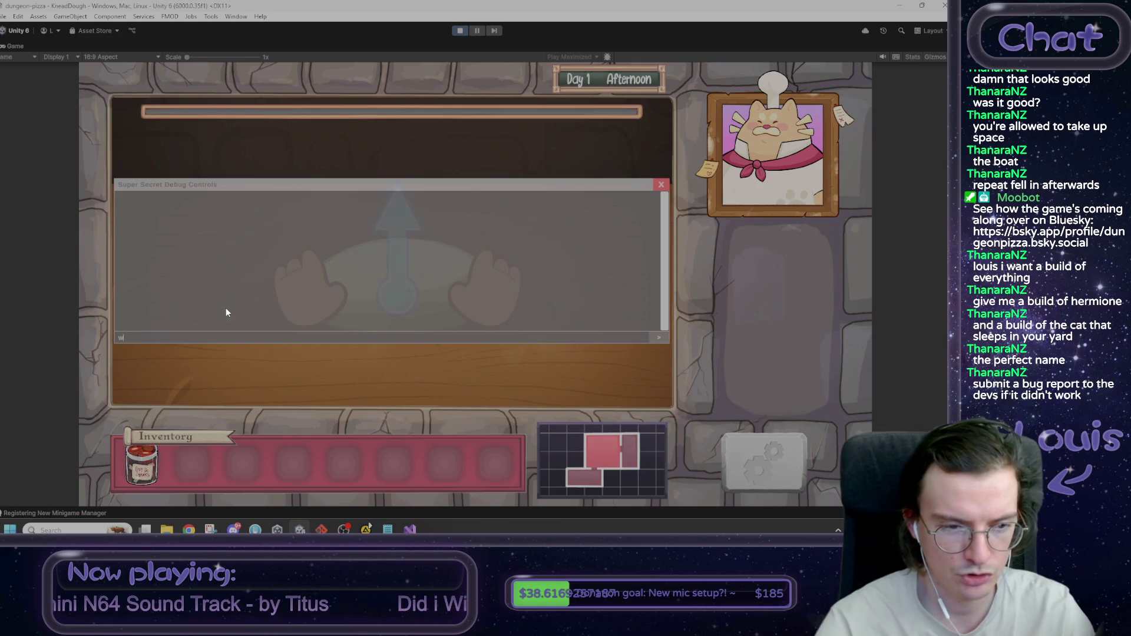
key(Return)
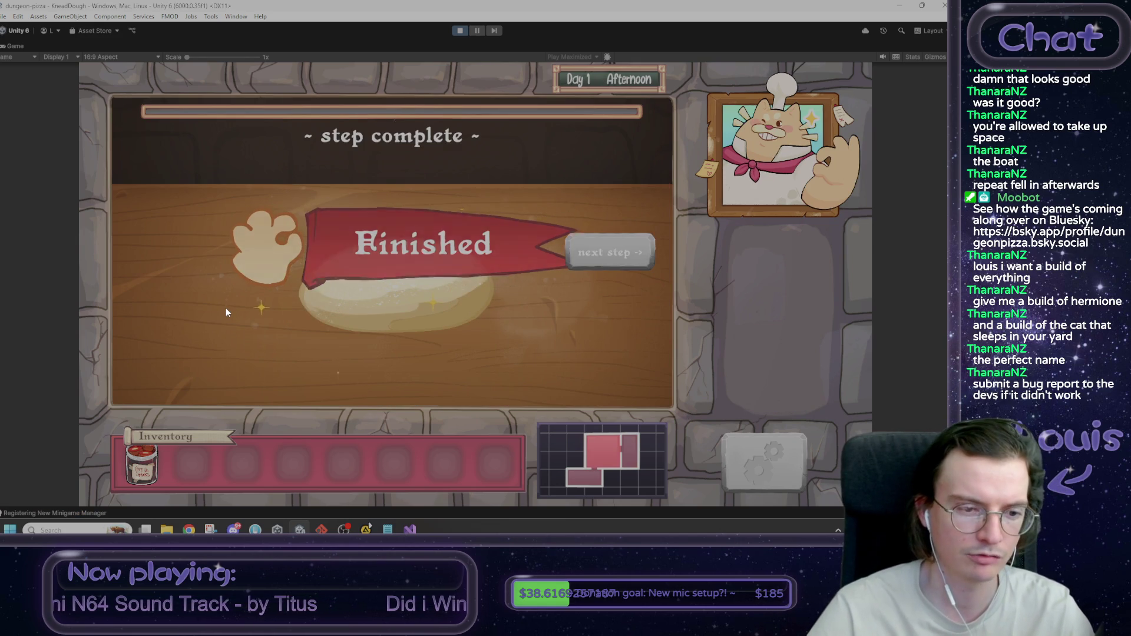
click(634, 253)
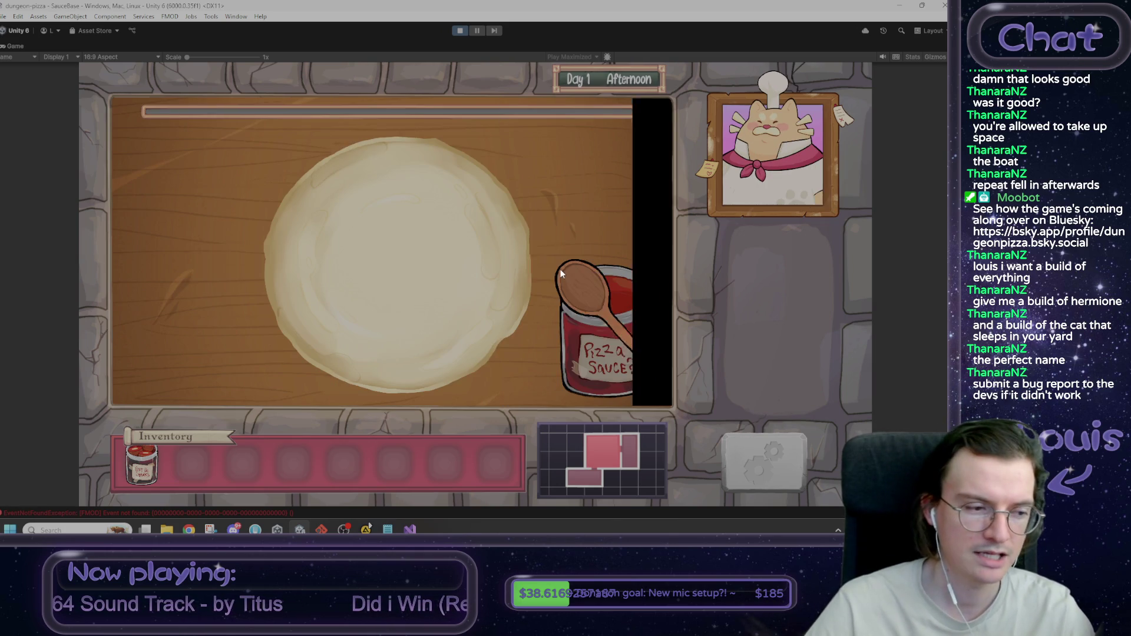
key(grave)
text(win)
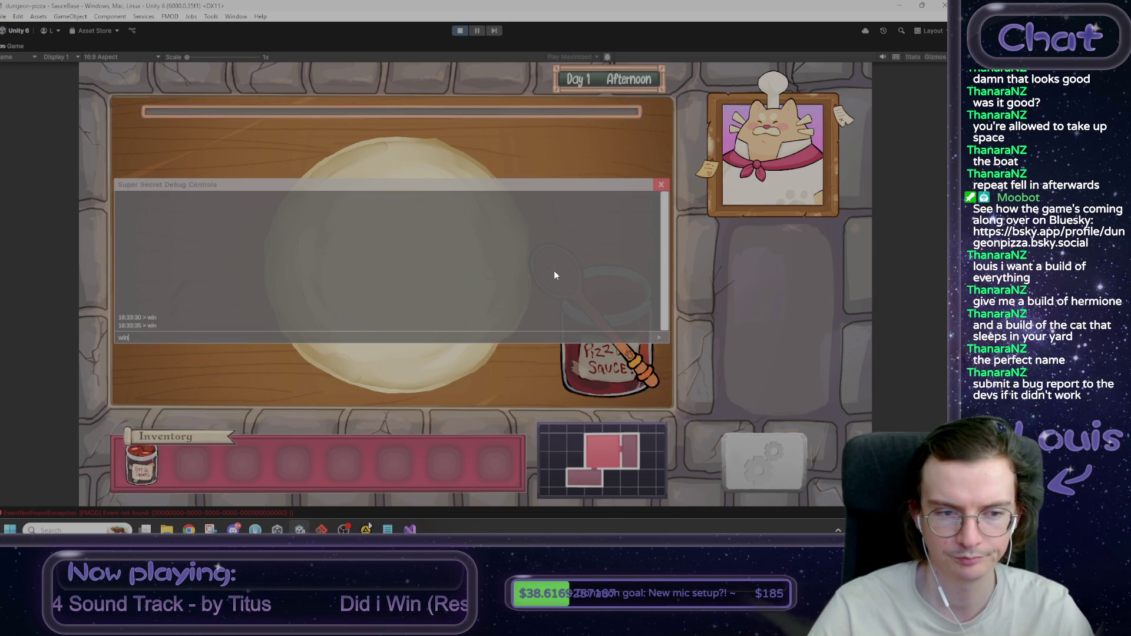
key(Return)
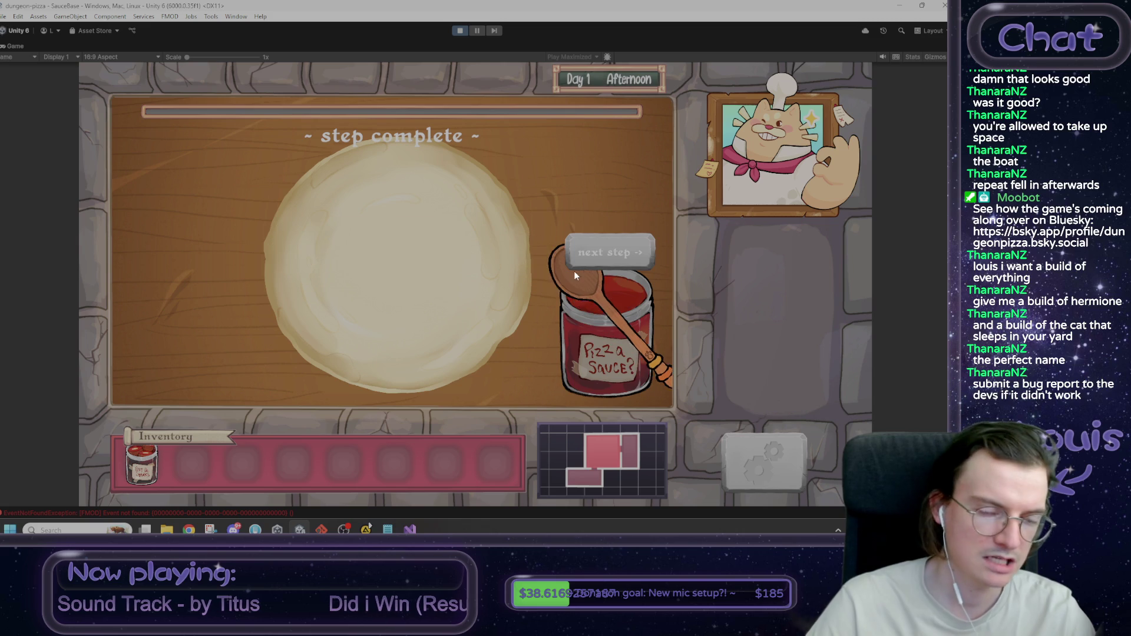
click(610, 246)
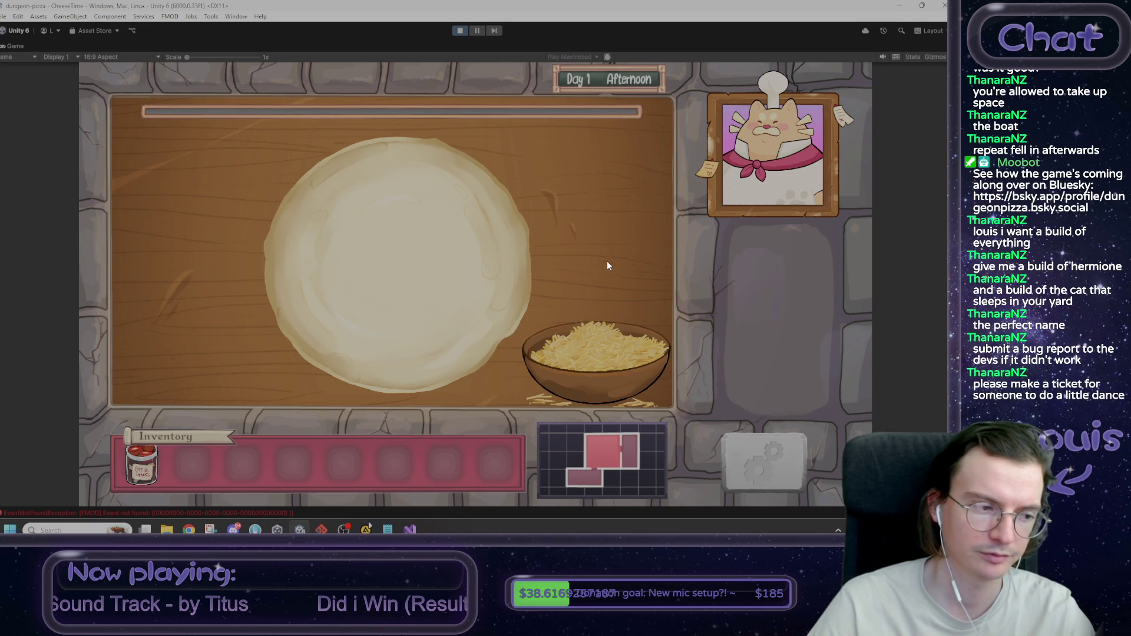
Step: Sprinkle cheese over the dough, complete the Dungeon Pizza, and deliver it to Max
mouse_move(611, 334)
mouse_down()
mouse_move(417, 224)
mouse_move(350, 322)
mouse_move(388, 215)
mouse_up()
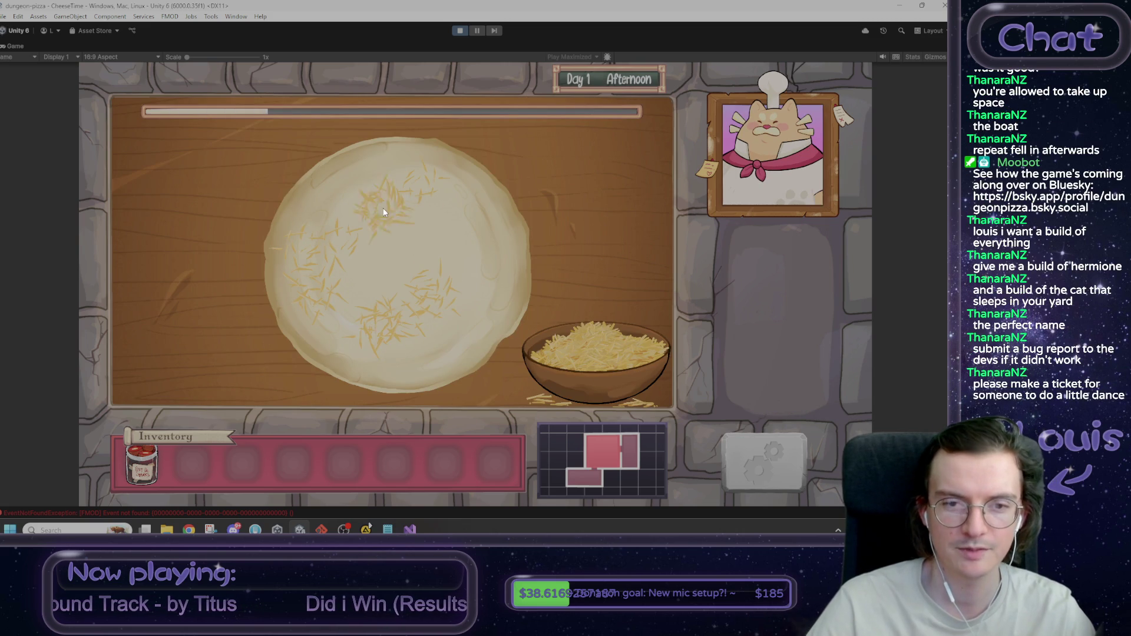
mouse_move(470, 221)
mouse_down()
mouse_move(464, 330)
mouse_move(394, 260)
mouse_move(349, 301)
mouse_move(405, 350)
mouse_move(361, 305)
mouse_move(404, 221)
mouse_up()
drag(569, 348, 360, 213)
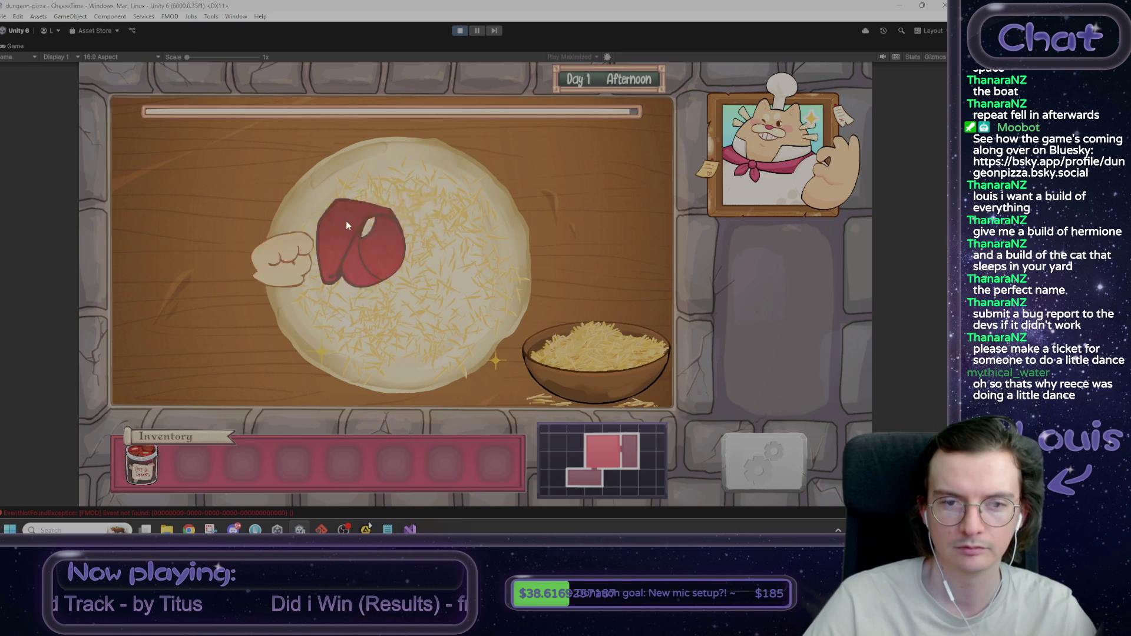
click(612, 251)
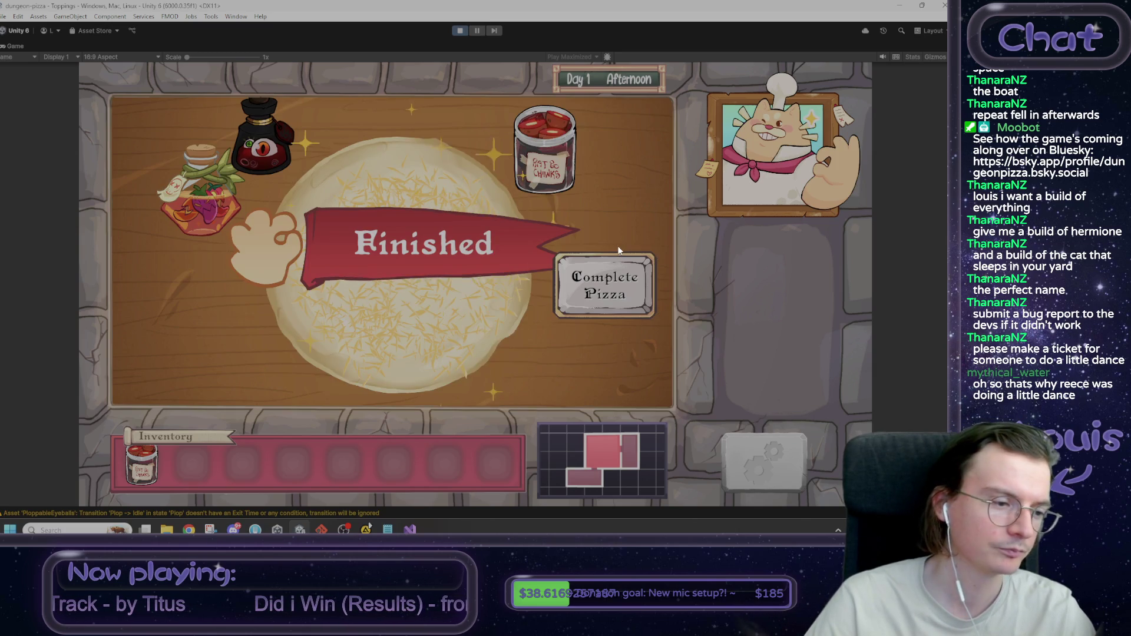
click(617, 249)
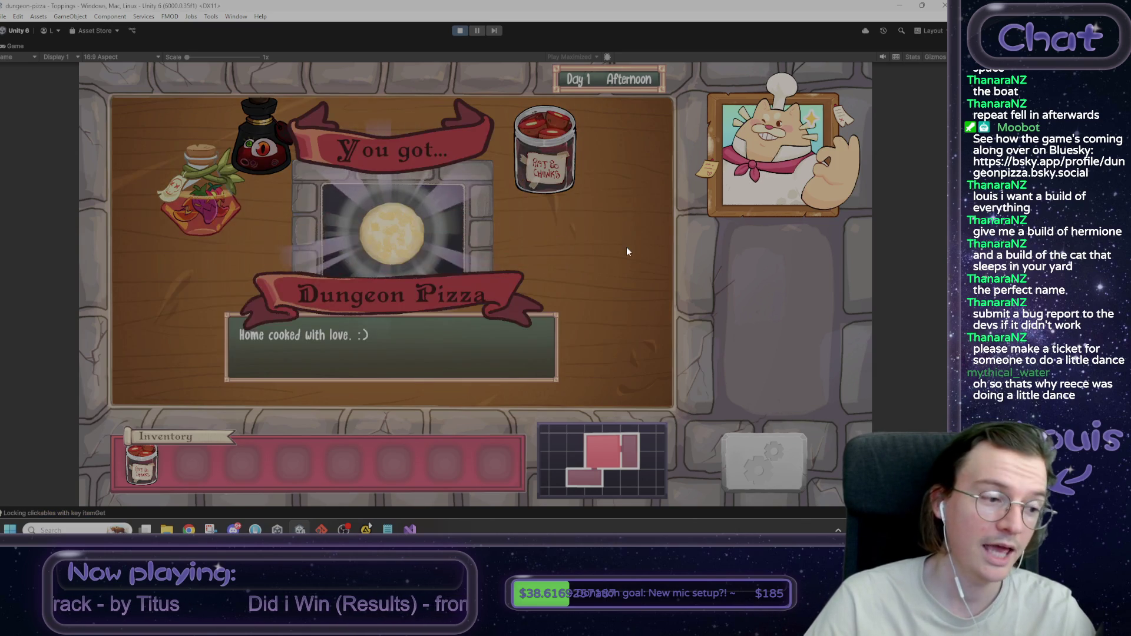
click(206, 456)
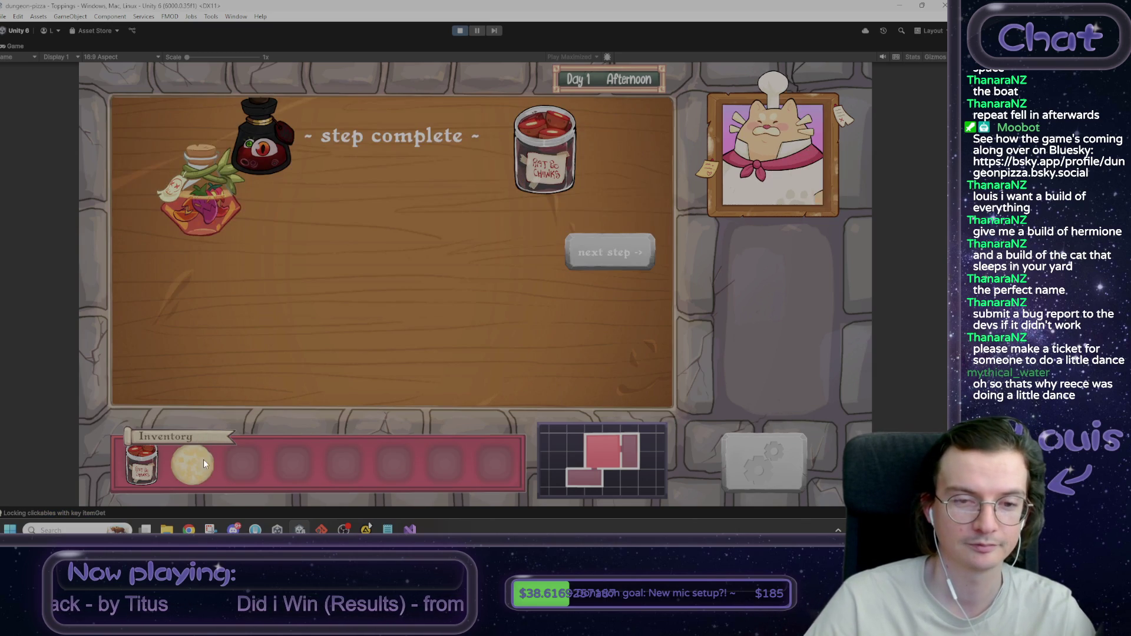
click(605, 248)
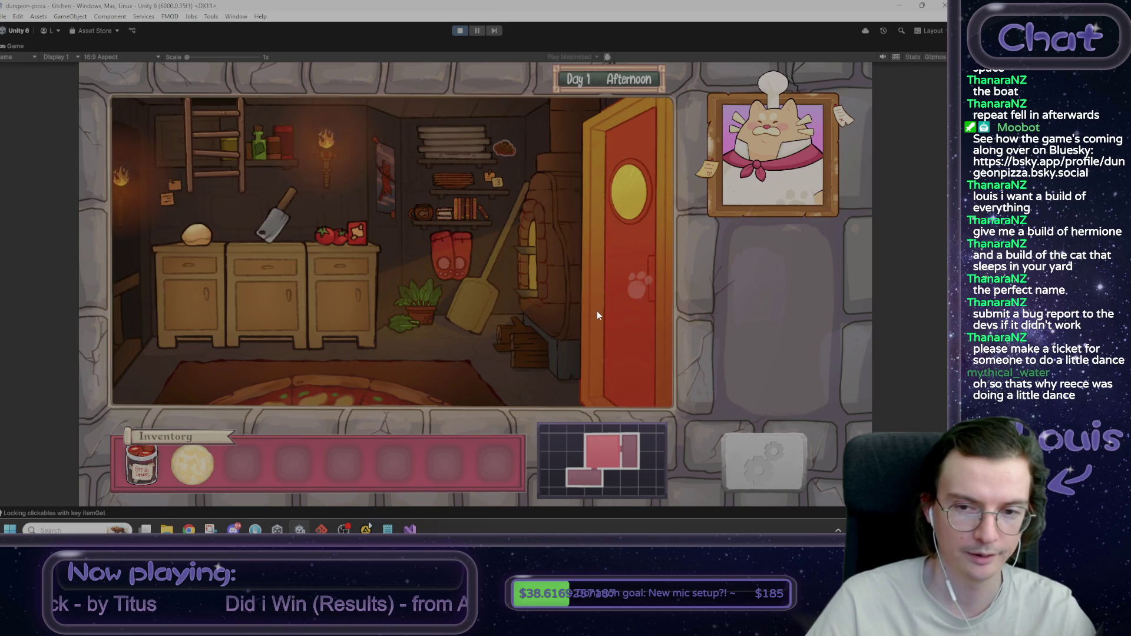
mouse_move(193, 465)
mouse_down()
mouse_move(250, 427)
mouse_move(324, 431)
mouse_move(657, 316)
mouse_move(642, 307)
mouse_up()
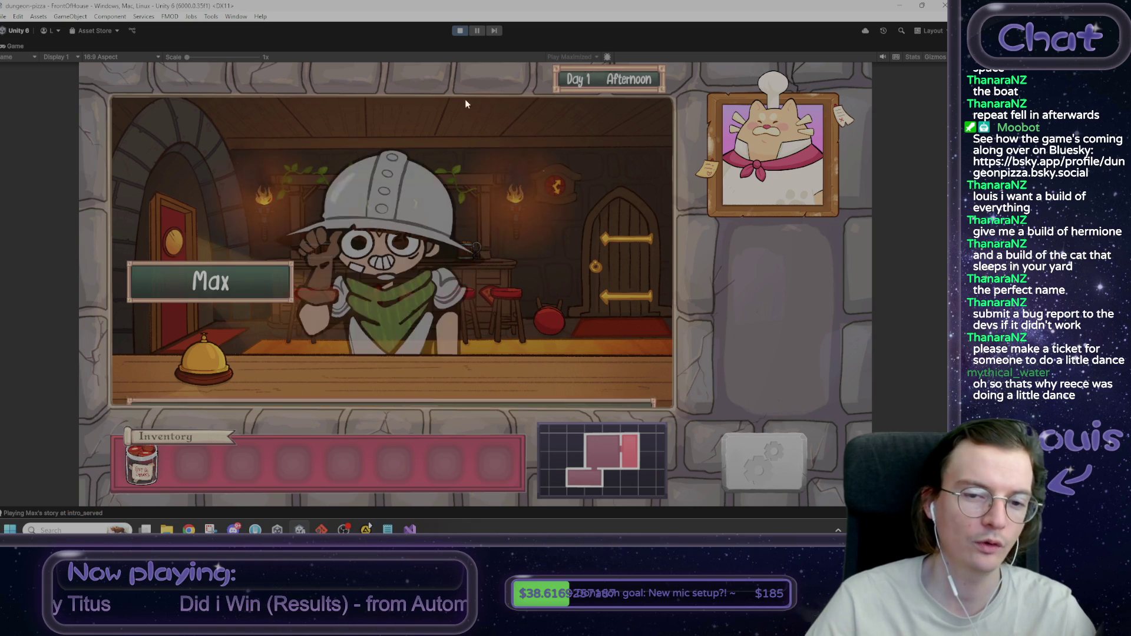
key(alt+Tab)
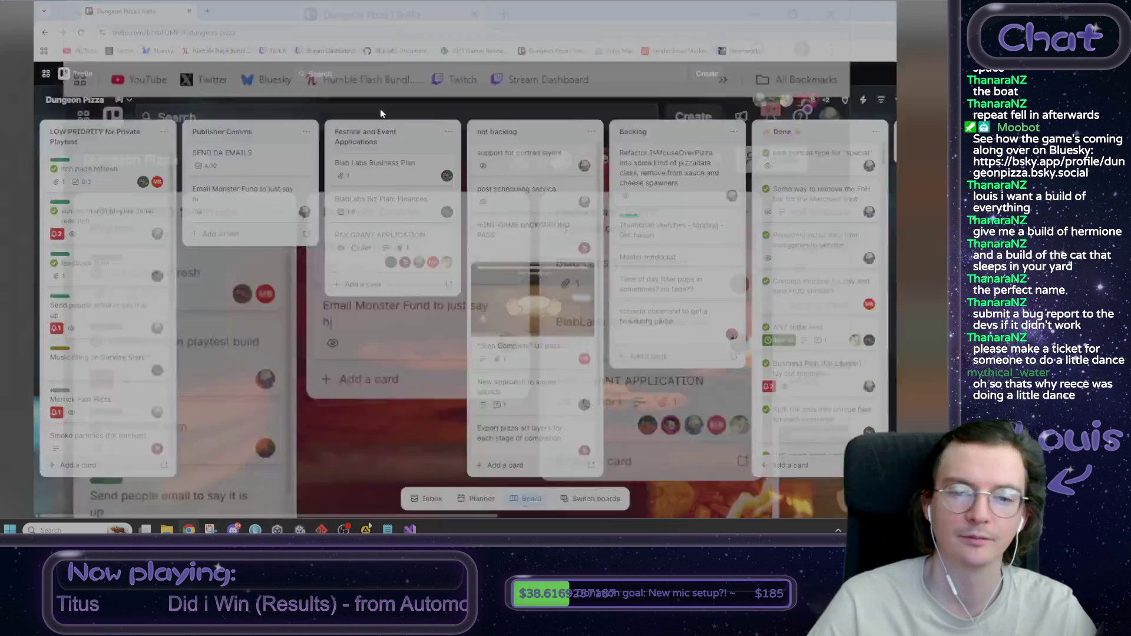
Step: Add a 'custromer sad when get pizza they dont want (live pizza reaction)' Backlog card
click(607, 356)
text(custromer sad when get)
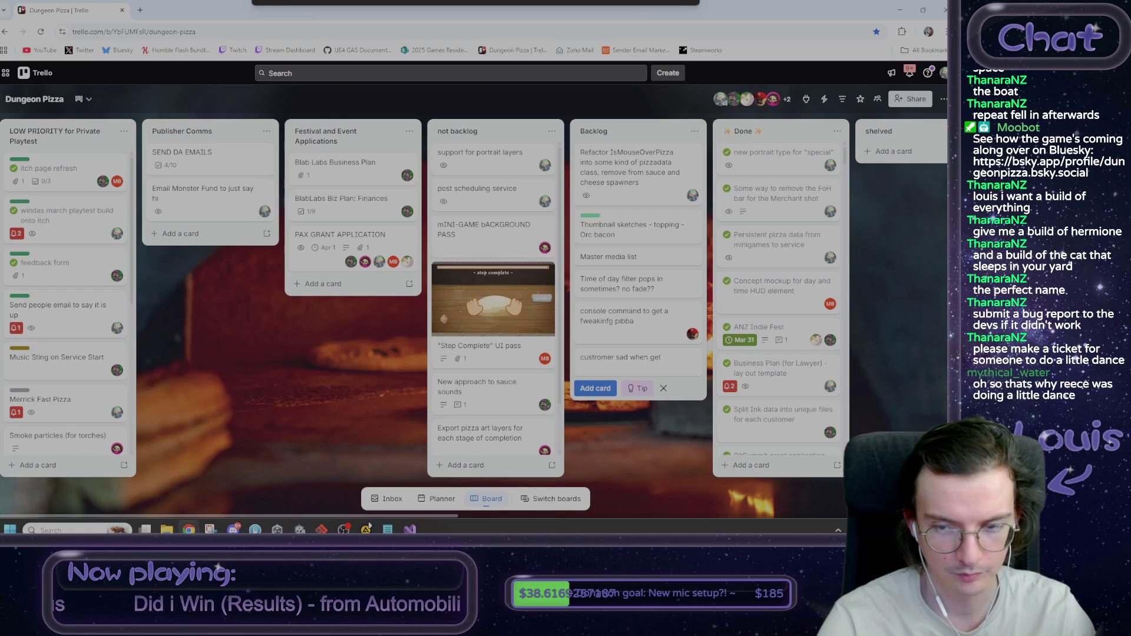
text(y dont want (live piz)
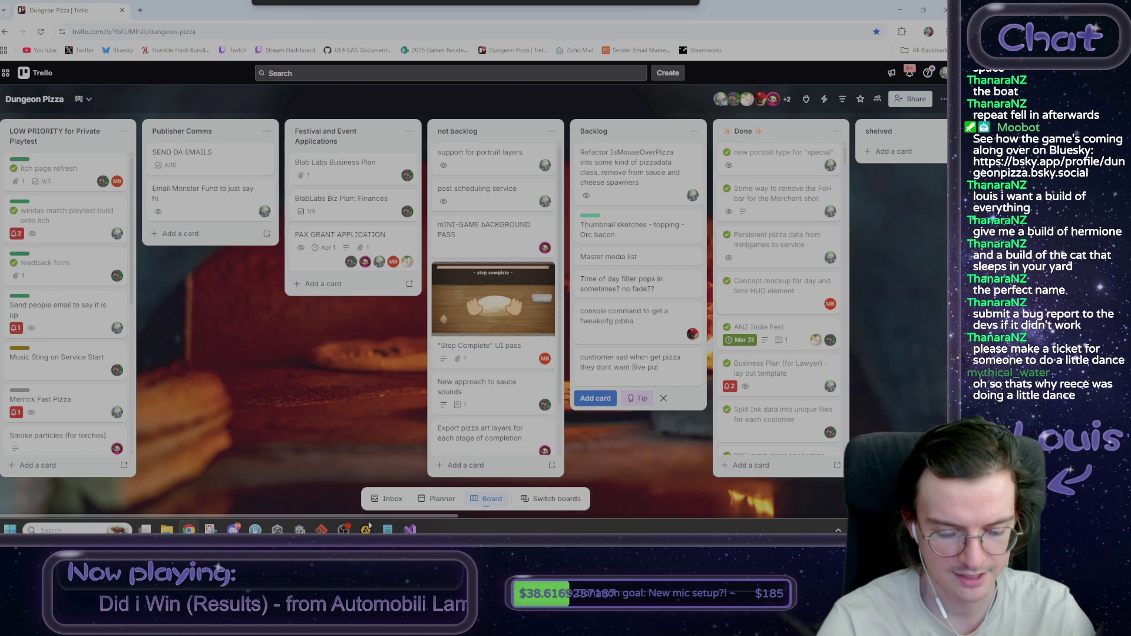
text(za reaction))
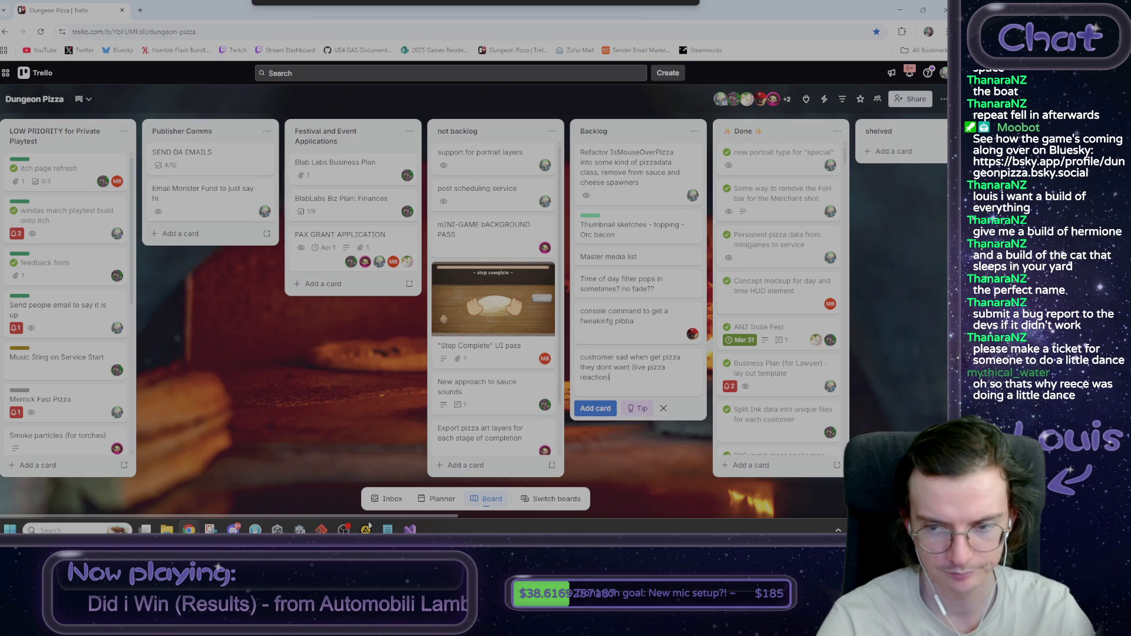
key(Return)
key(Escape)
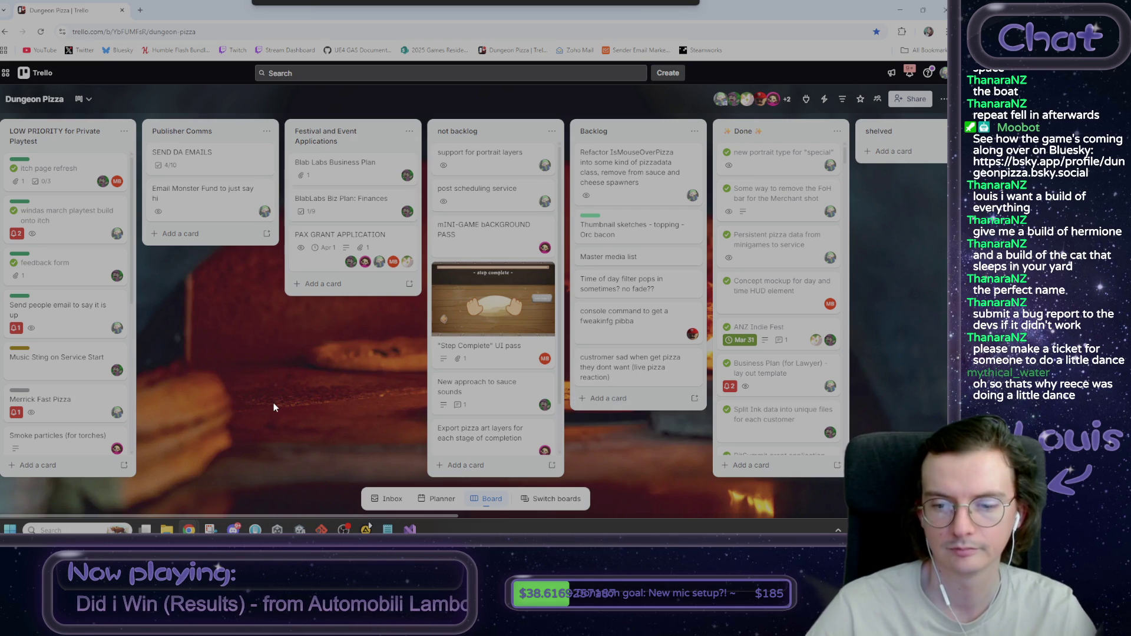
key(alt+Tab)
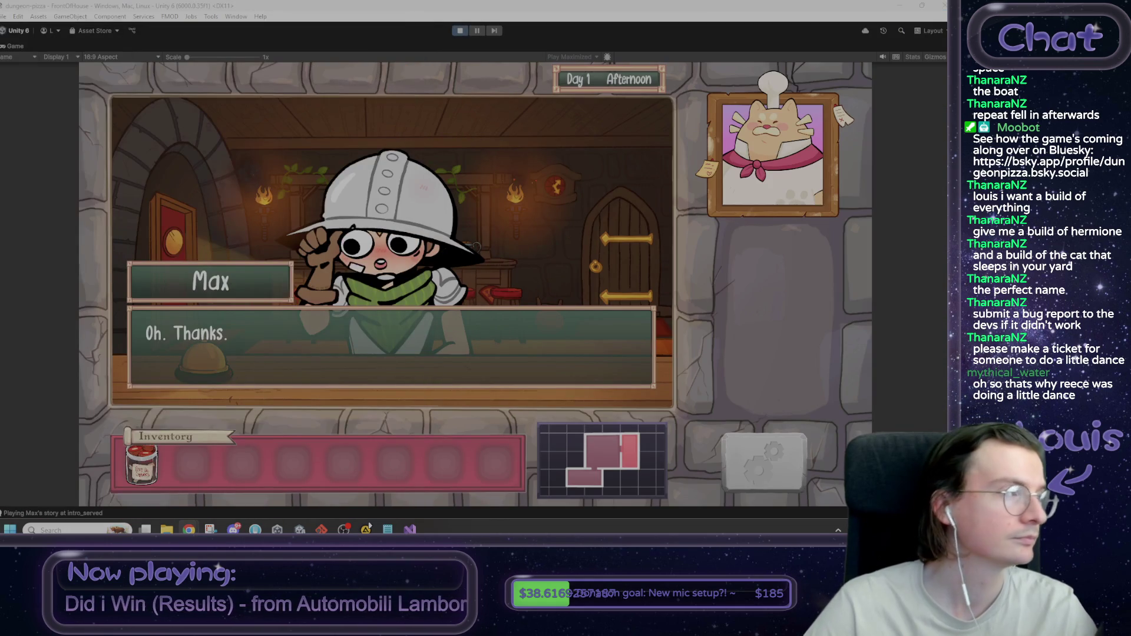
Step: Answer Max with 'I won't tell', go to bed, check the Day 1 report, and stop play
click(440, 214)
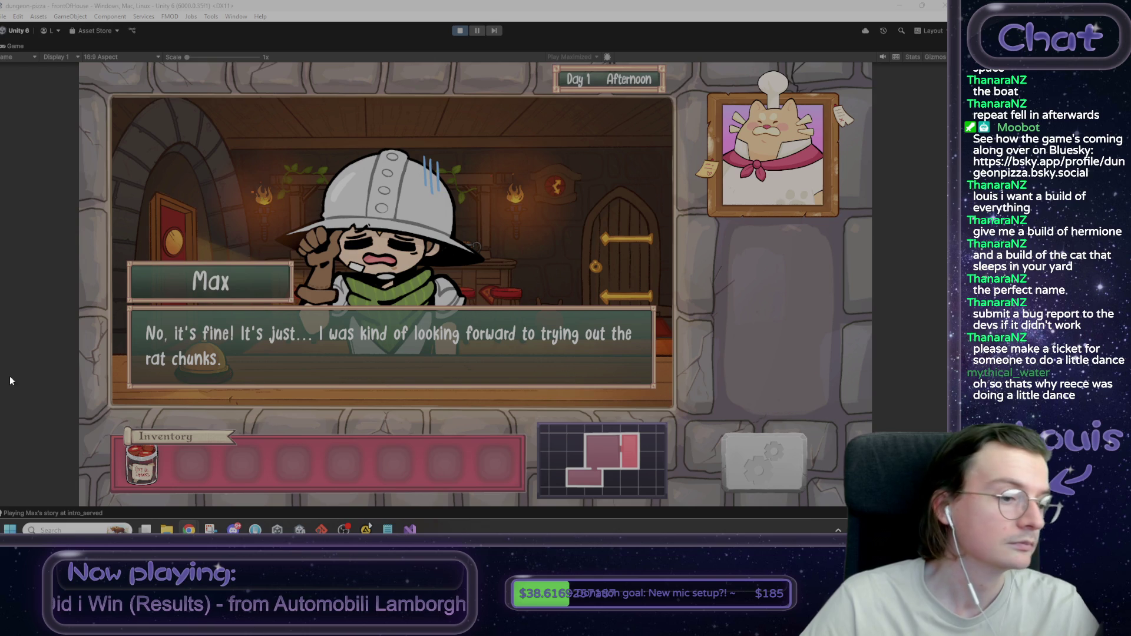
click(413, 276)
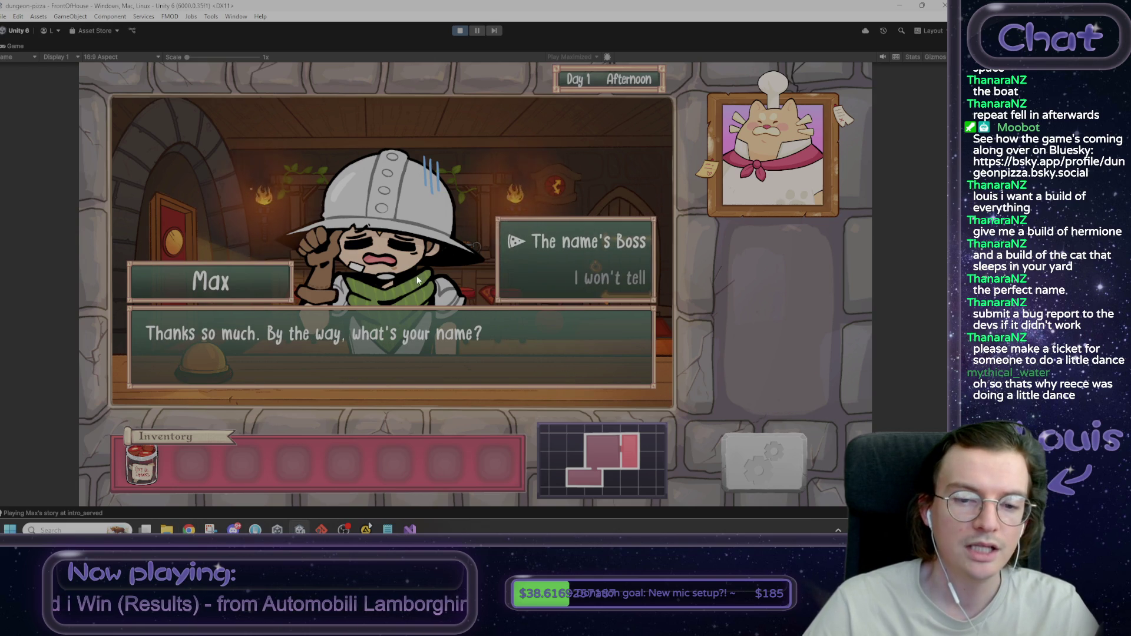
click(628, 278)
click(627, 278)
click(614, 299)
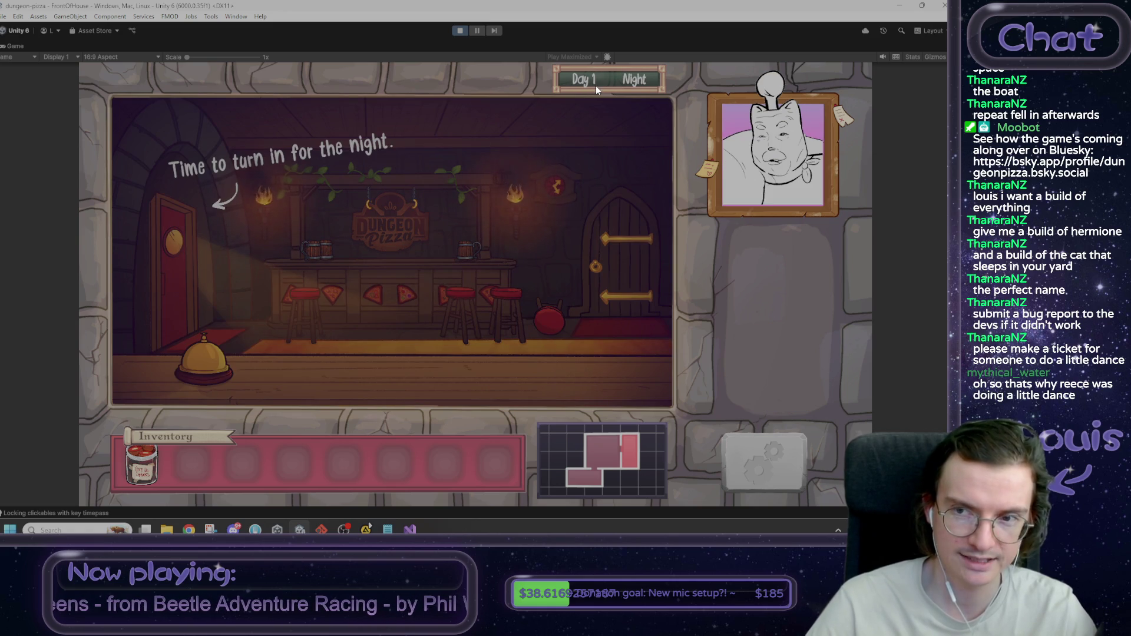
click(185, 264)
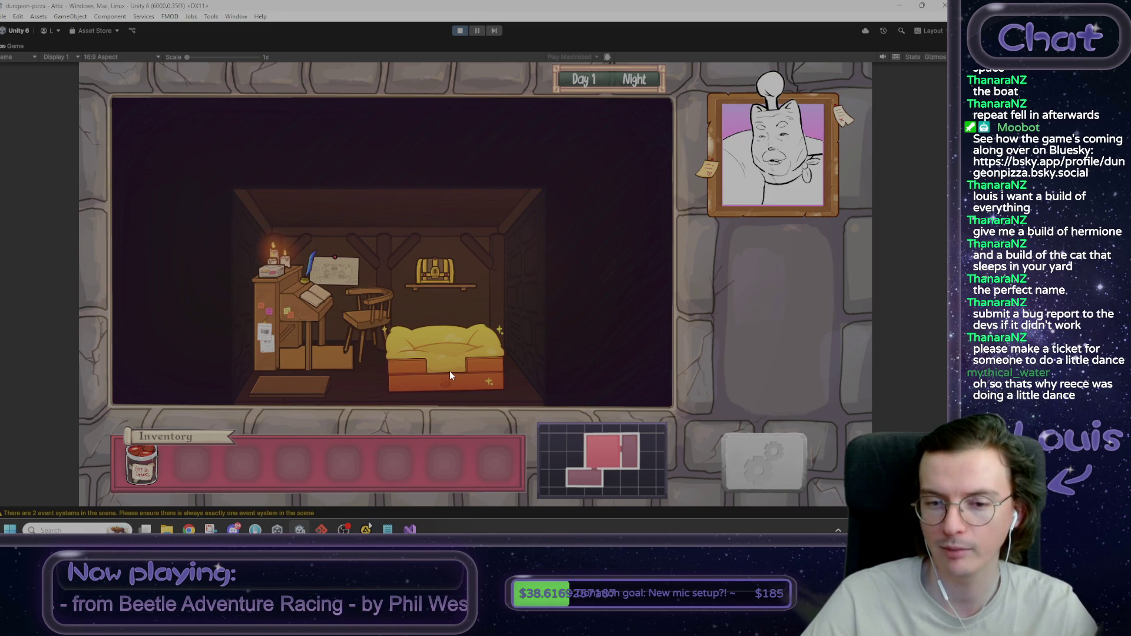
click(429, 372)
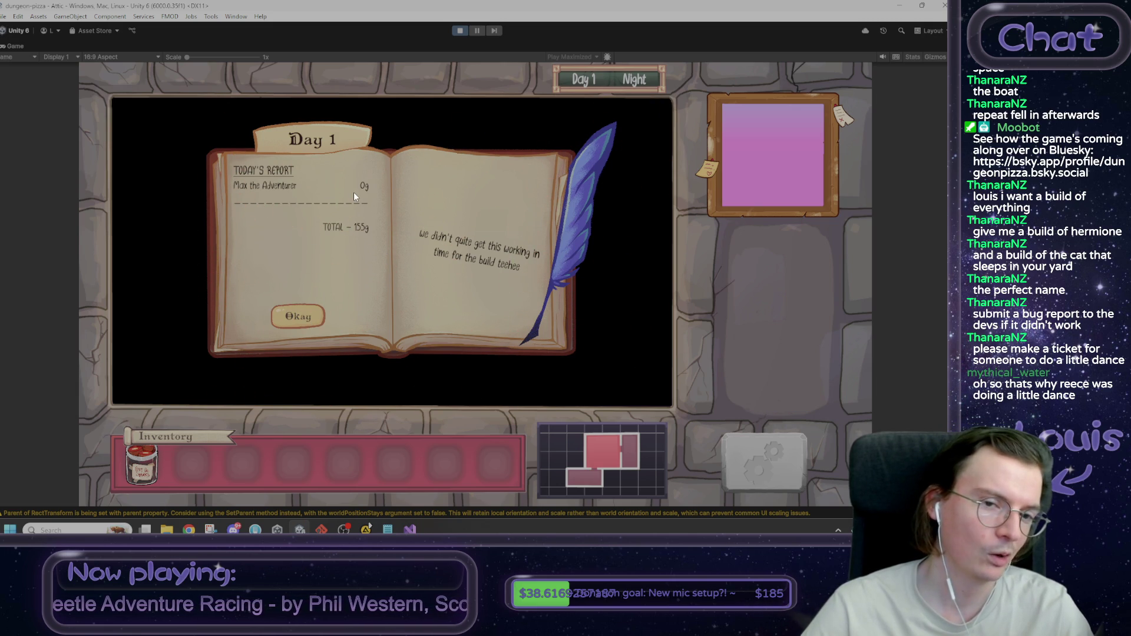
click(459, 31)
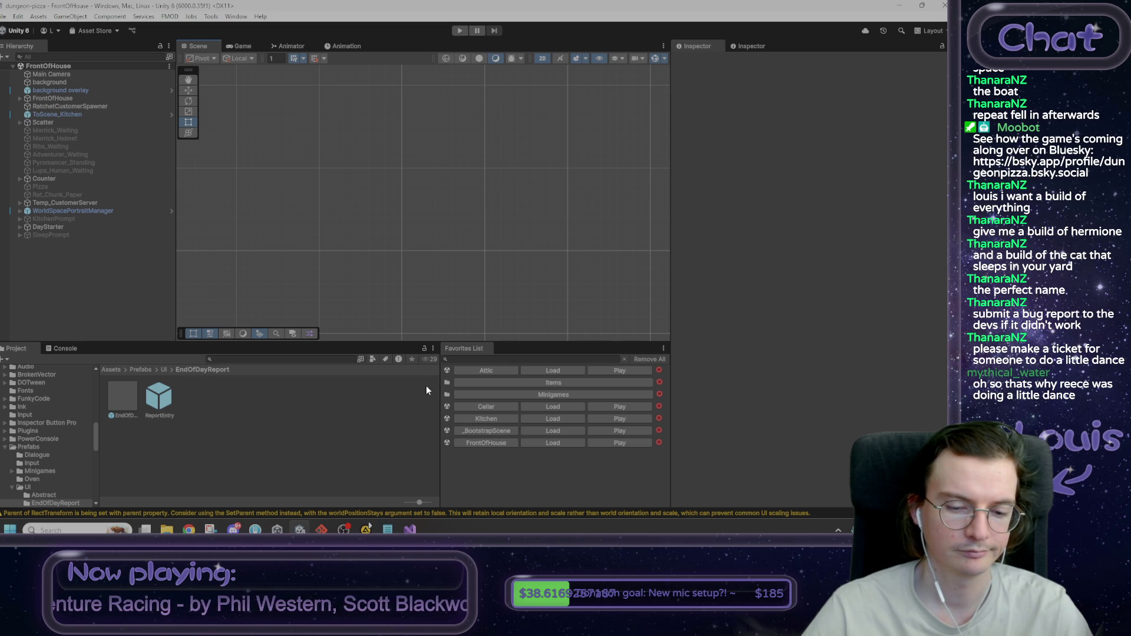
Step: Move 'little faces on the right' into a new unchecked [ ] item below the report checklist
click(388, 529)
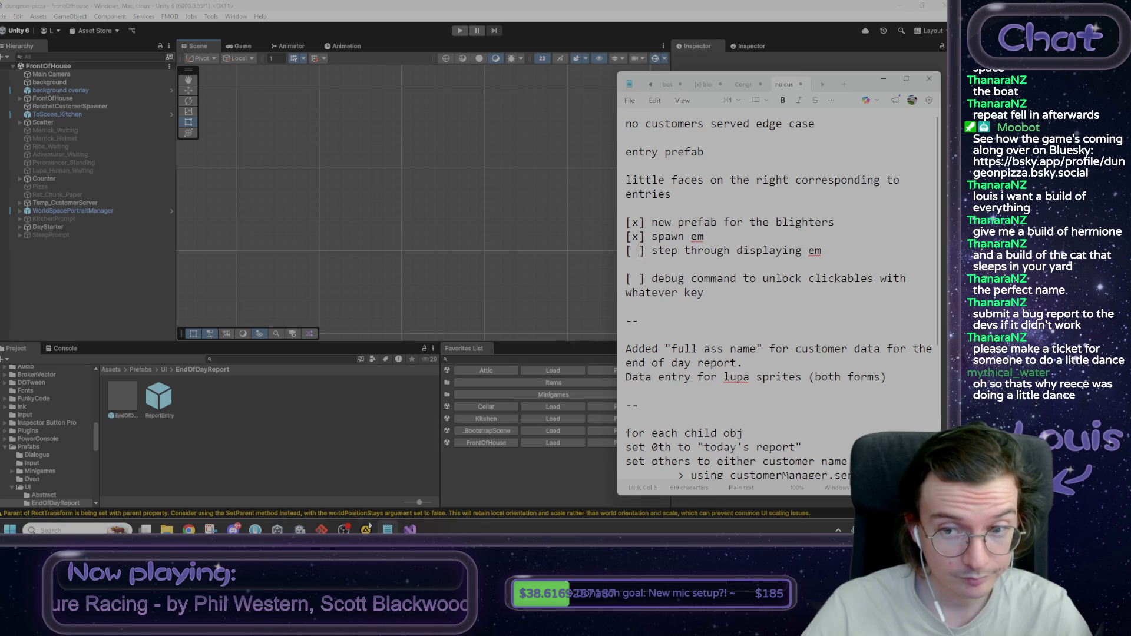
click(615, 174)
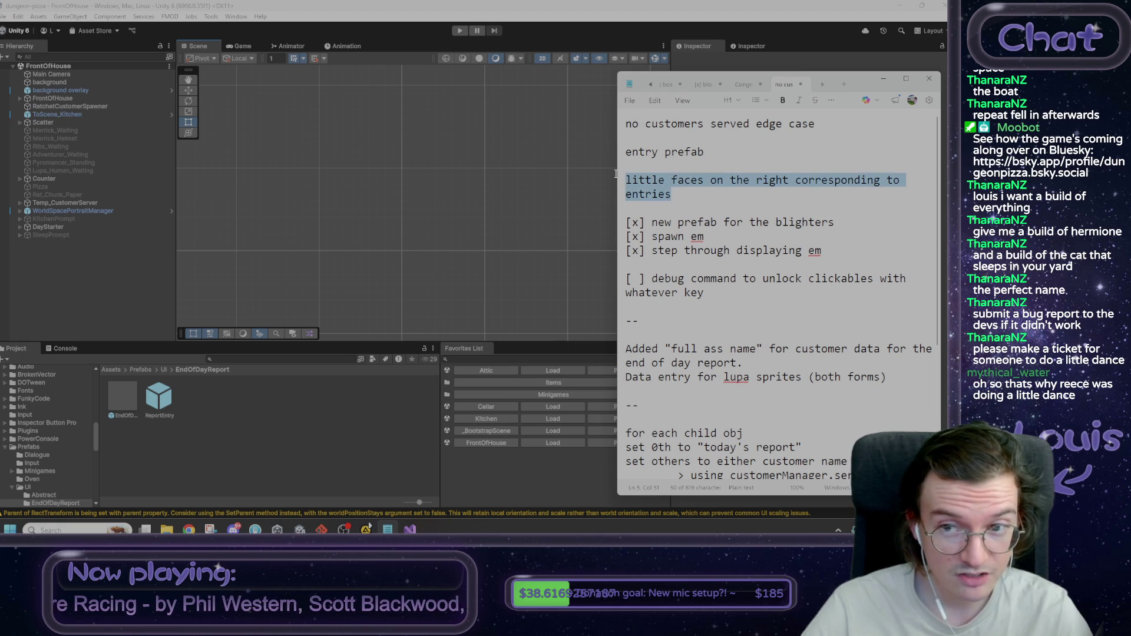
key(BackSpace)
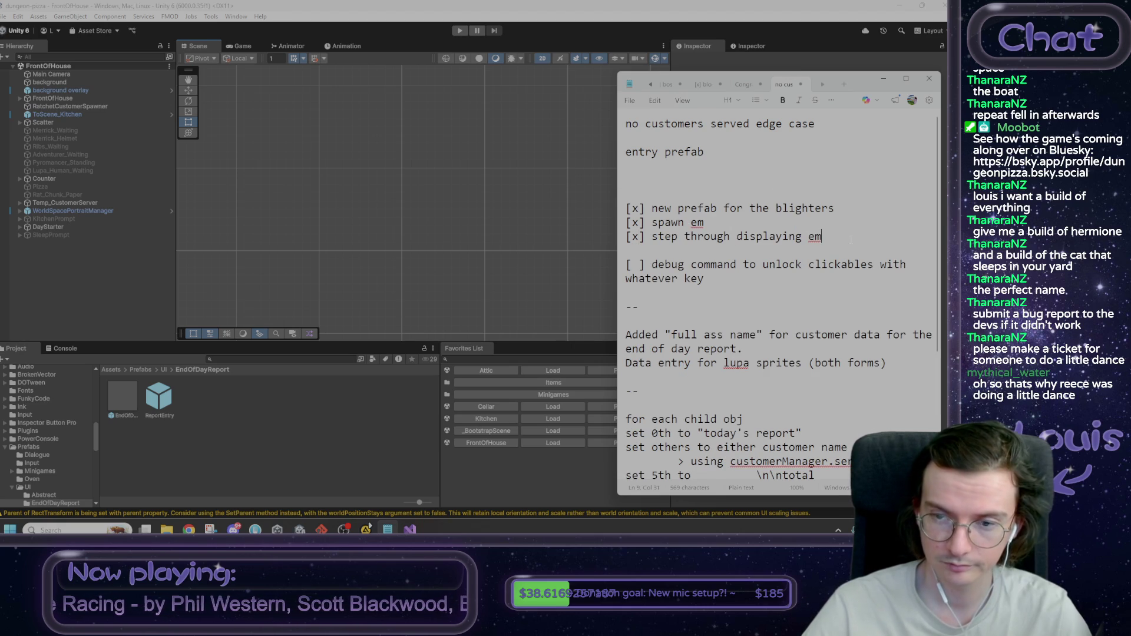
key(Return)
text([ ])
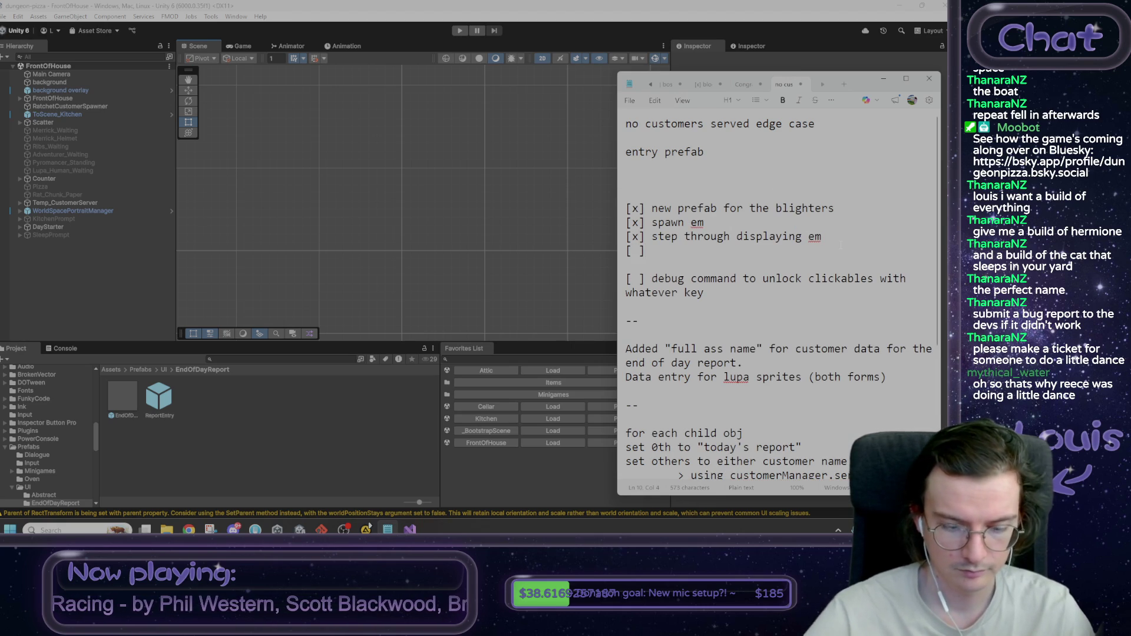
text(little faces on the right corresponding to entries)
key(Home)
key(Right)
key(Right)
key(Right)
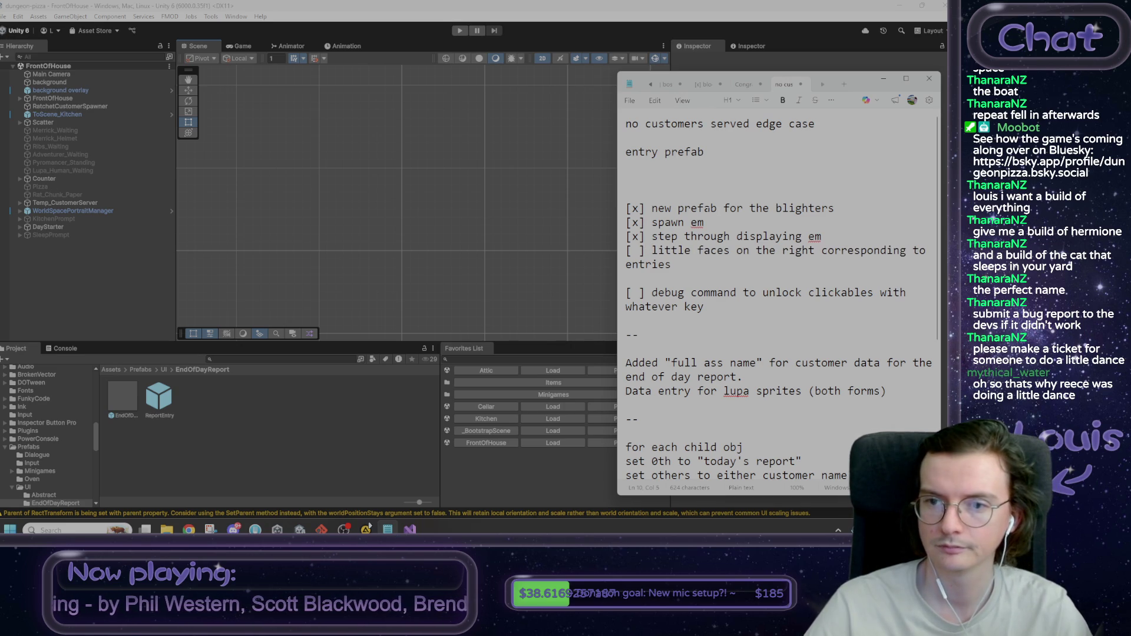
click(616, 231)
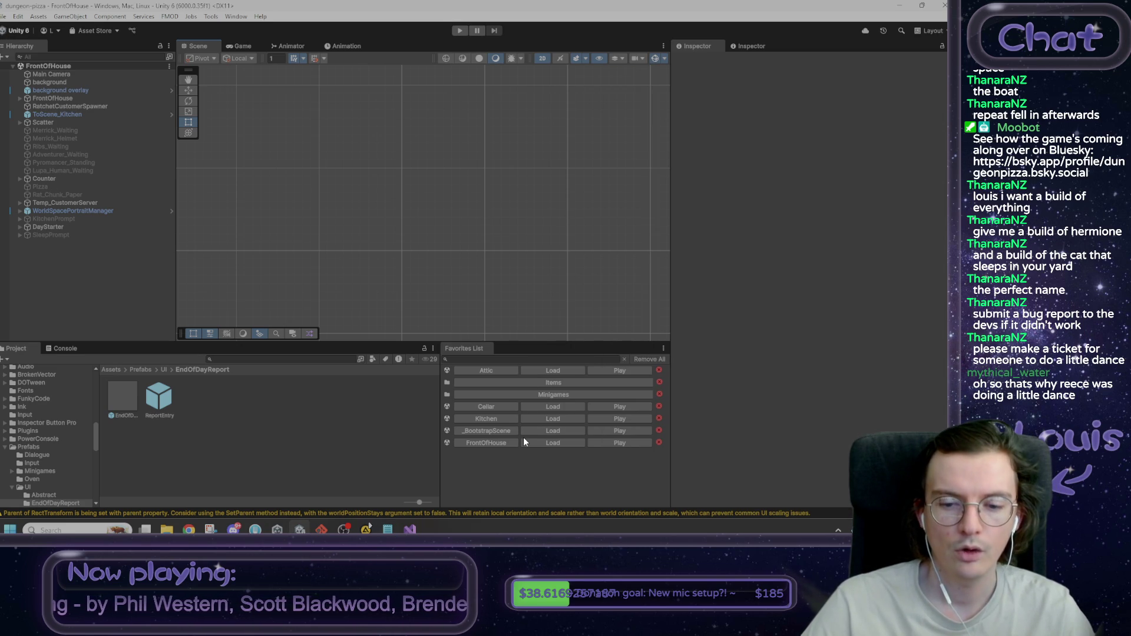
Step: Briefly open the EndOfDayReport prefab, then load the _BootstrapScene
double_click(132, 399)
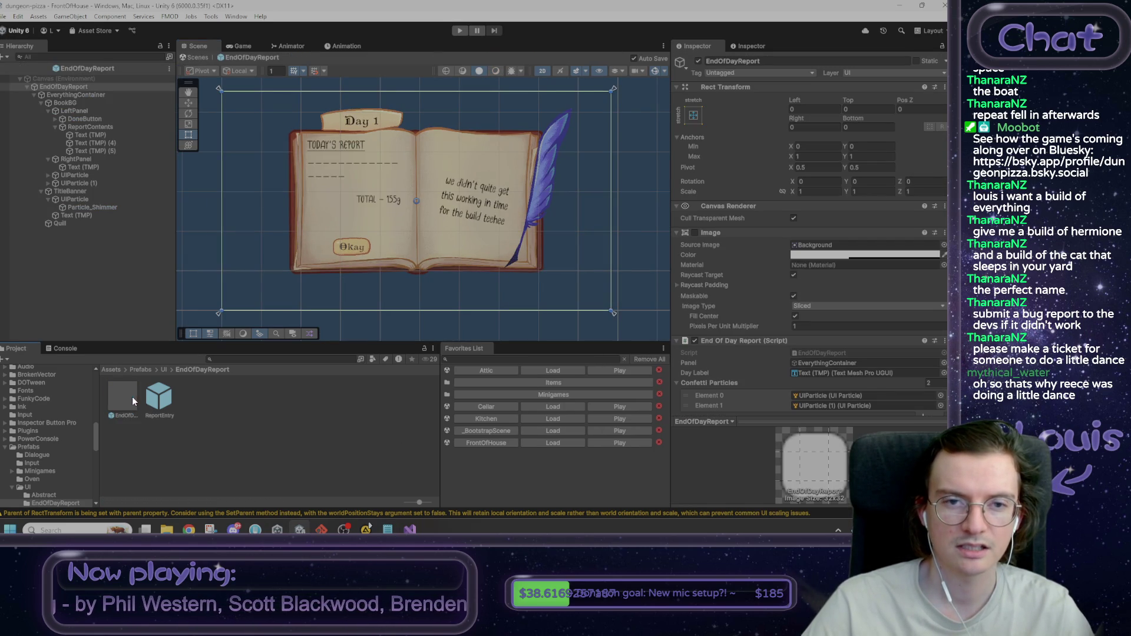
click(201, 61)
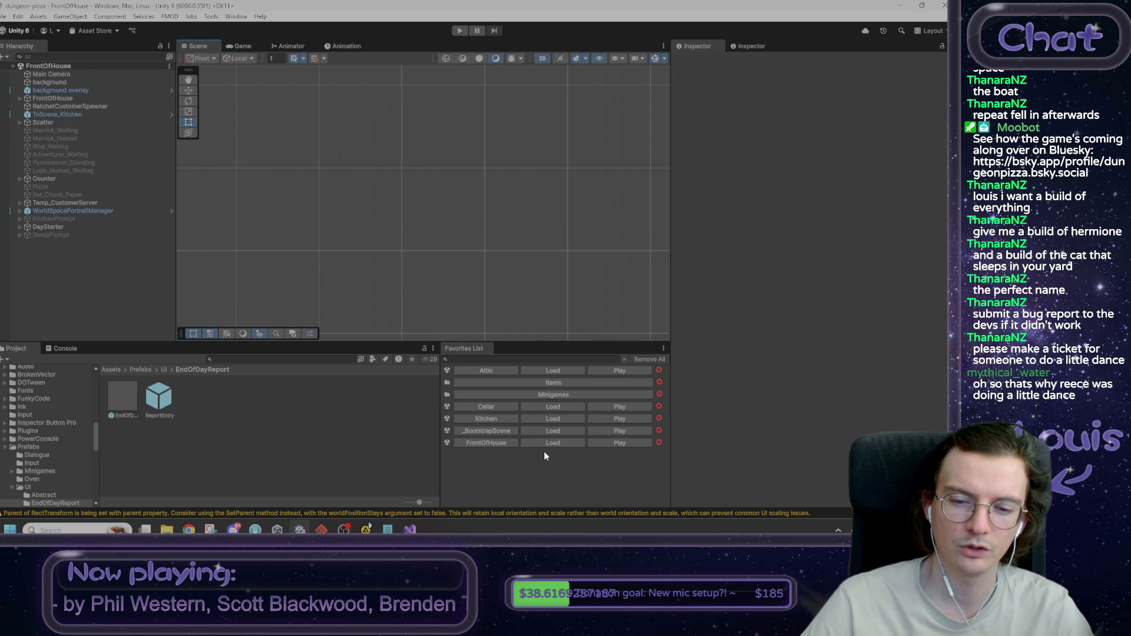
click(545, 432)
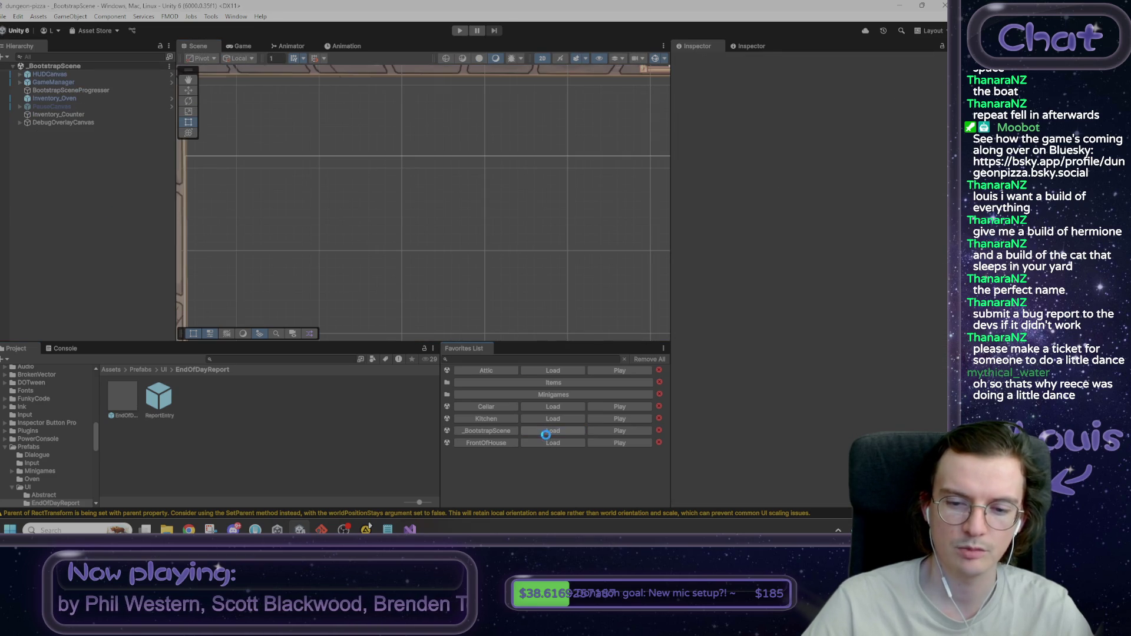
Step: Expand HUDCanvas in the Hierarchy down to EndOfDayReport's EverythingContainer, BookBG and RightPanel
click(66, 76)
key(Right)
key(Down)
key(Right)
key(Down)
key(Right)
key(Down)
key(Down)
key(Down)
key(Up)
key(Up)
key(Up)
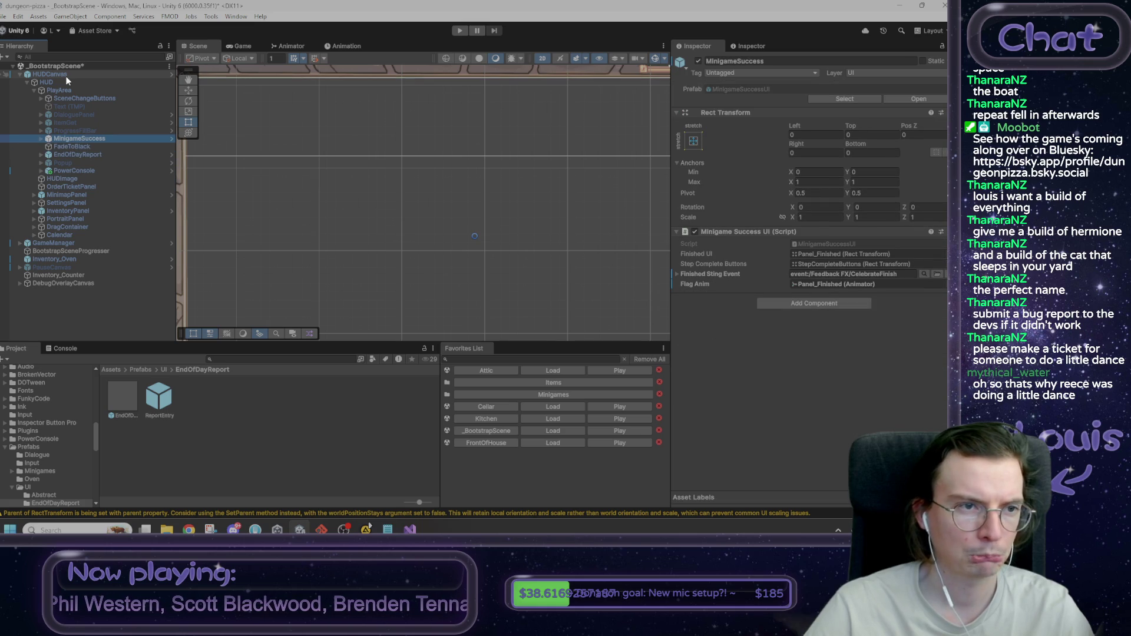
key(Down)
key(Down)
key(Right)
key(Down)
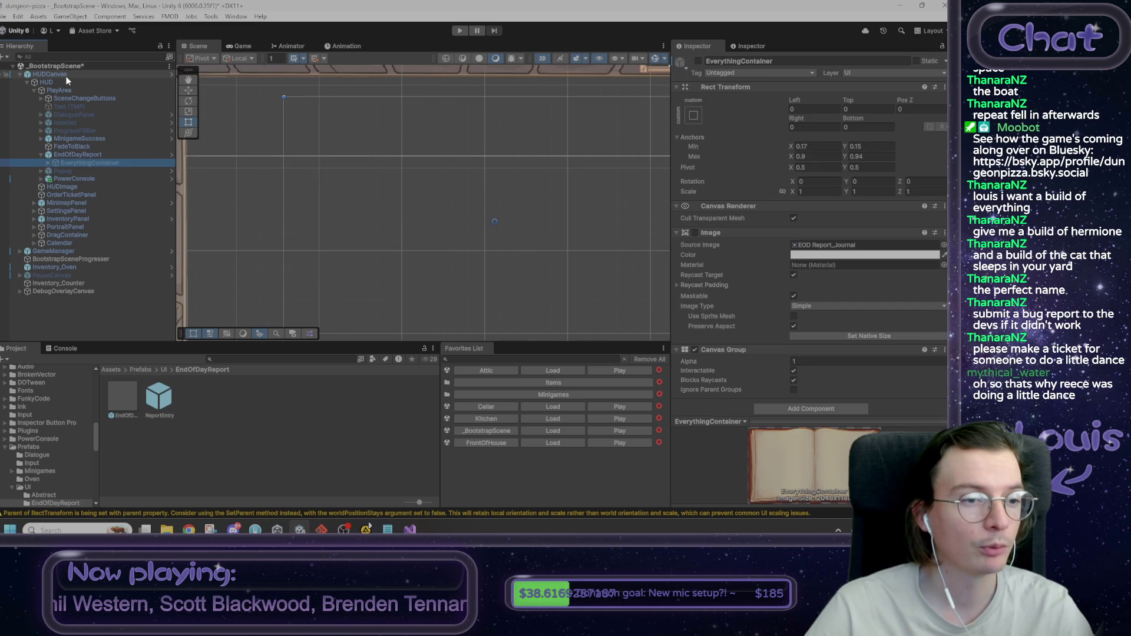
key(Right)
key(Down)
key(Right)
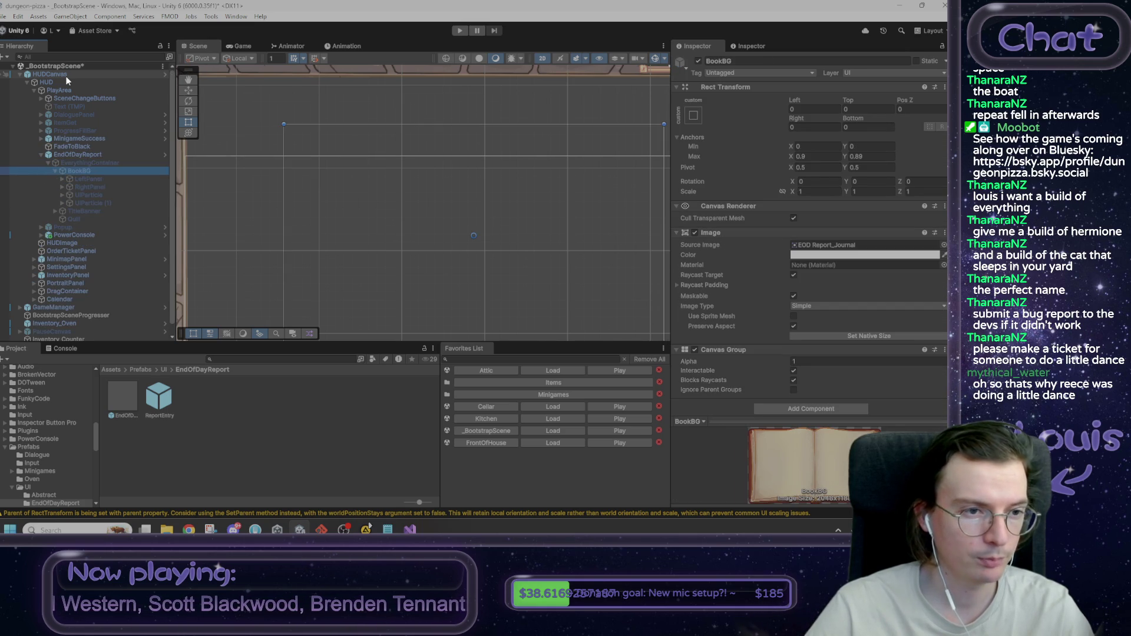
key(Down)
key(Right)
key(Down)
key(Down)
key(Down)
key(Right)
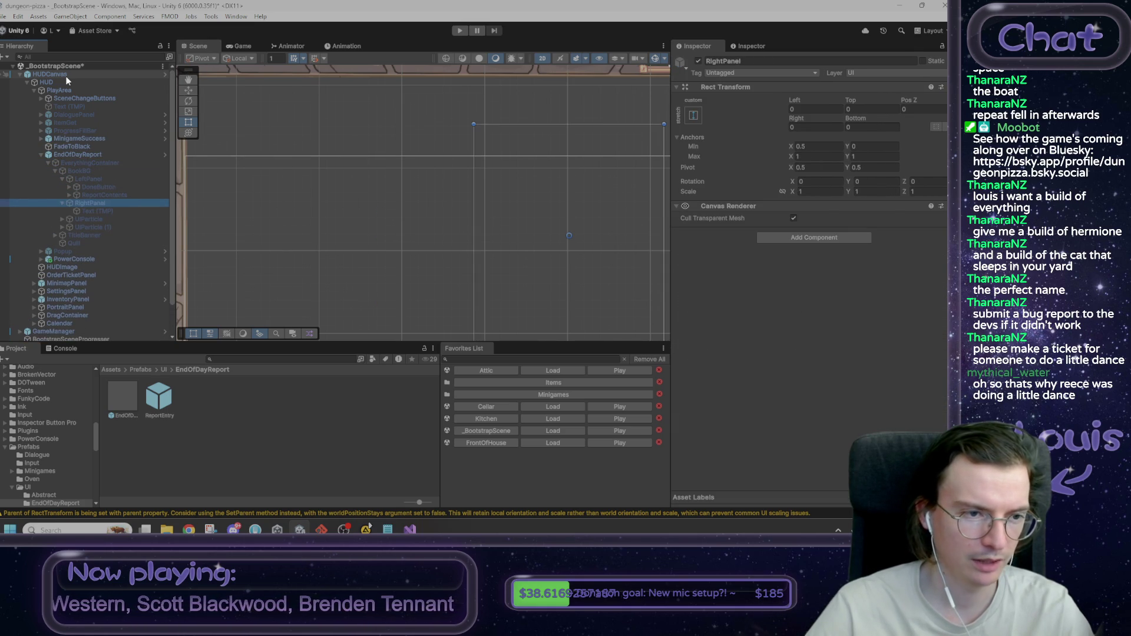
key(Up)
key(Up)
key(Up)
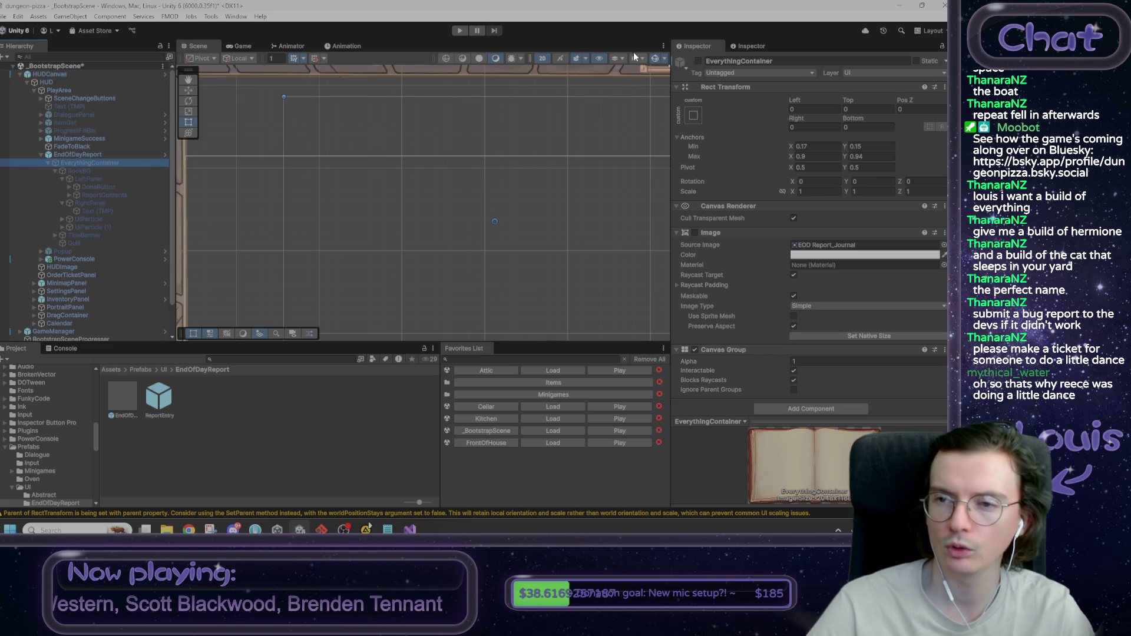
Step: Activate EverythingContainer to show the journal and disable the right page's placeholder Text (TMP)
click(698, 61)
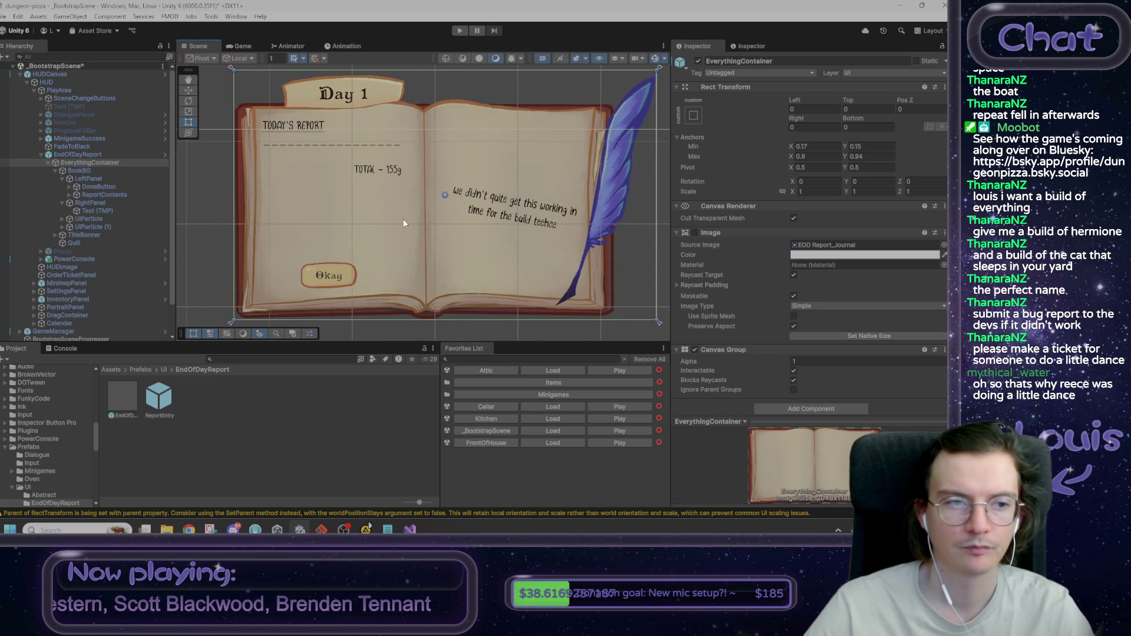
click(504, 200)
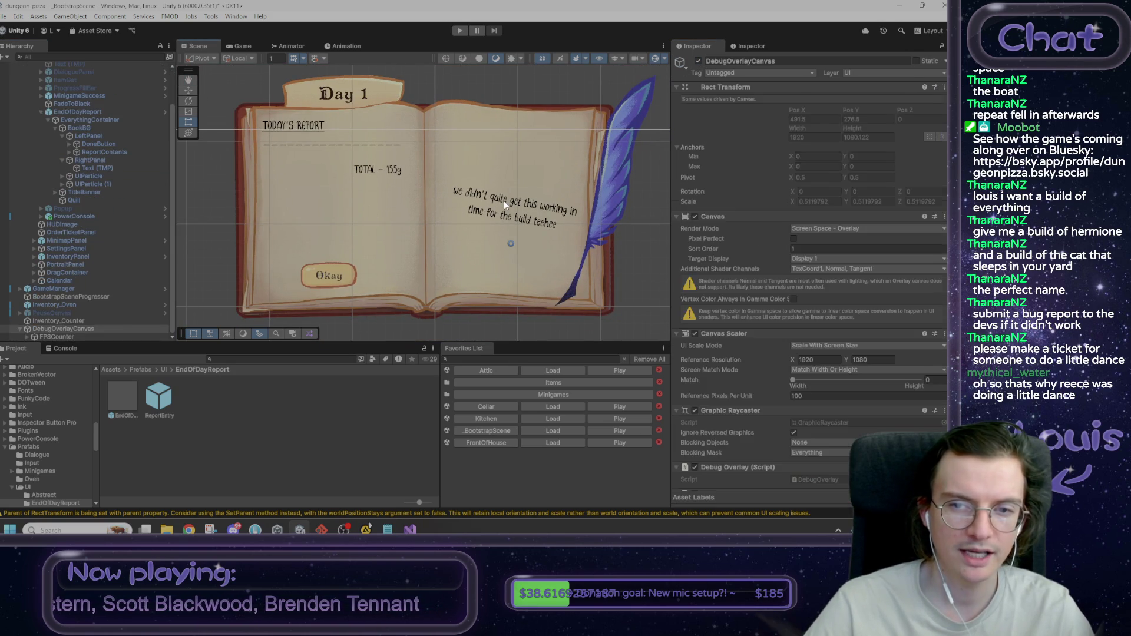
click(504, 200)
click(503, 200)
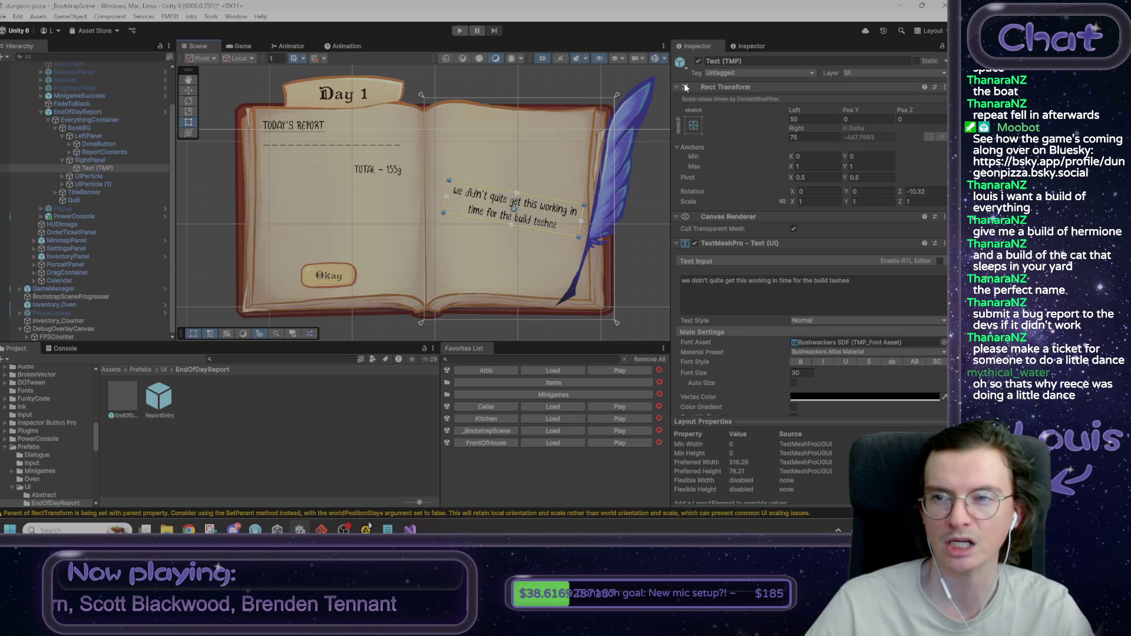
click(698, 61)
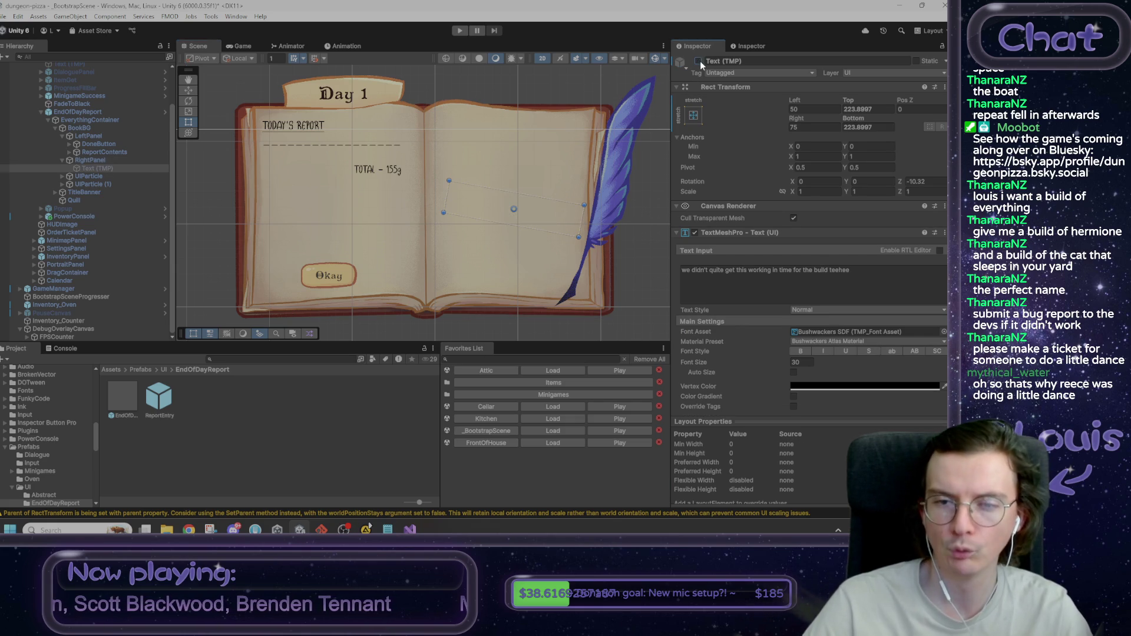
click(105, 161)
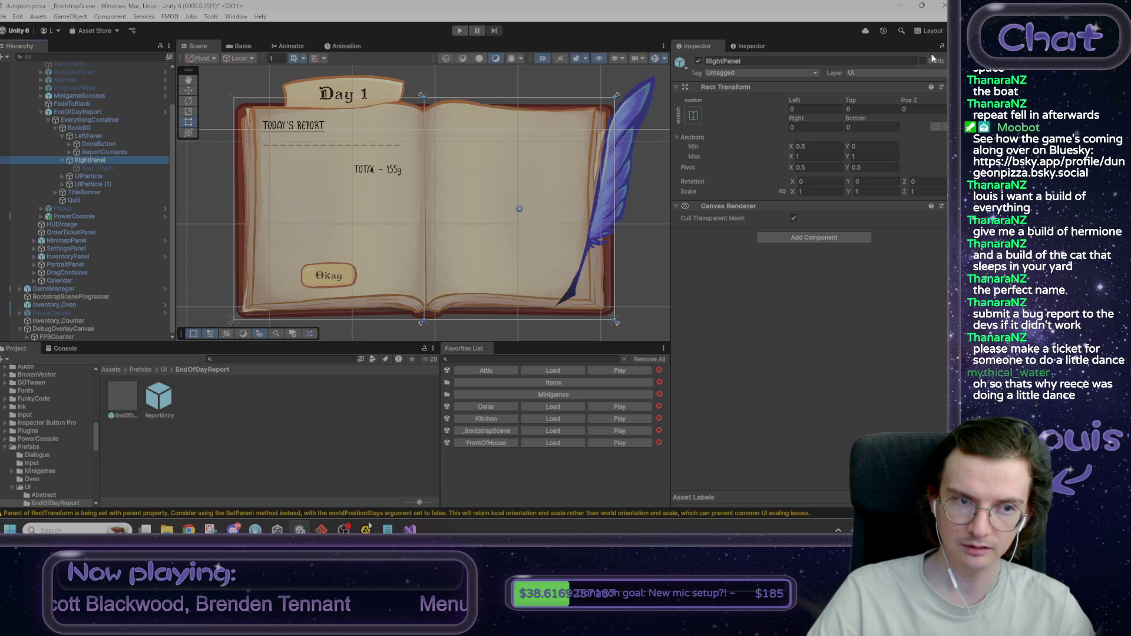
click(115, 371)
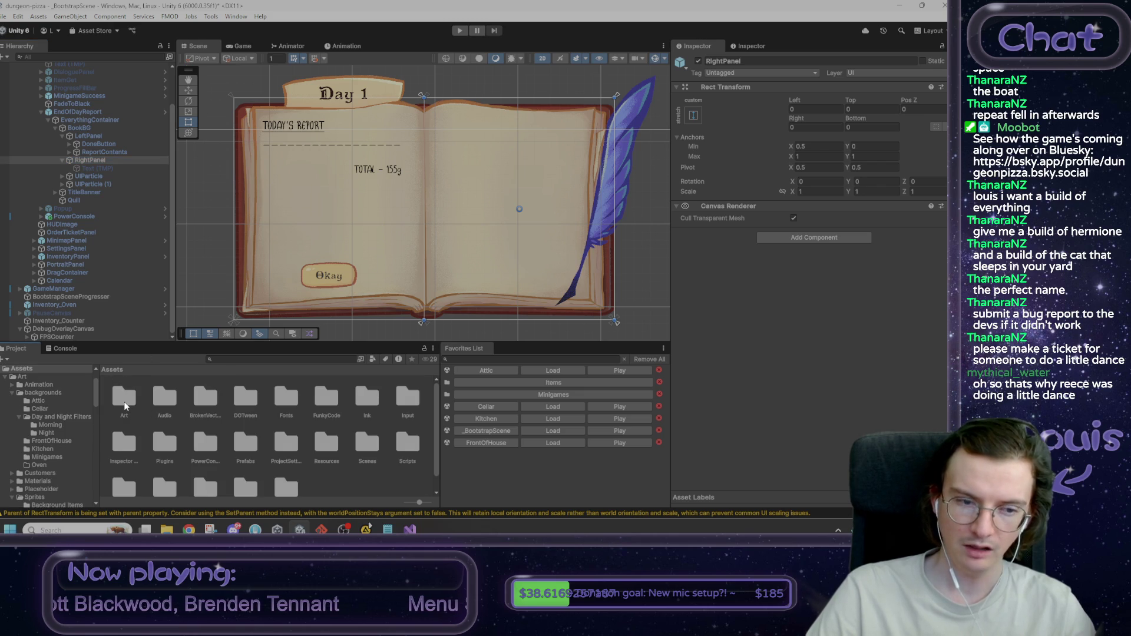
Step: Browse the Project window to Assets > Art > UI > End of day report
double_click(125, 405)
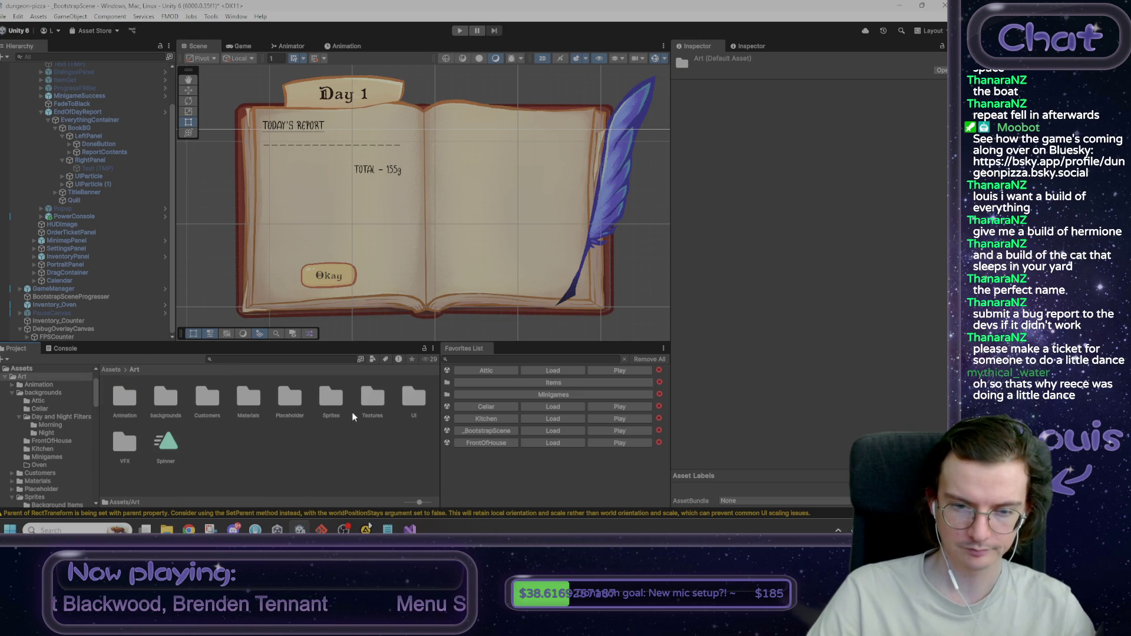
double_click(413, 398)
double_click(333, 398)
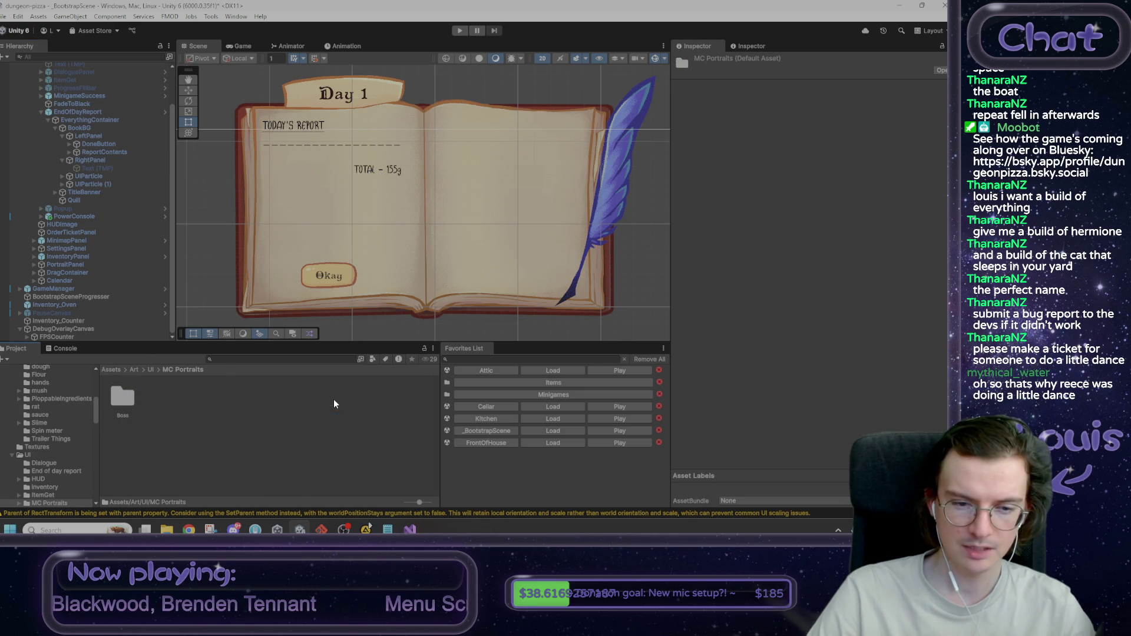
double_click(125, 398)
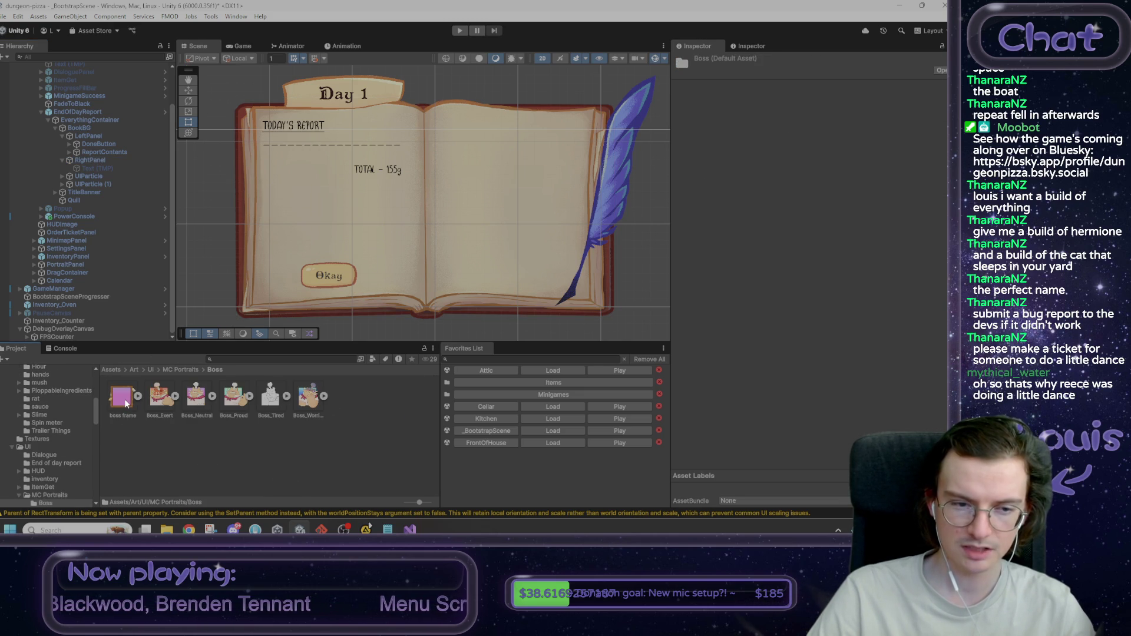
click(151, 370)
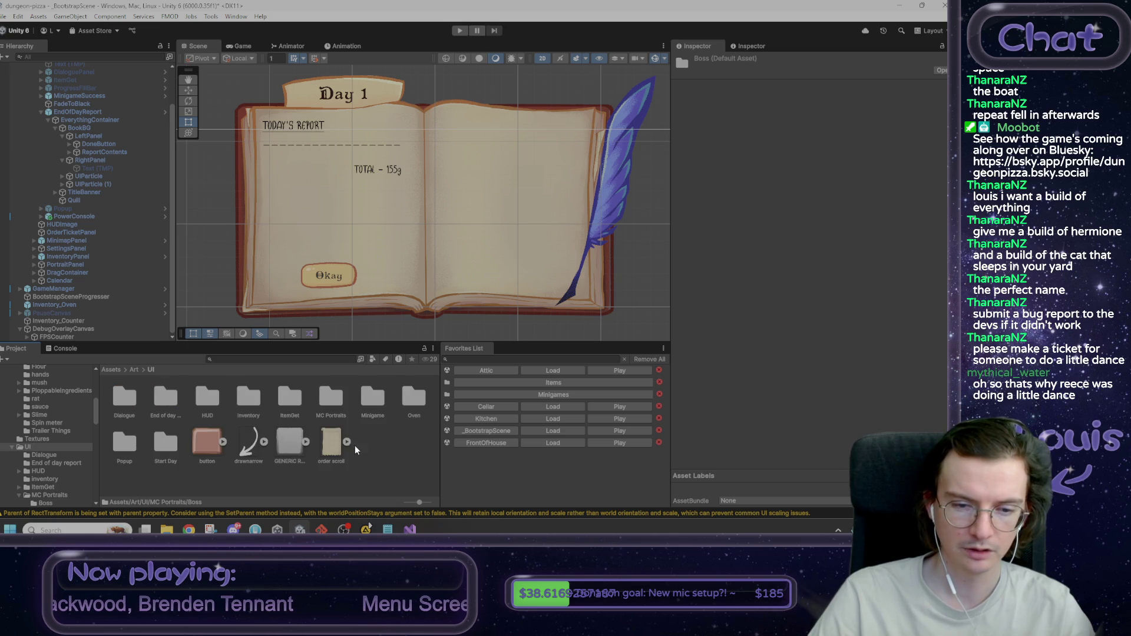
double_click(160, 398)
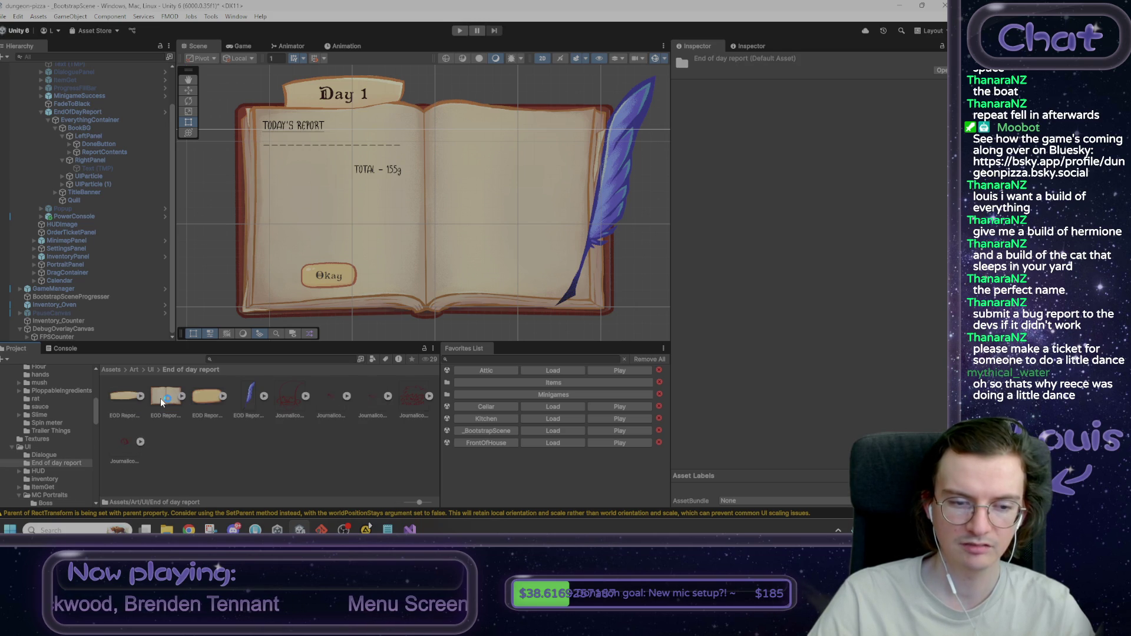
Step: Drag a Journalicon_Max_0 sprite into RightPanel and adjust its X position
click(297, 398)
shift+click(120, 448)
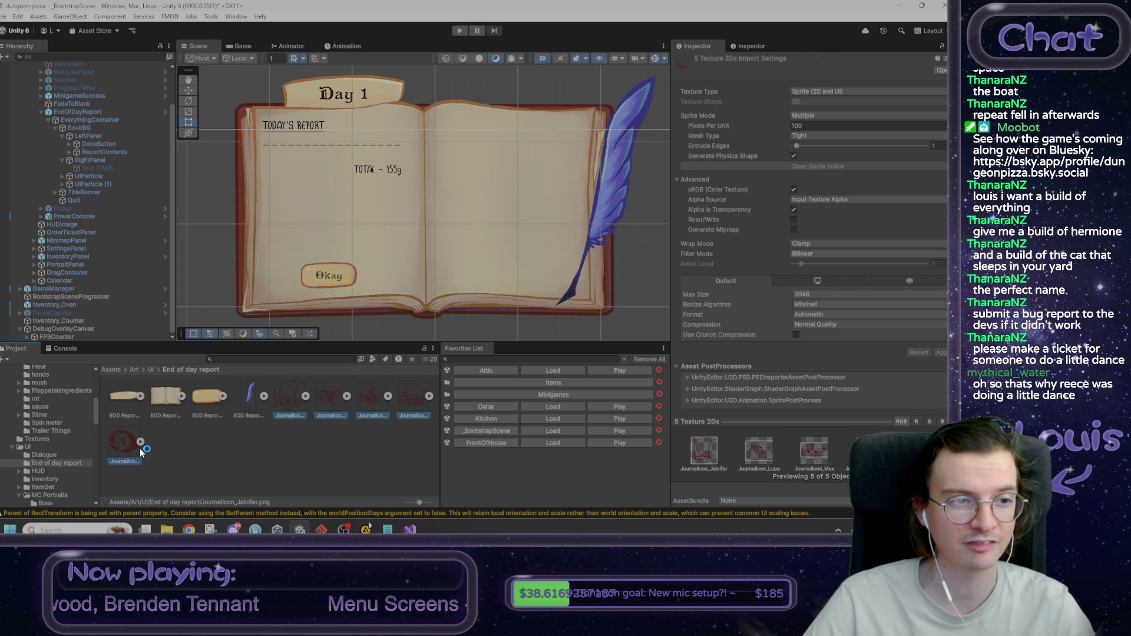
click(218, 451)
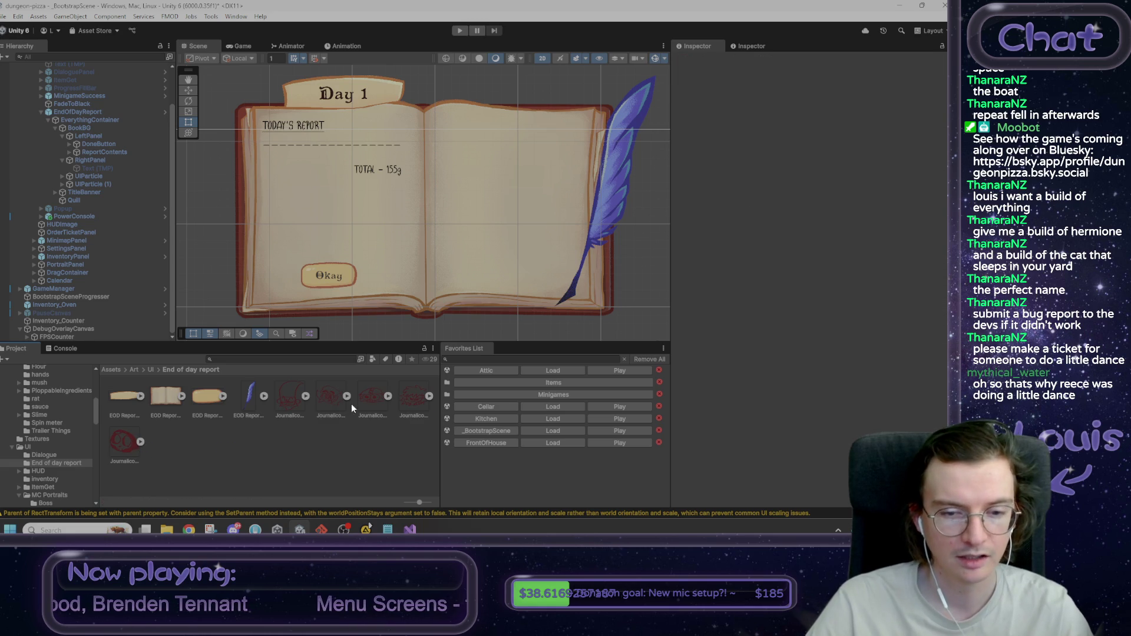
drag(373, 397, 104, 159)
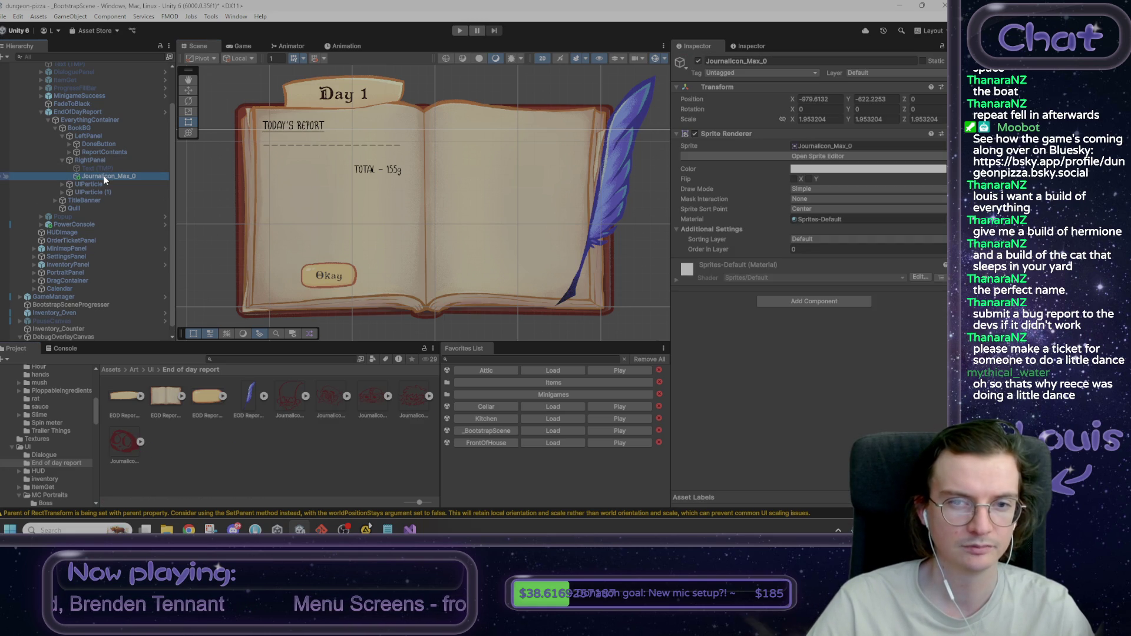
click(122, 177)
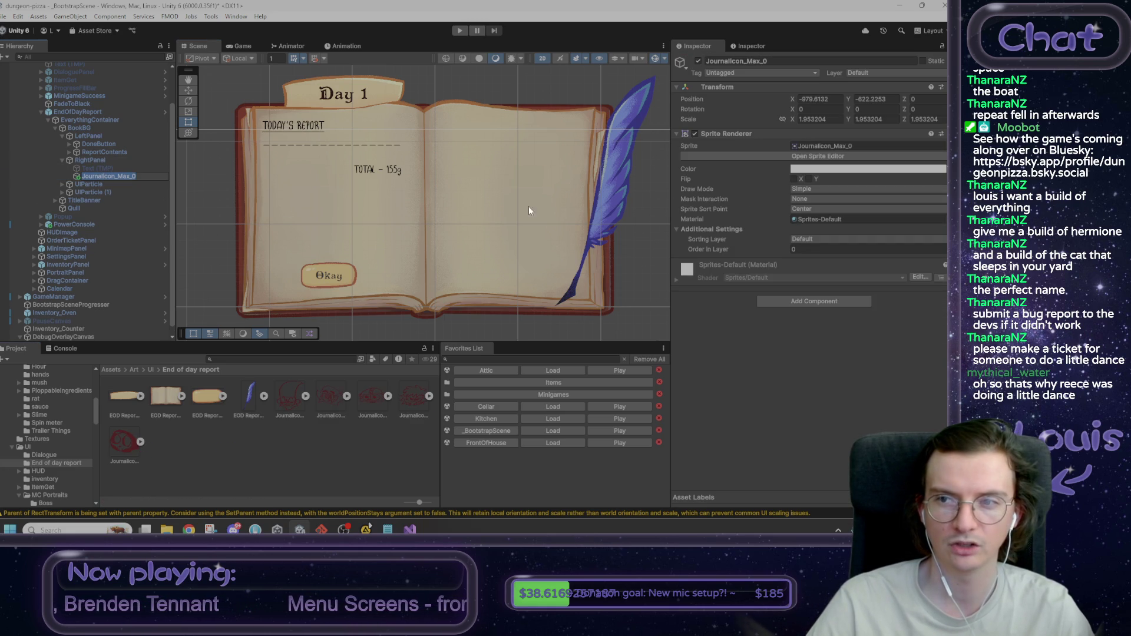
click(826, 100)
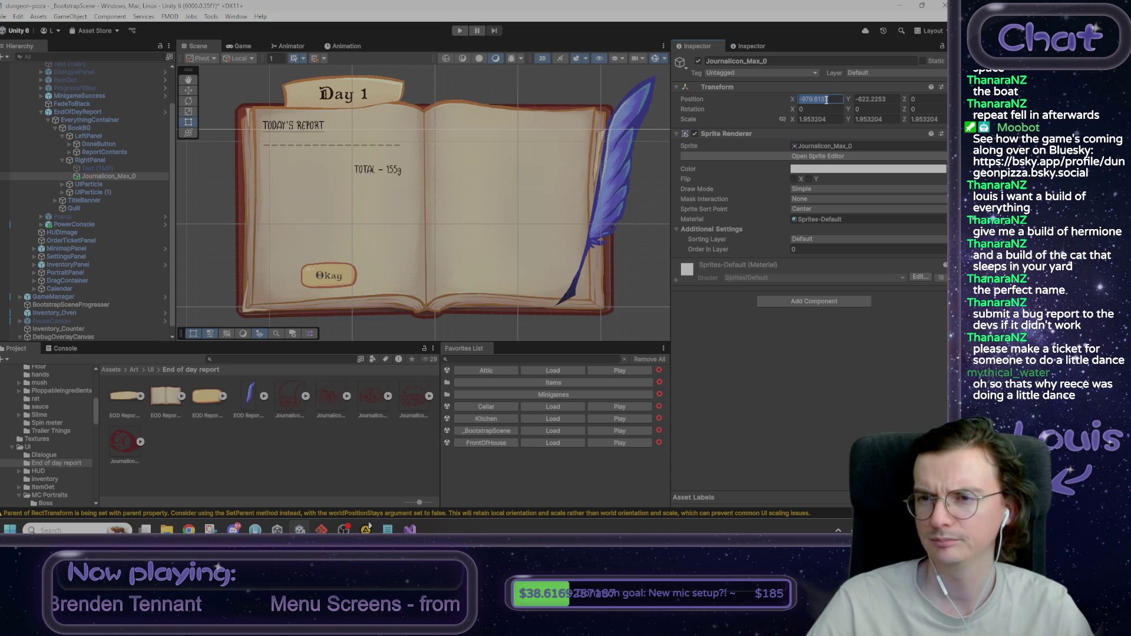
key(Return)
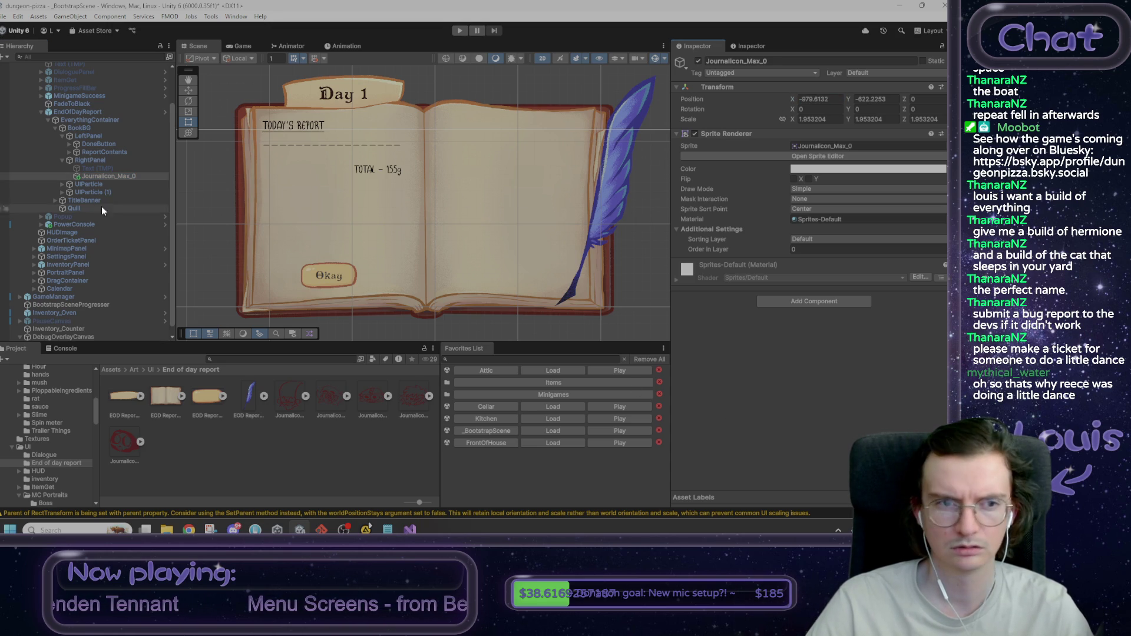
Step: Frame the Journalicon_Max_0 icon in the Scene view, then delete it from RightPanel
key(f)
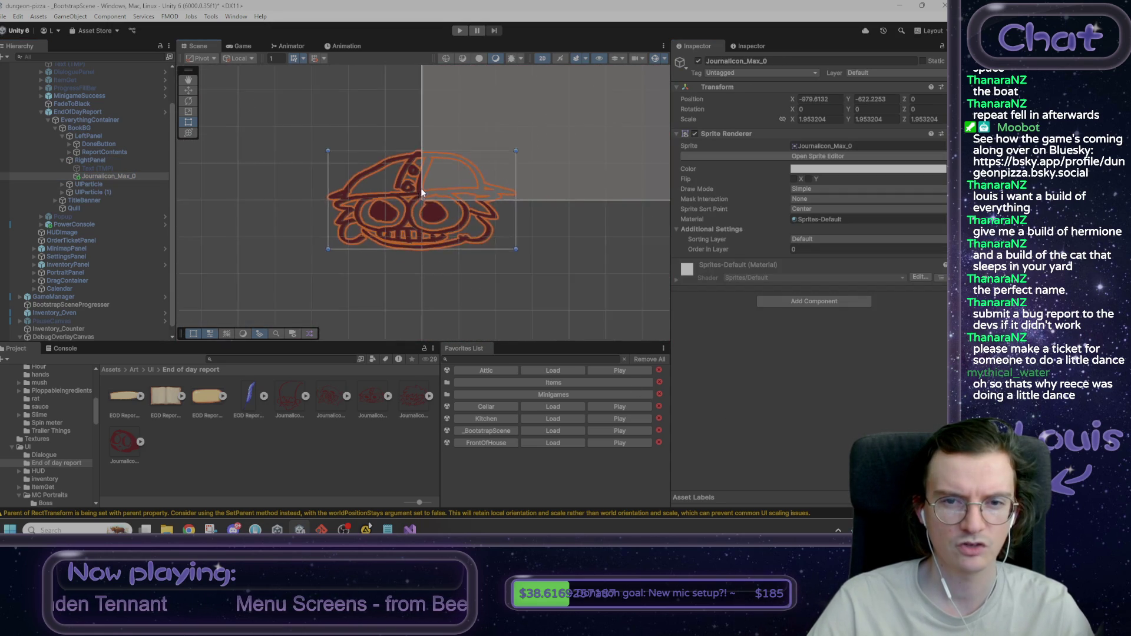
scroll(419, 189, up, 5)
scroll(495, 169, down, 3)
drag(540, 166, 295, 252)
click(281, 246)
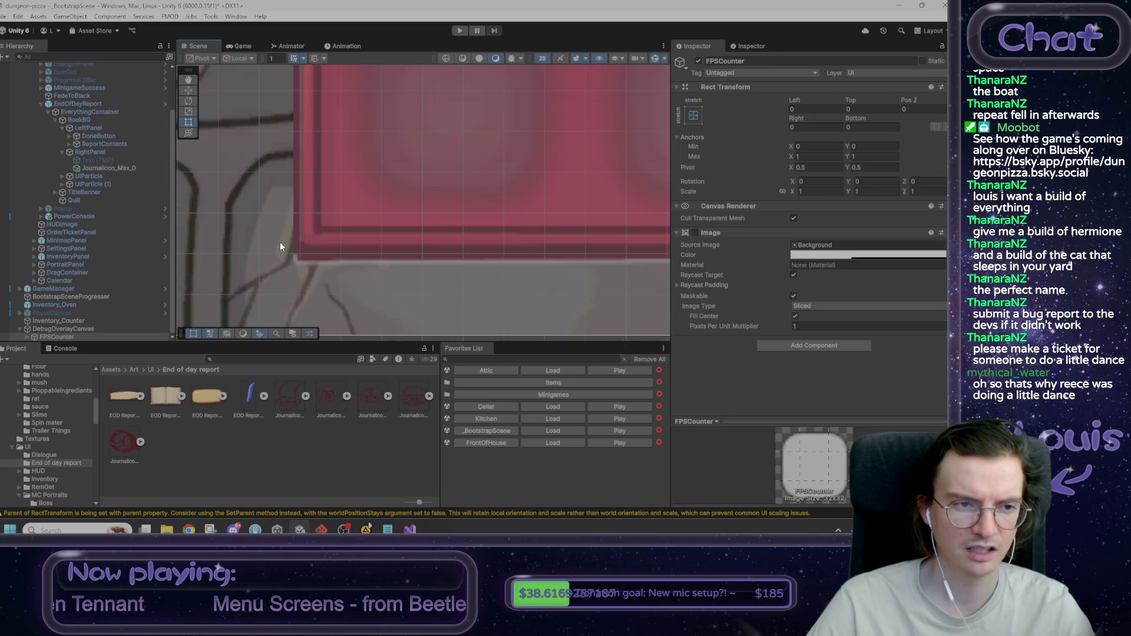
key(f)
scroll(331, 238, up, 3)
click(120, 169)
key(w)
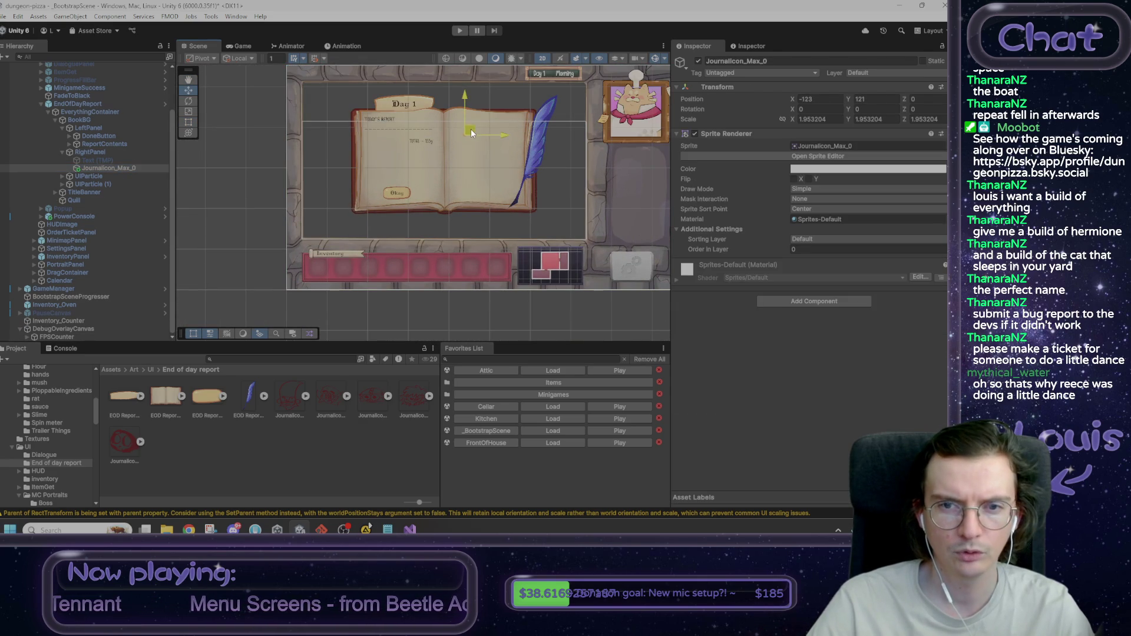
key(f)
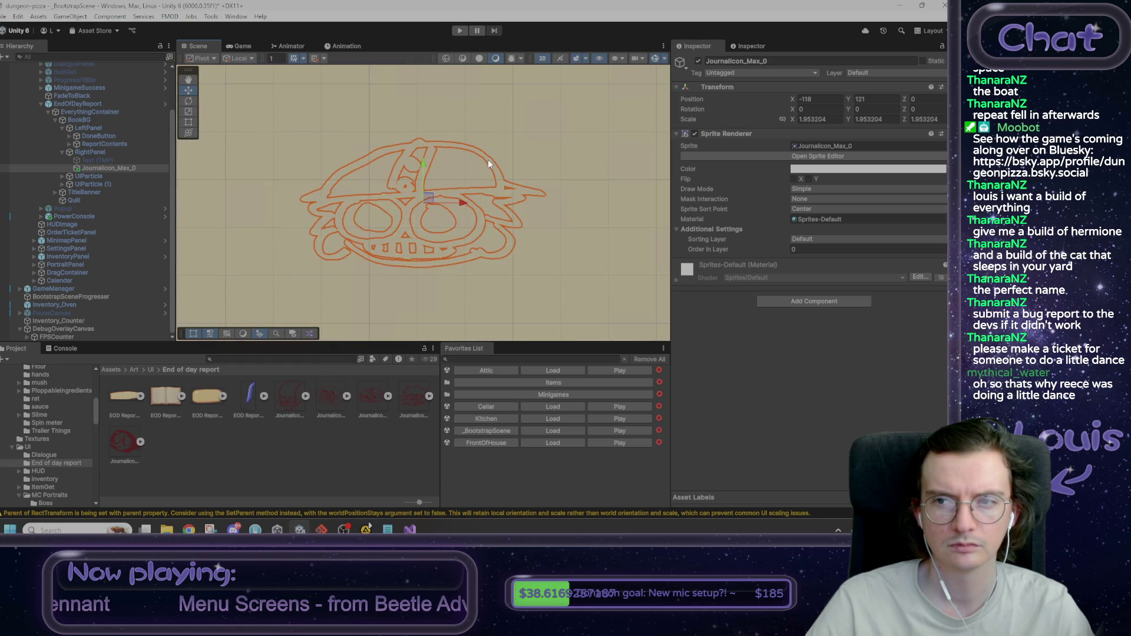
click(98, 168)
key(Delete)
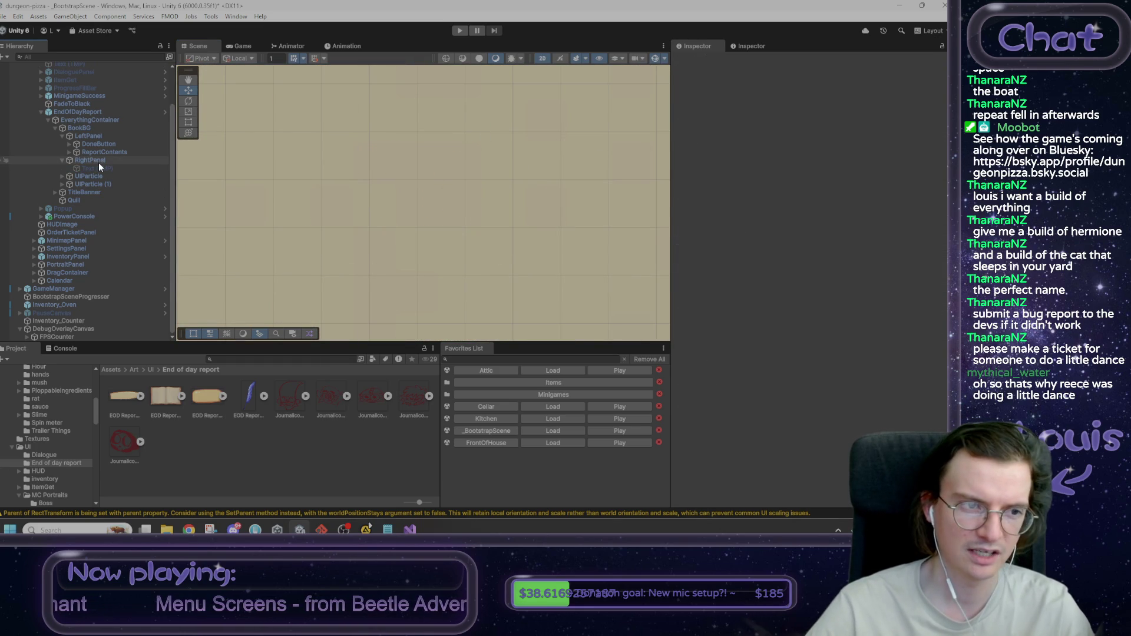
Step: Add a new UI Image as a child of RightPanel
click(100, 160)
right_click(100, 160)
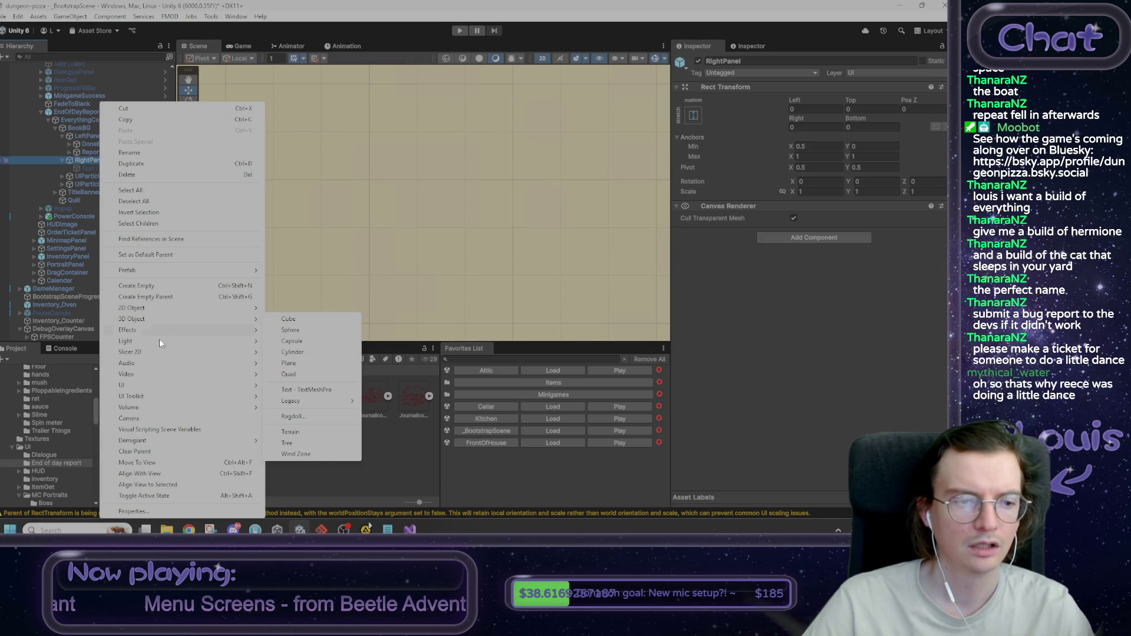
mouse_move(150, 385)
click(301, 206)
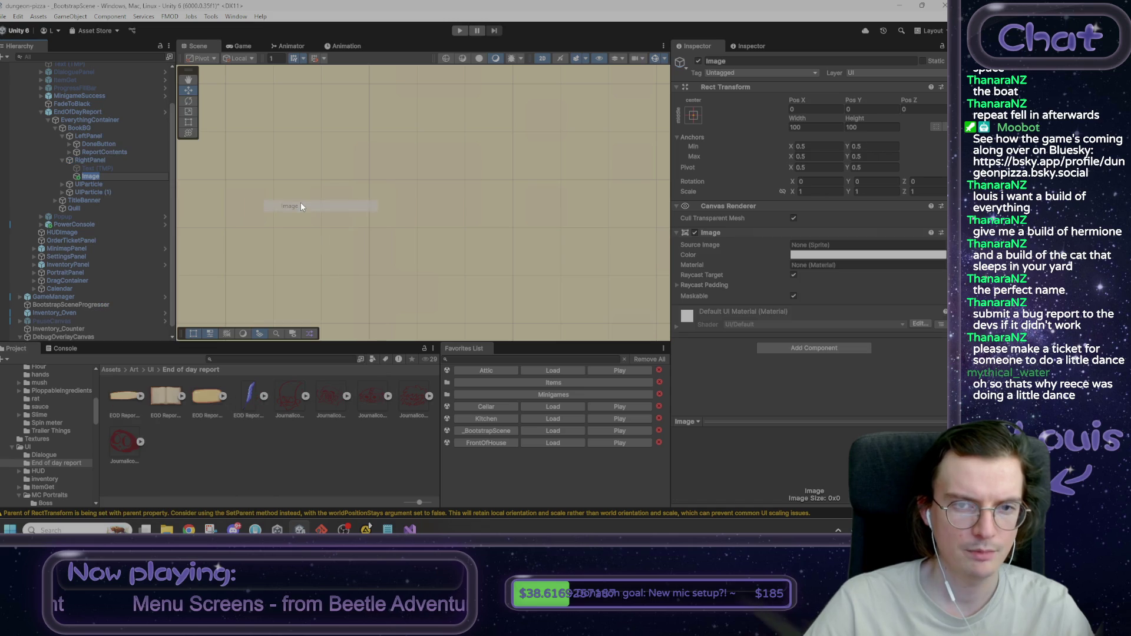
double_click(115, 168)
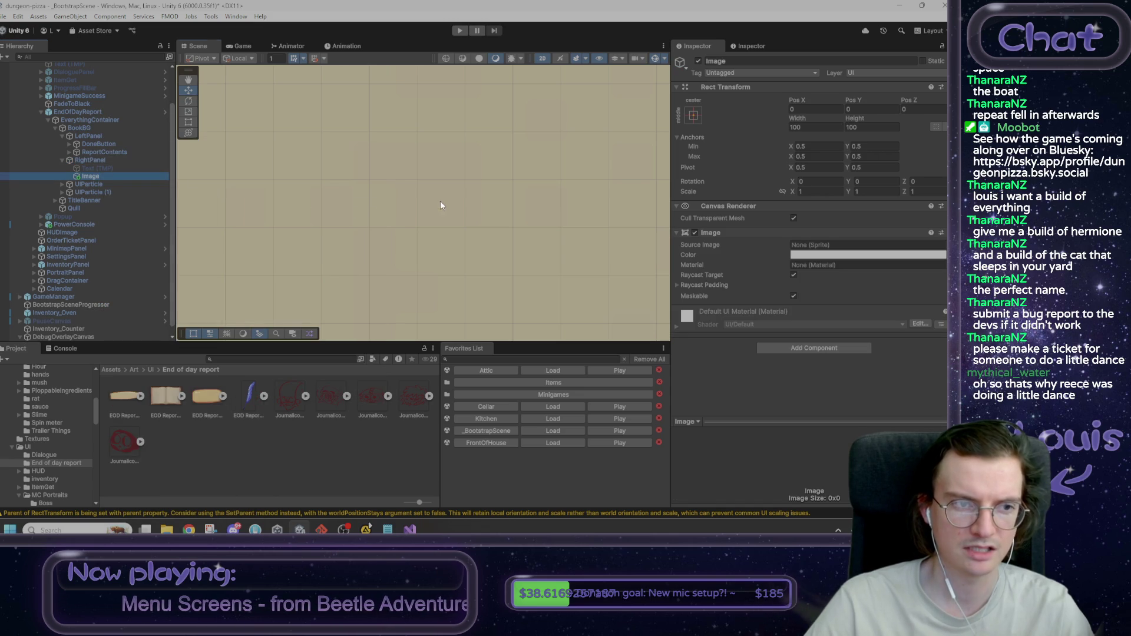
Step: Assign the JournalIcon_Max_0 sprite as the Image's Source Image and enable Preserve Aspect
click(354, 230)
scroll(472, 235, down, 5)
scroll(416, 227, up, 3)
scroll(401, 206, up, 5)
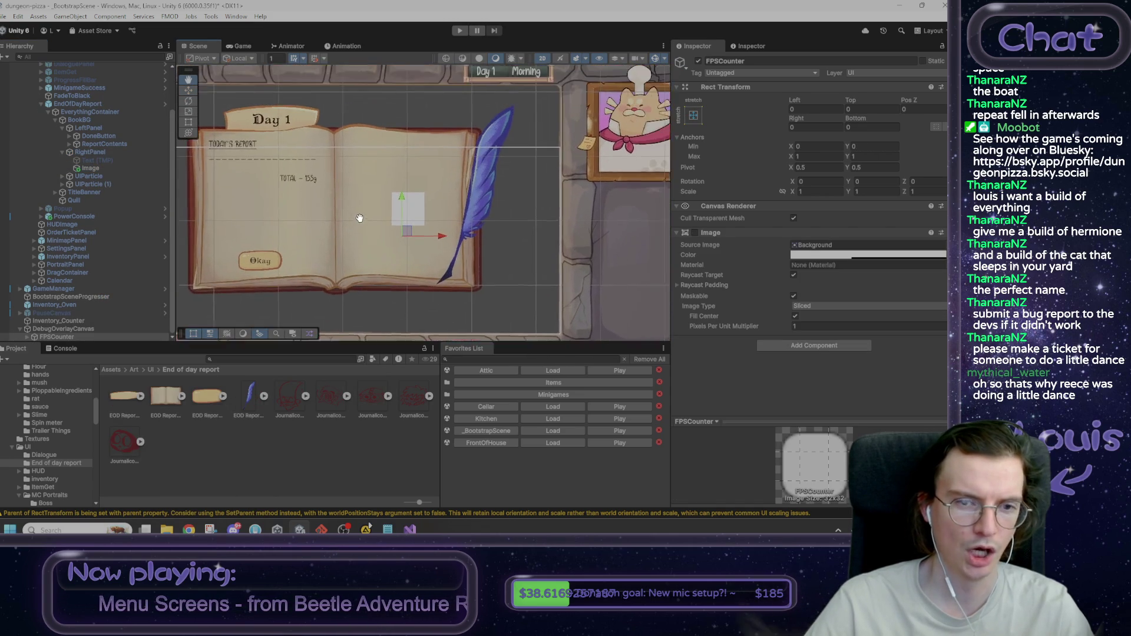
click(104, 168)
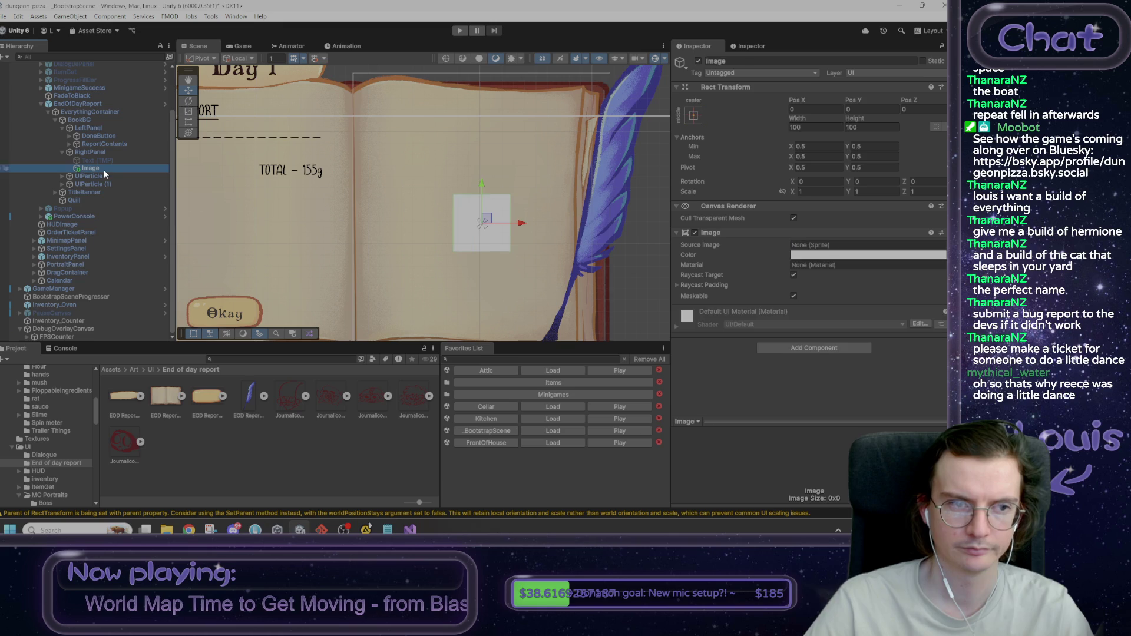
mouse_move(370, 411)
mouse_down()
mouse_move(619, 373)
mouse_move(795, 245)
mouse_up()
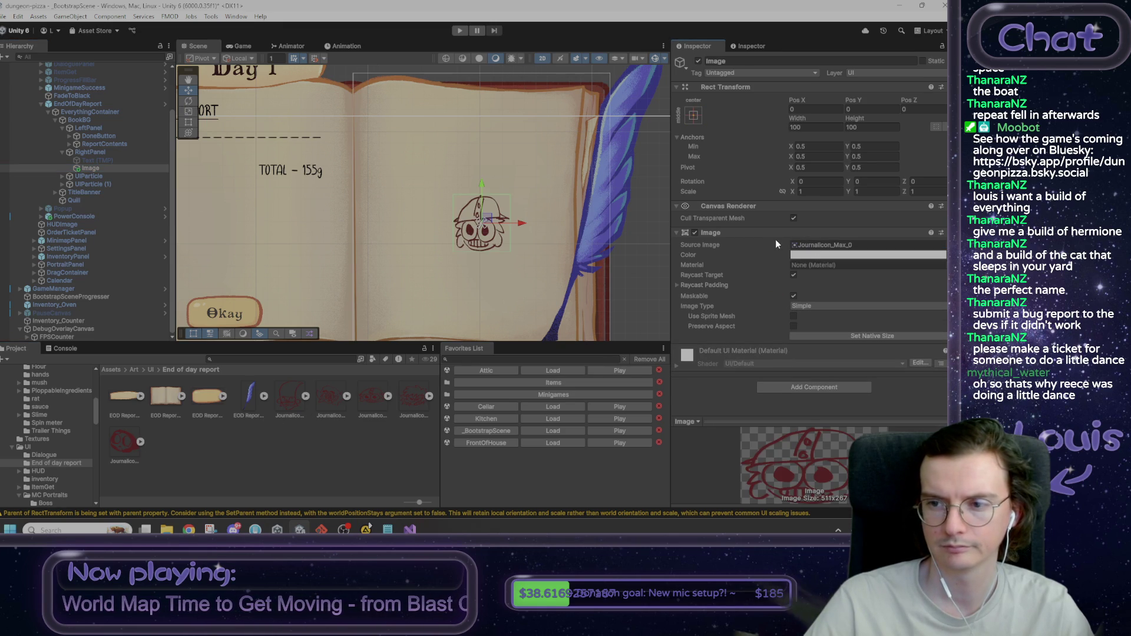
click(792, 326)
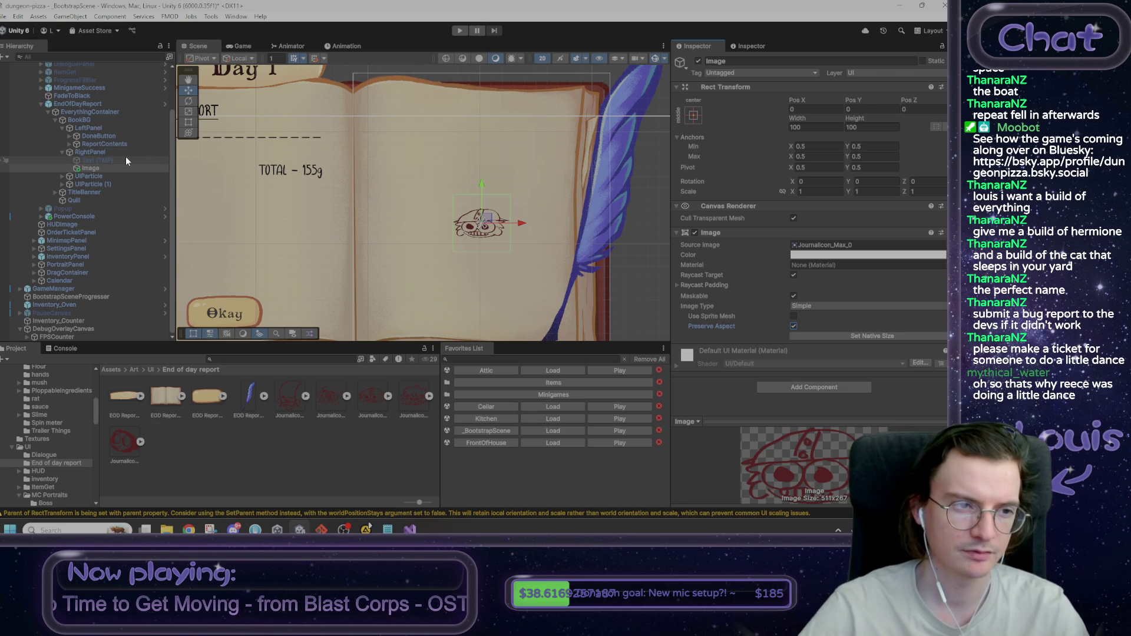
Step: Check RightPanel's settings and try moving the Image, undoing the move
scroll(478, 234, down, 3)
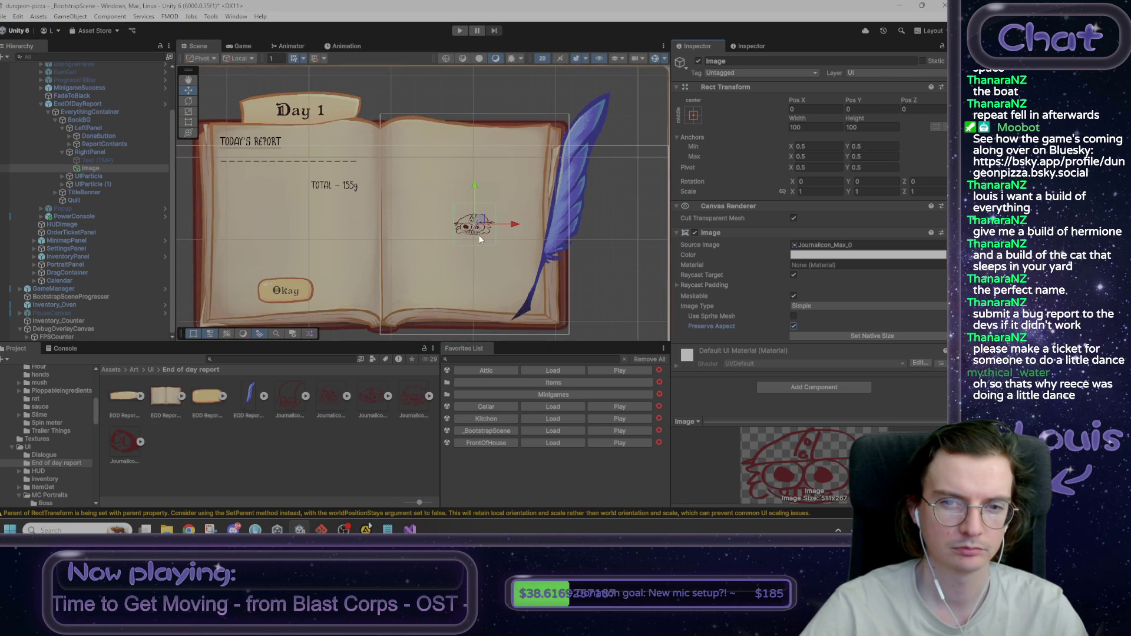
scroll(478, 234, up, 2)
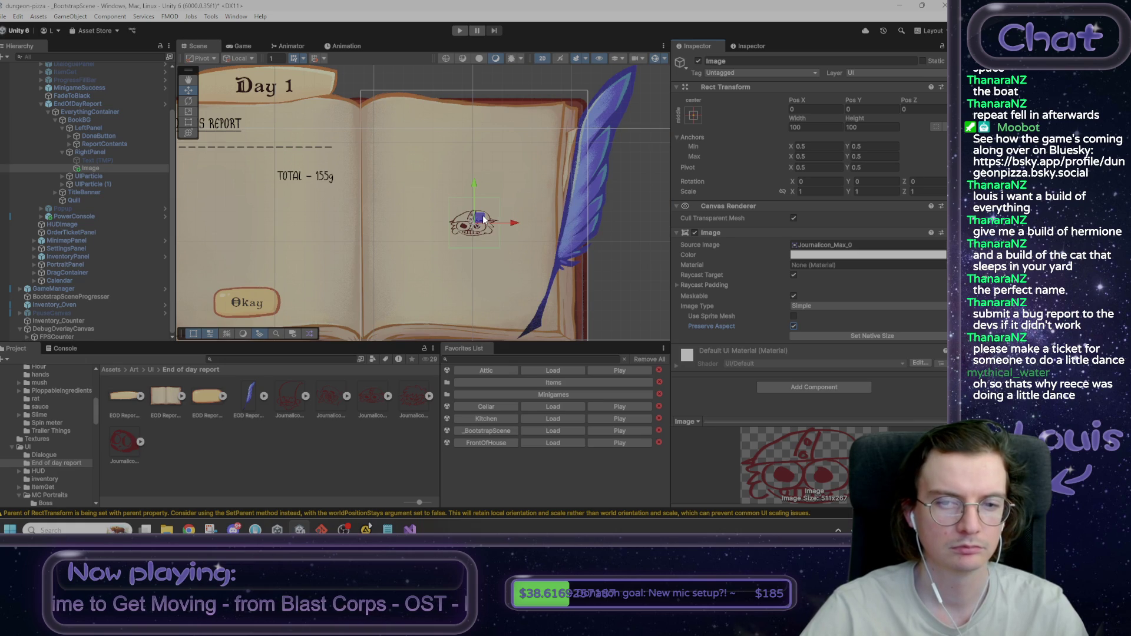
click(103, 152)
click(95, 168)
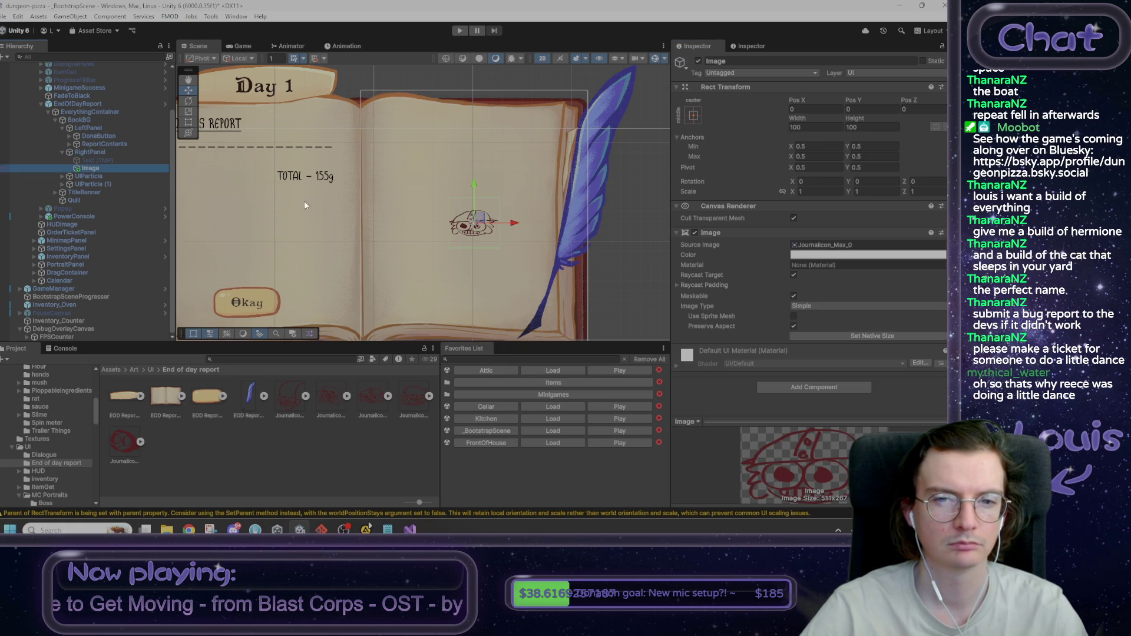
drag(494, 225, 426, 139)
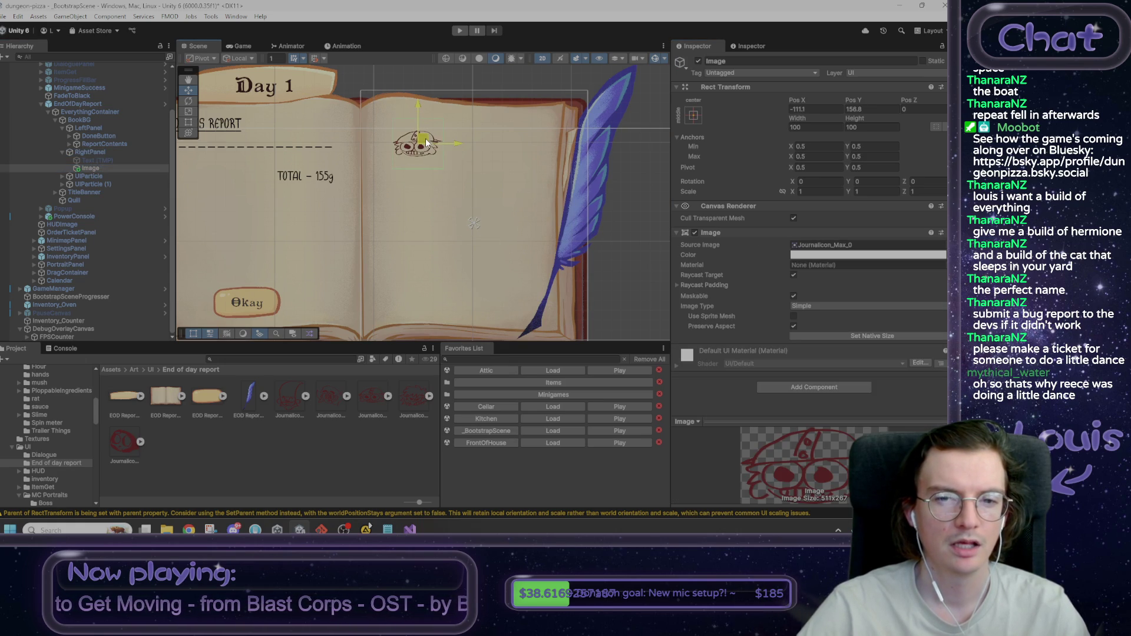
key(ctrl+z)
click(115, 167)
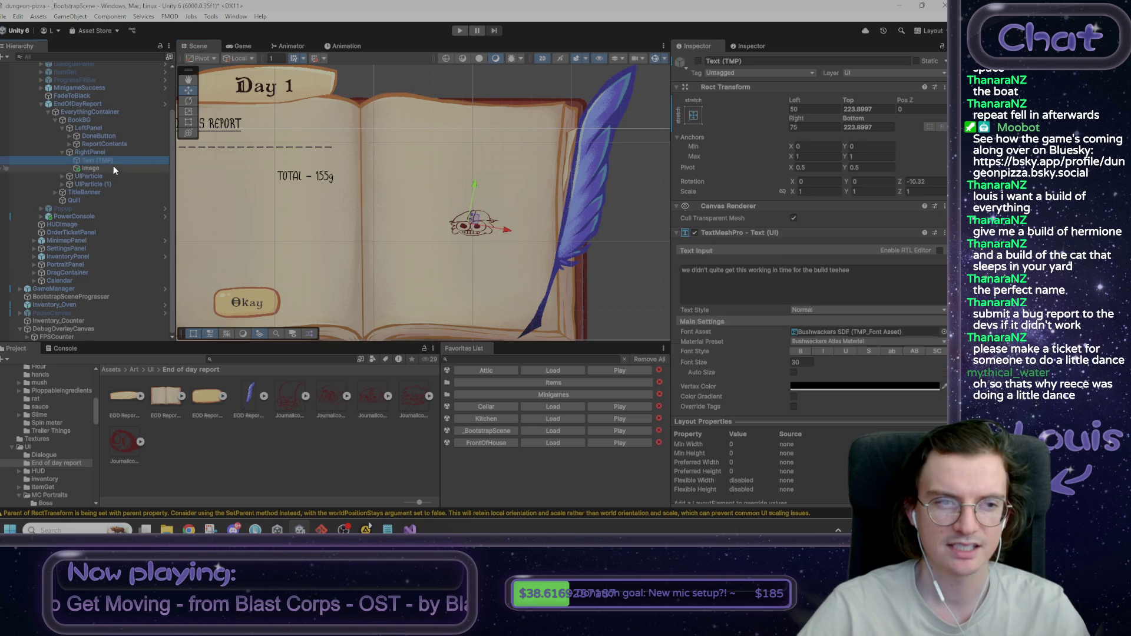
click(495, 206)
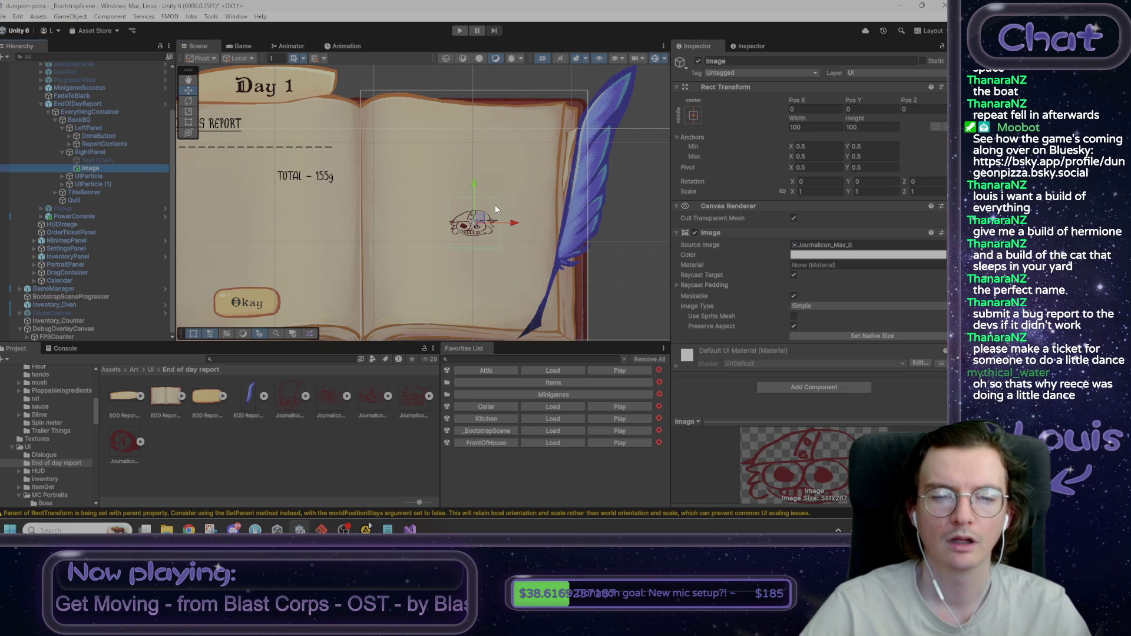
Step: Stretch the Image's anchors across RightPanel with 0 Left, Top, Right and Bottom offsets, then start a screen capture
click(694, 115)
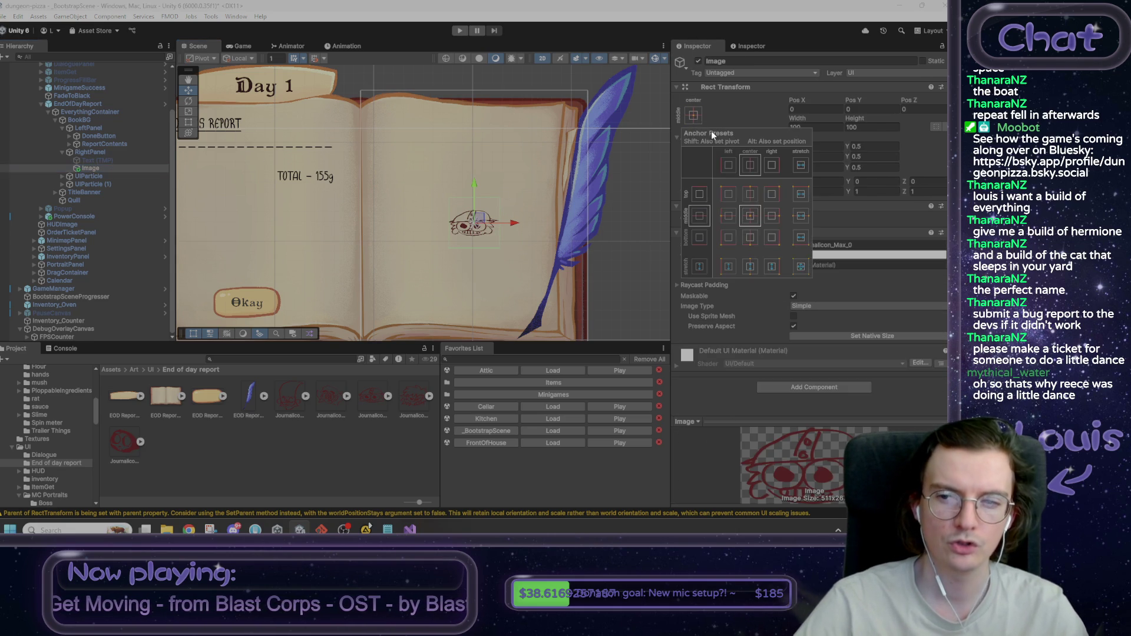
click(801, 266)
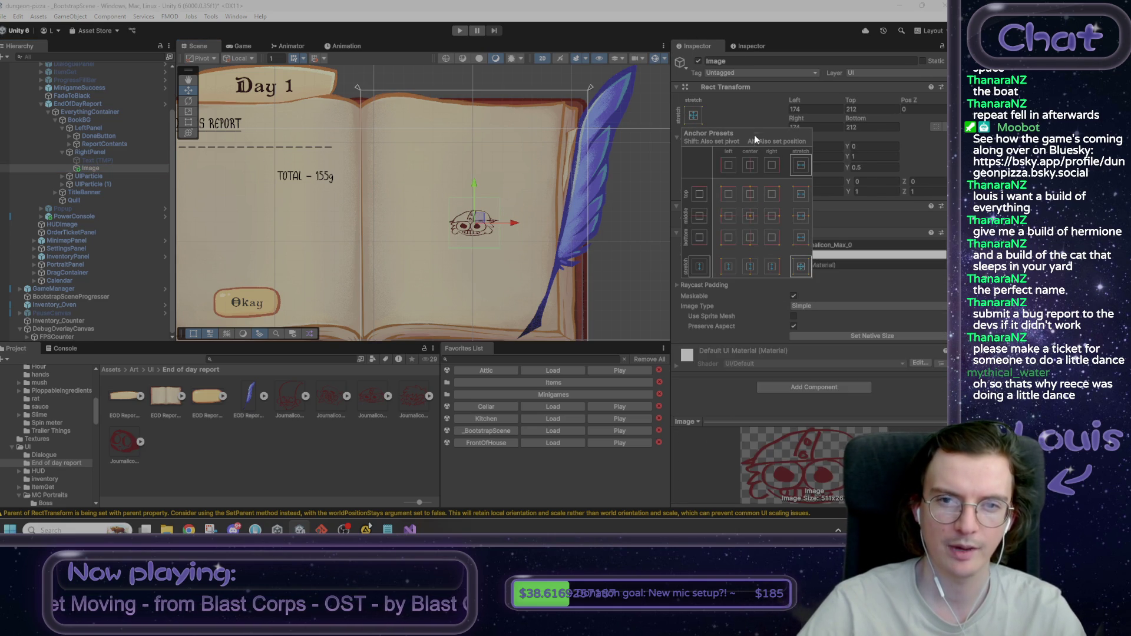
click(777, 96)
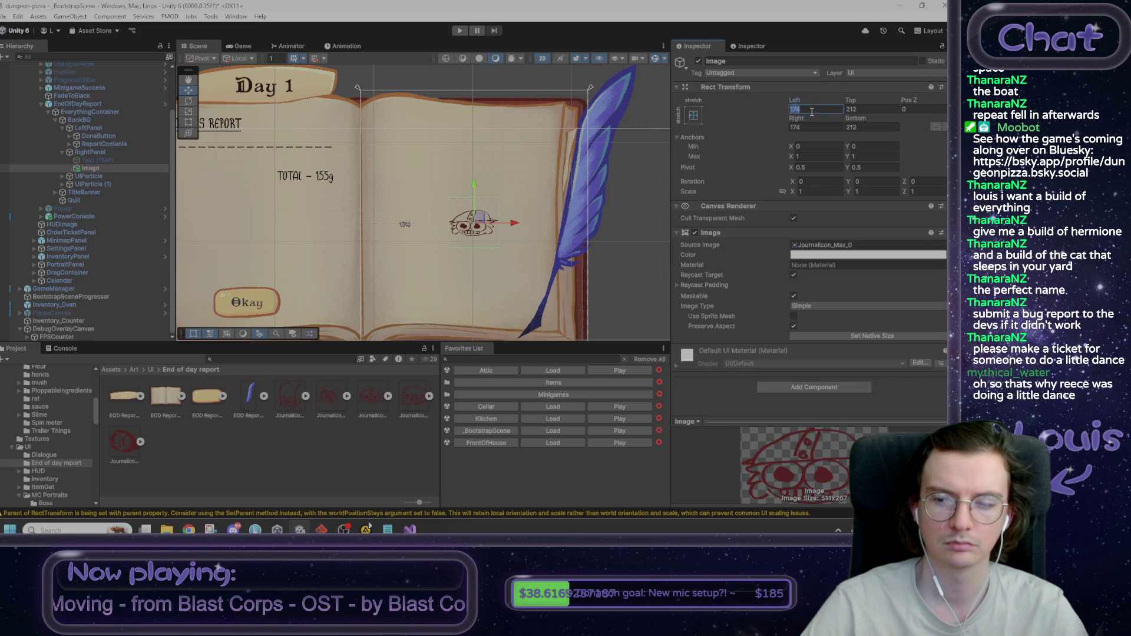
text(0)
key(Tab)
text(0)
key(Tab)
key(Tab)
text(0)
key(Tab)
text(0)
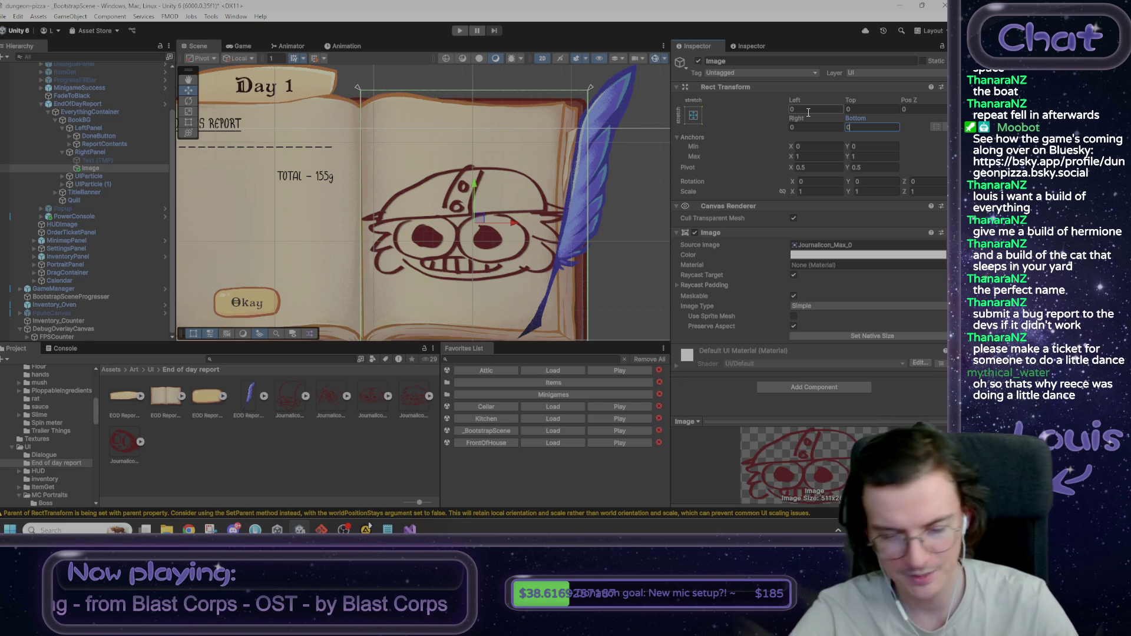
scroll(425, 187, down, 2)
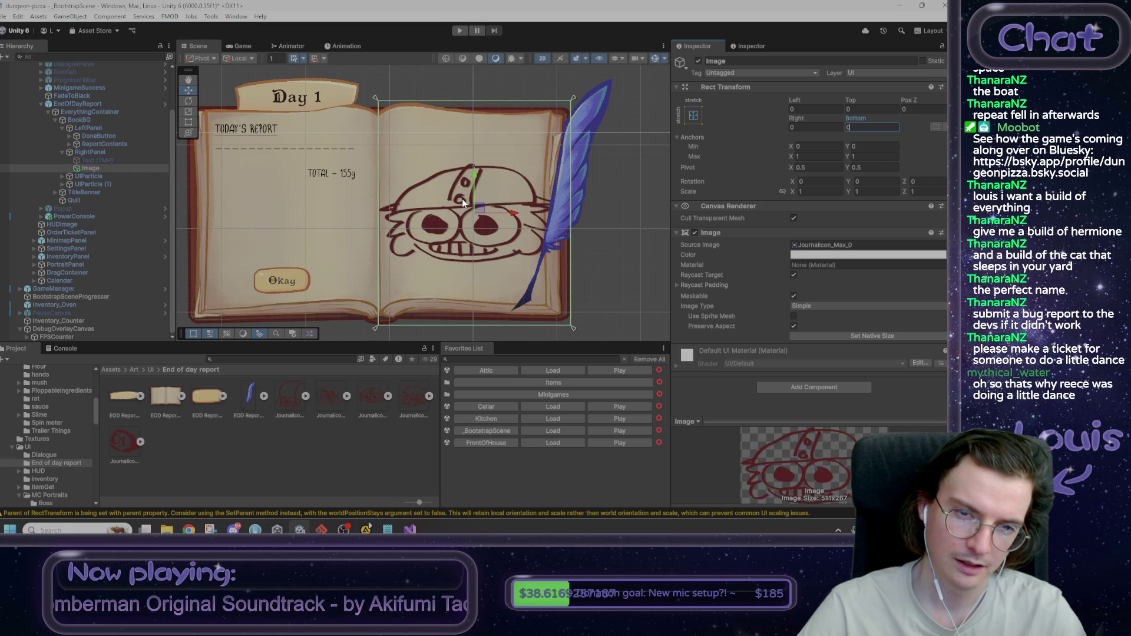
key(Return)
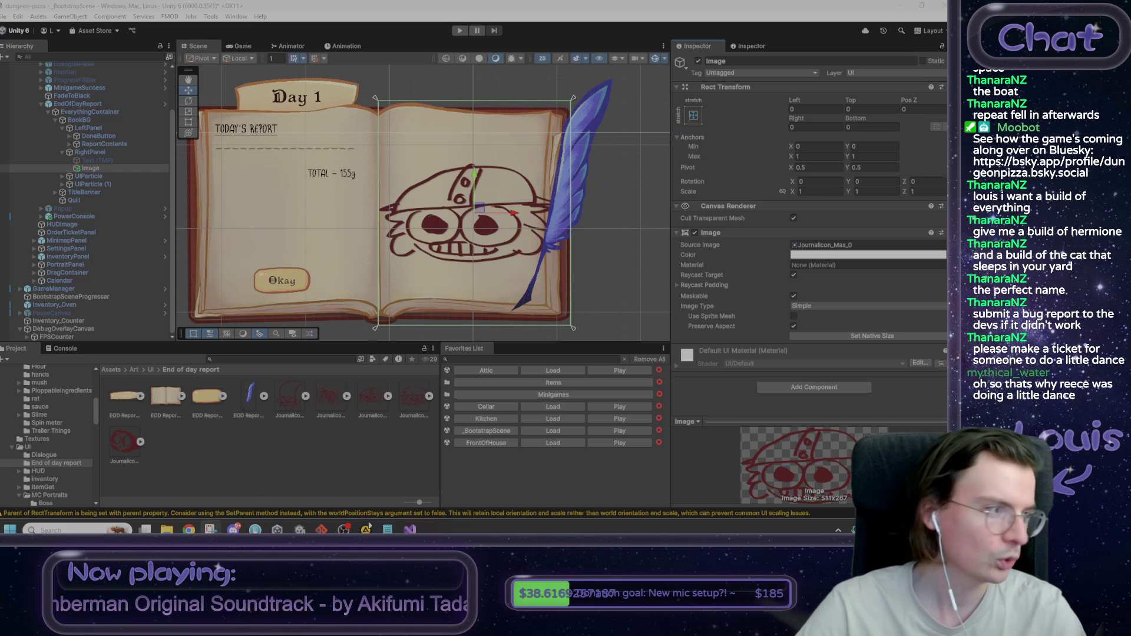
click(369, 526)
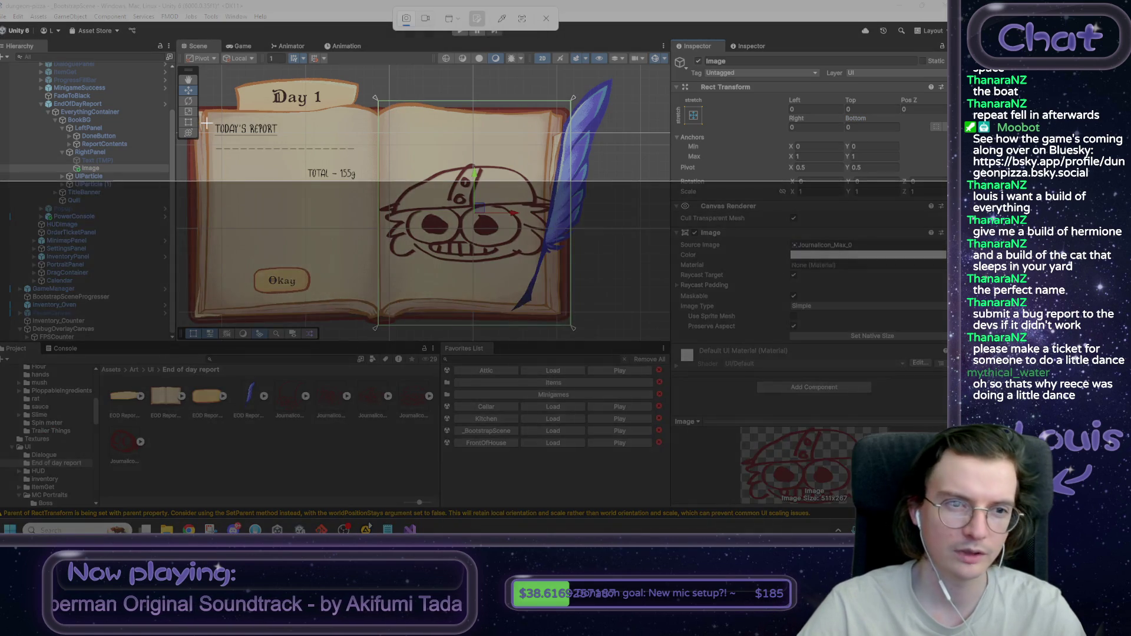
Step: Capture the screen and draw blue pen loops around the icon's hat and the plus mark
key(Escape)
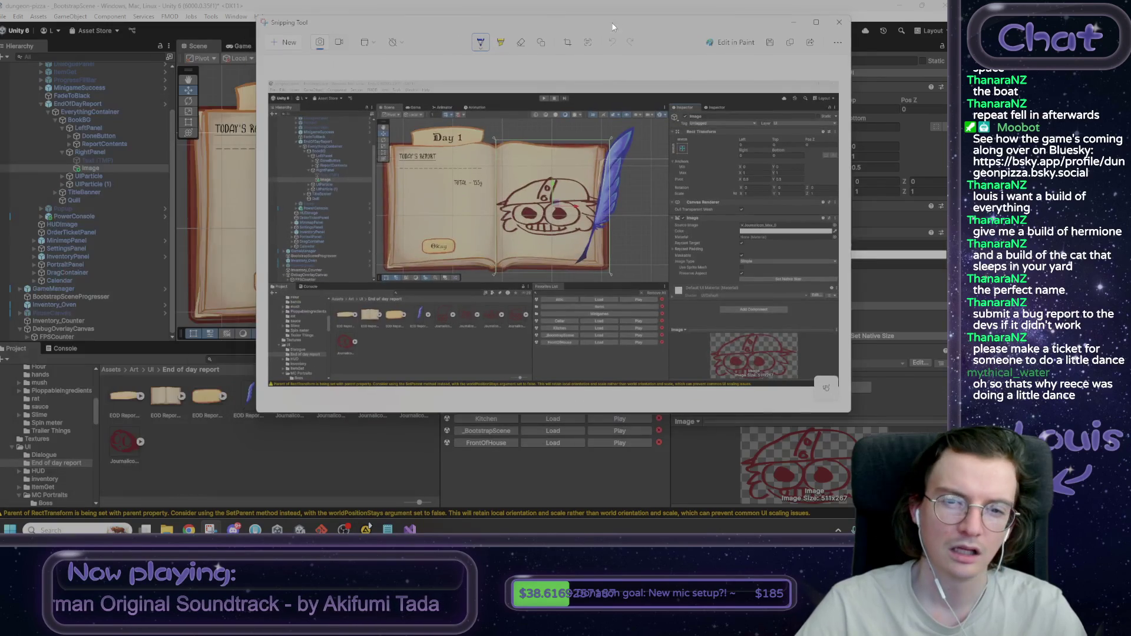
mouse_move(534, 154)
mouse_down()
mouse_move(574, 157)
mouse_move(575, 199)
mouse_up()
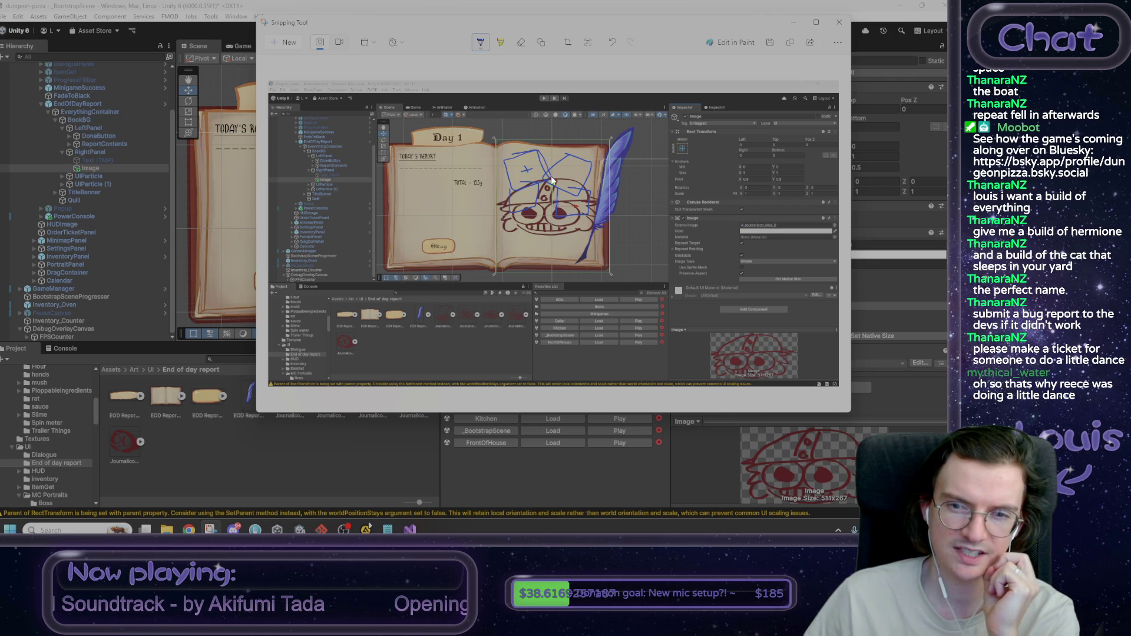
drag(532, 152, 528, 166)
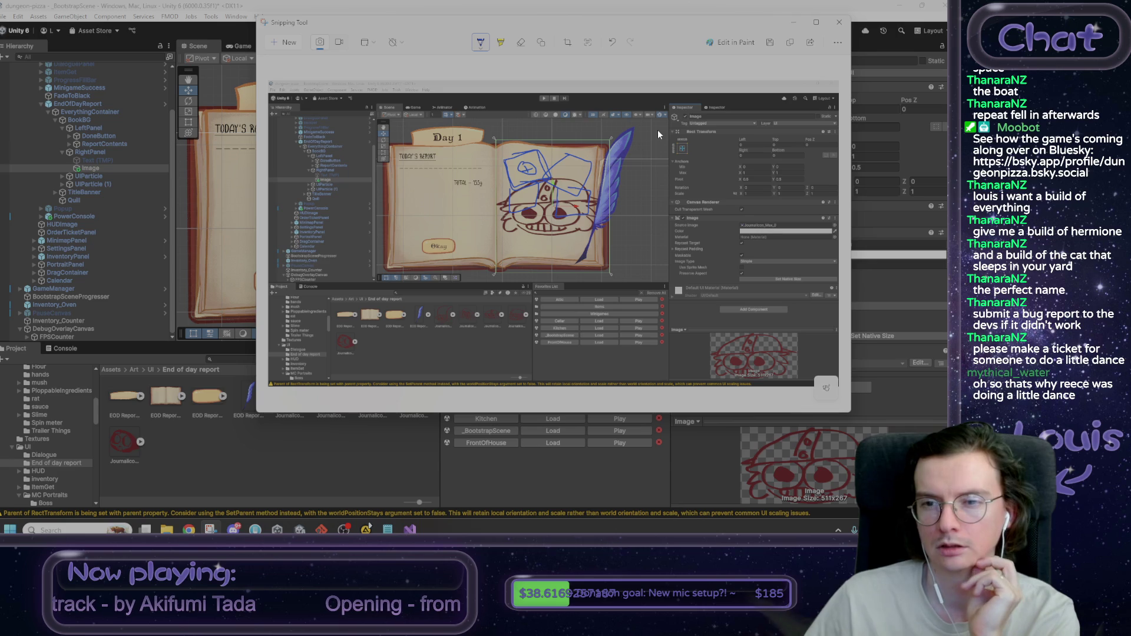
Step: Minimise Snipping Tool and right-click the Image object in Unity's Hierarchy
click(798, 25)
click(111, 158)
click(107, 165)
right_click(107, 169)
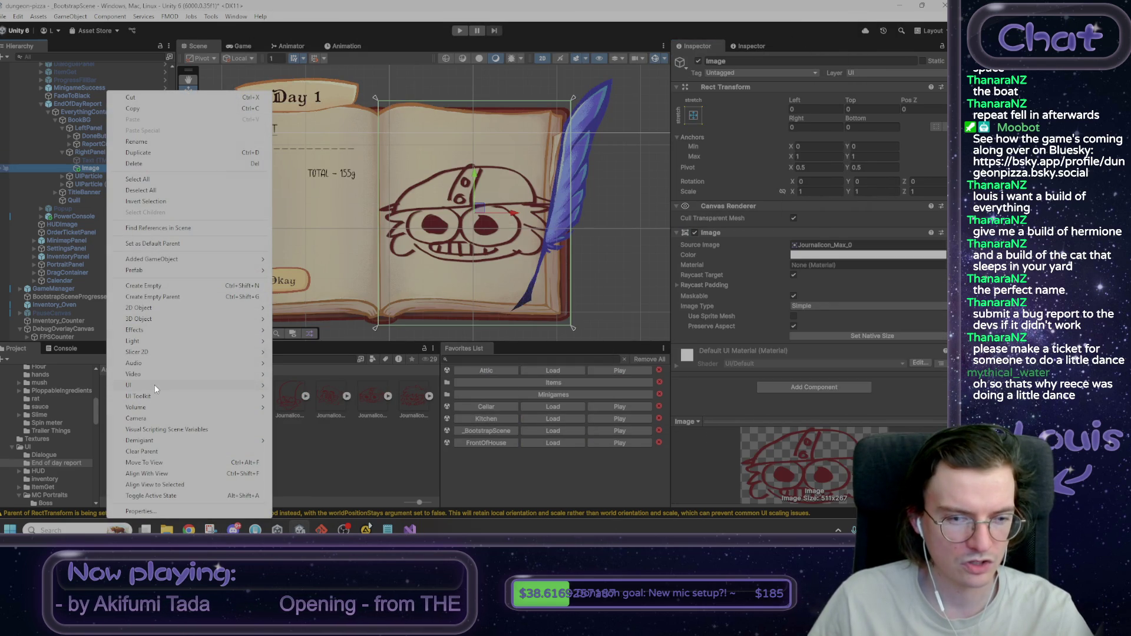
Step: Wrap the Image in a new parent named Grid and duplicate the image
mouse_move(154, 385)
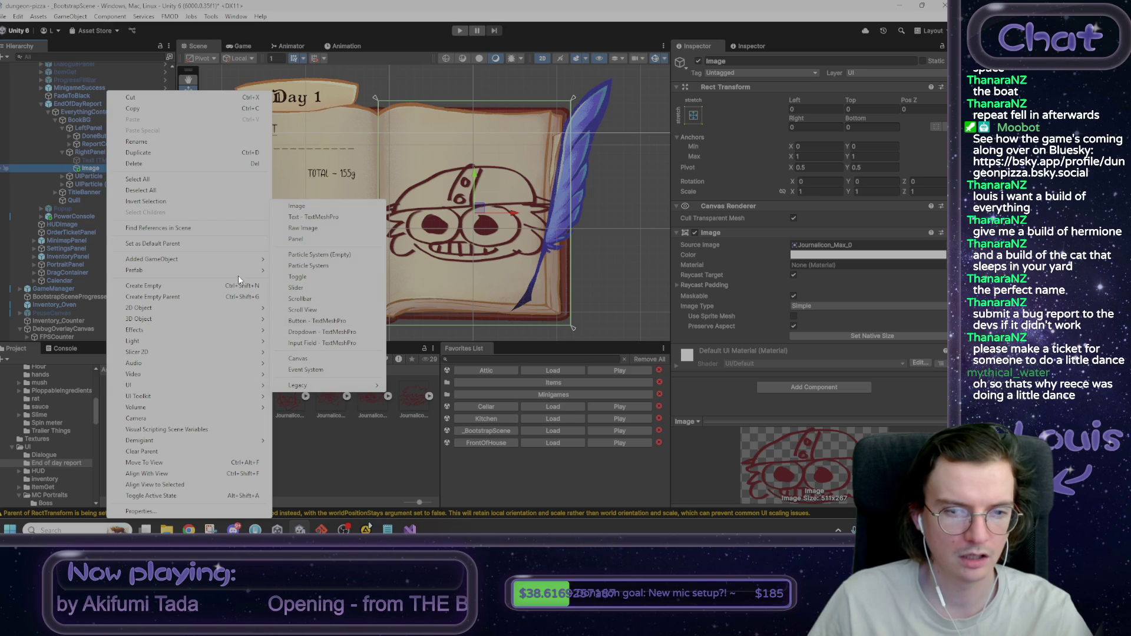
click(86, 151)
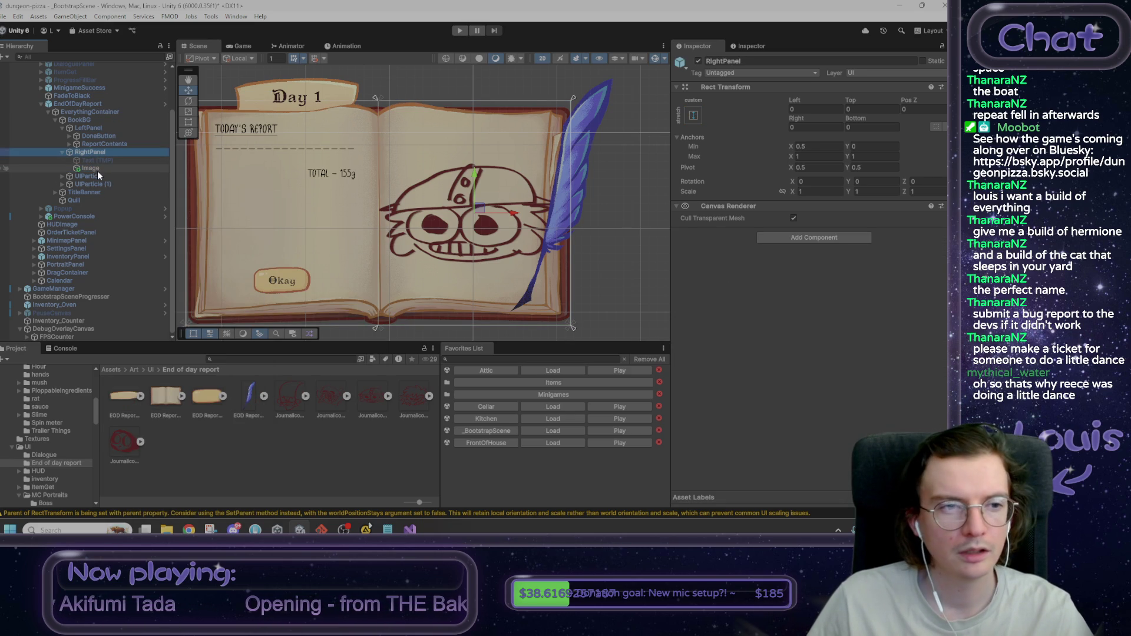
click(97, 169)
right_click(98, 170)
mouse_move(150, 264)
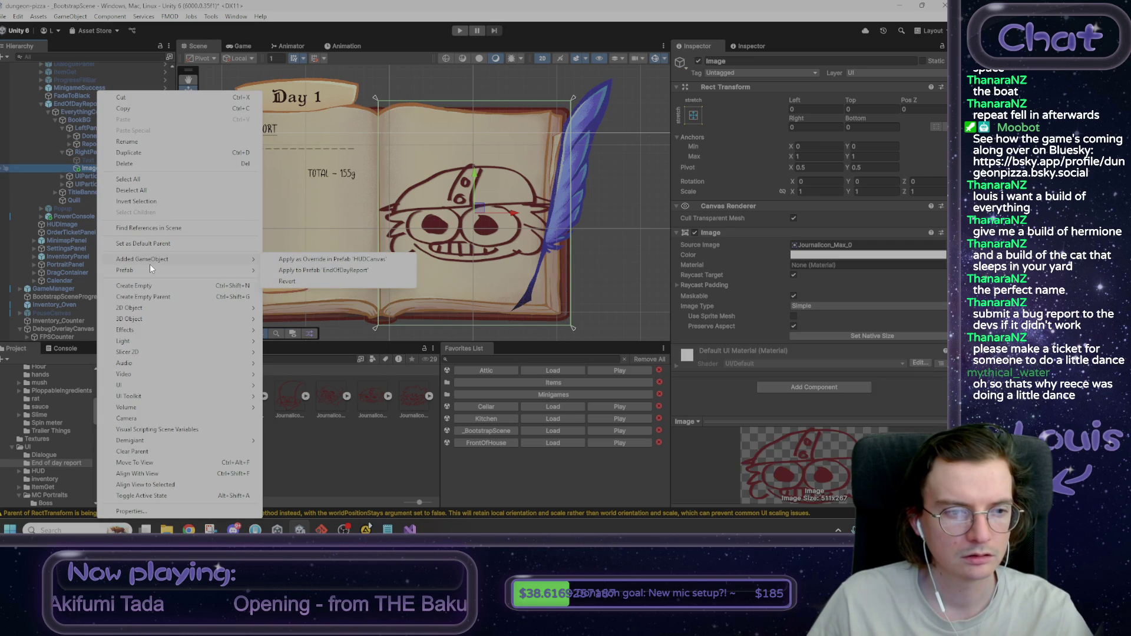
click(163, 296)
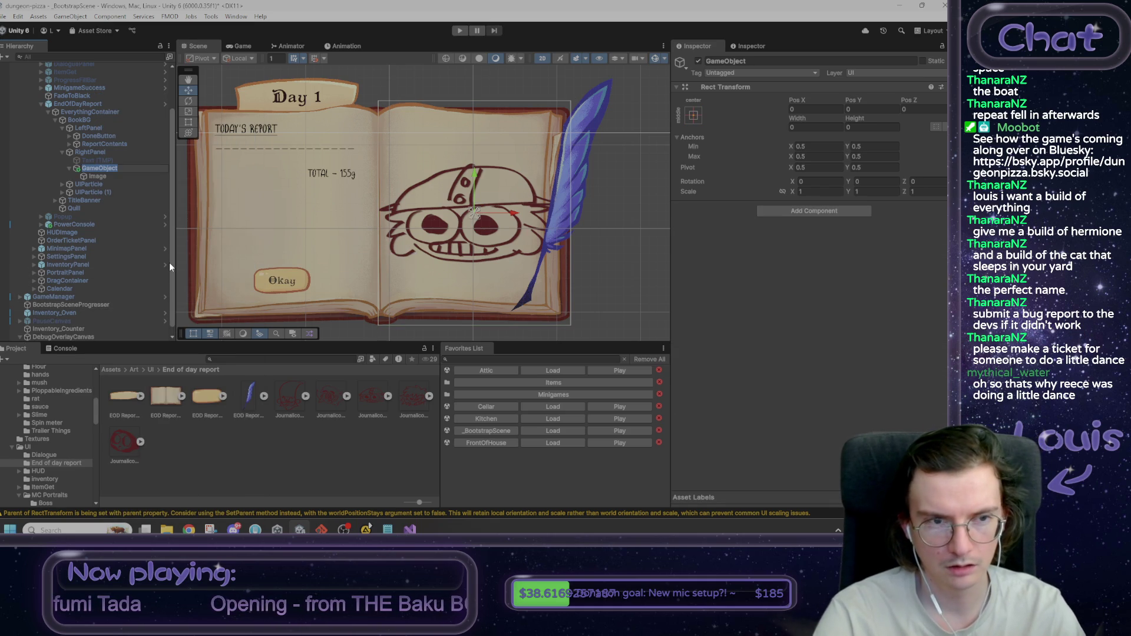
text(Grid)
key(Return)
click(117, 178)
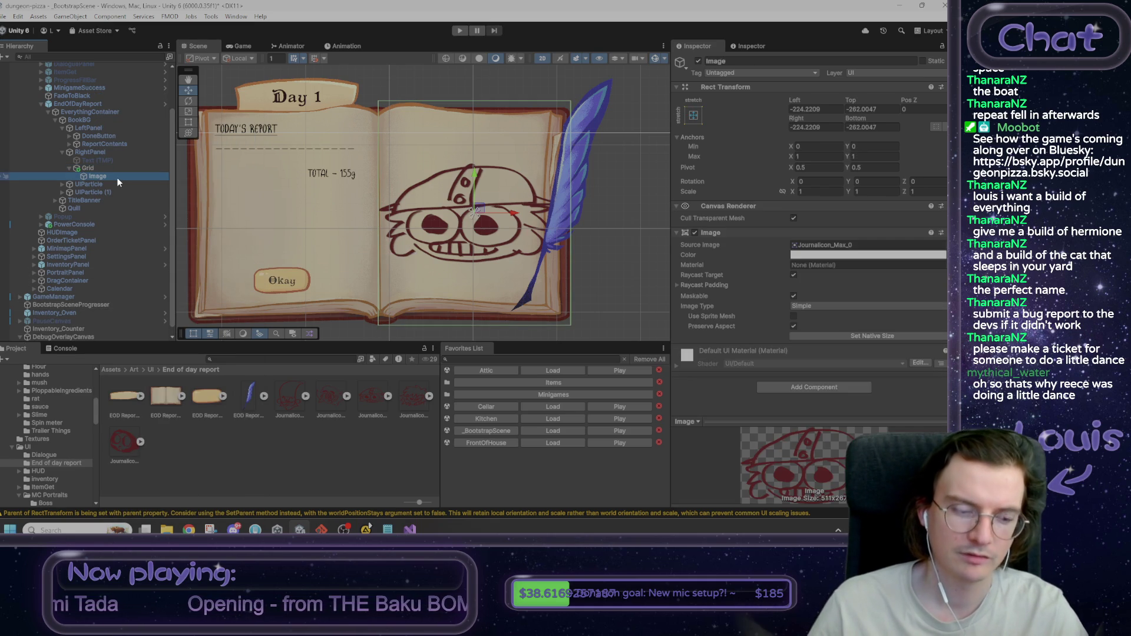
key(ctrl+d)
key(ctrl+d)
key(ctrl+d)
Step: Add a Grid Layout Group component to the Grid object
click(88, 168)
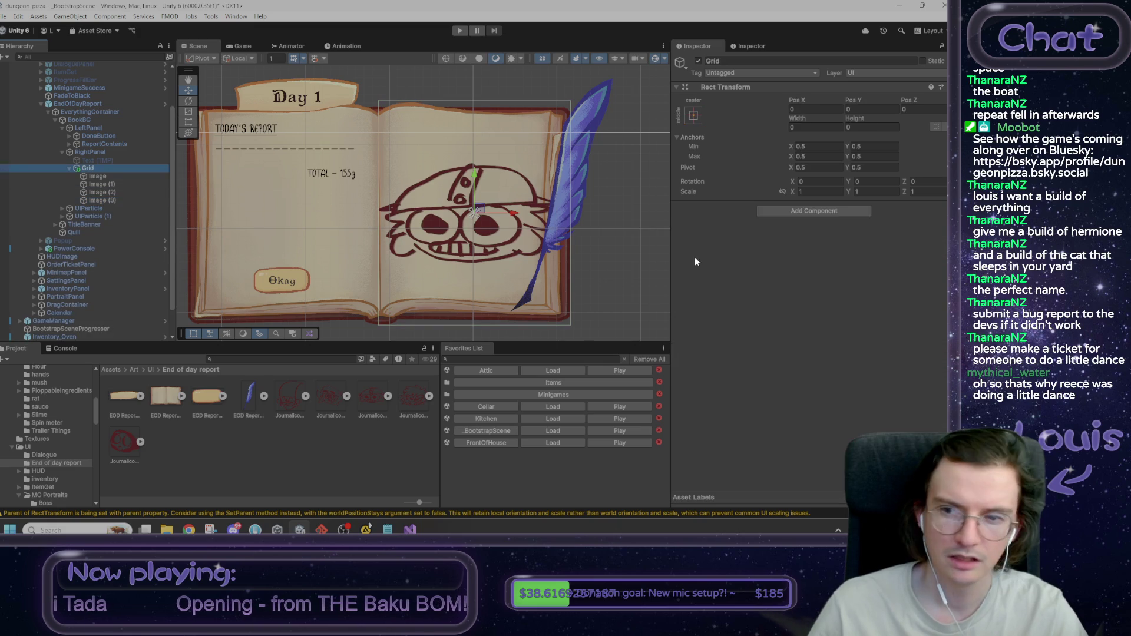
click(814, 210)
text(la)
key(BackSpace)
key(BackSpace)
text(gr)
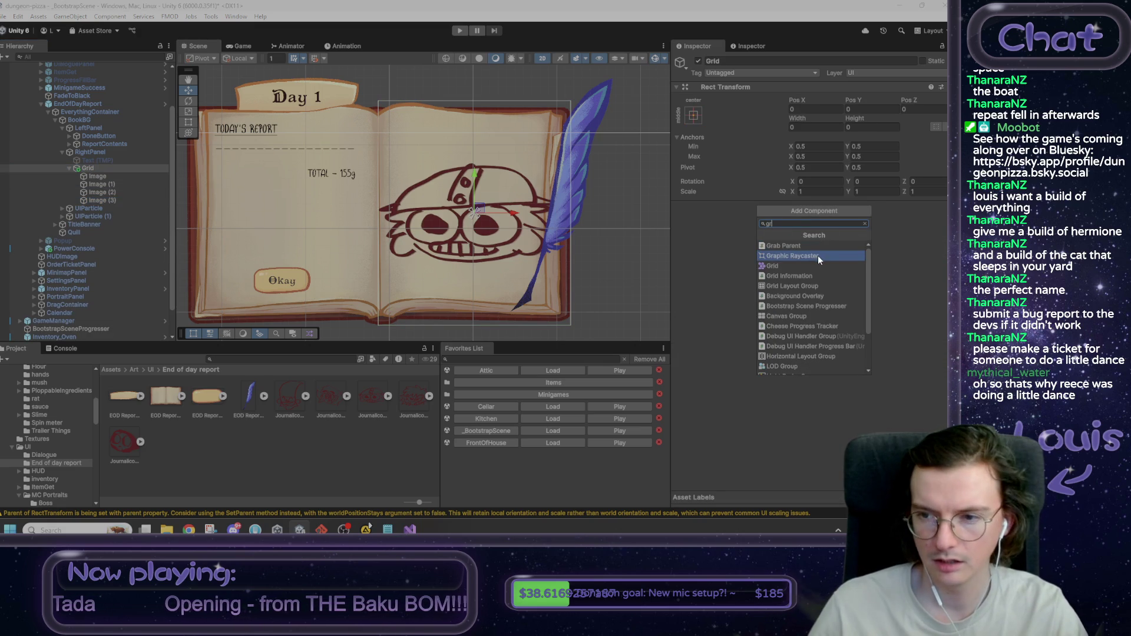
text(id)
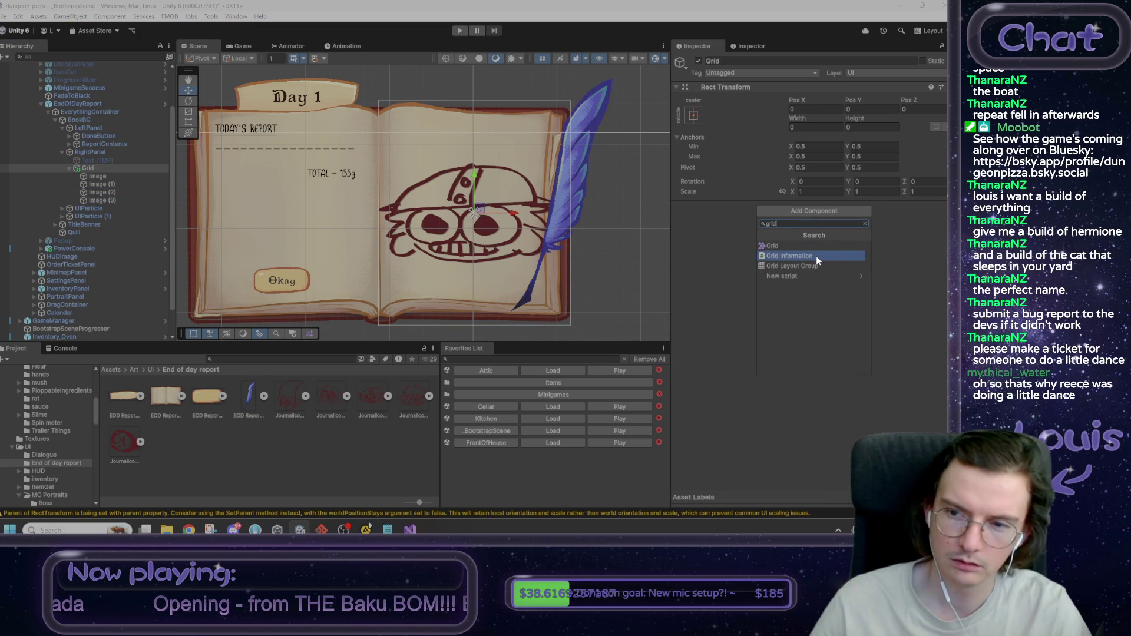
click(812, 268)
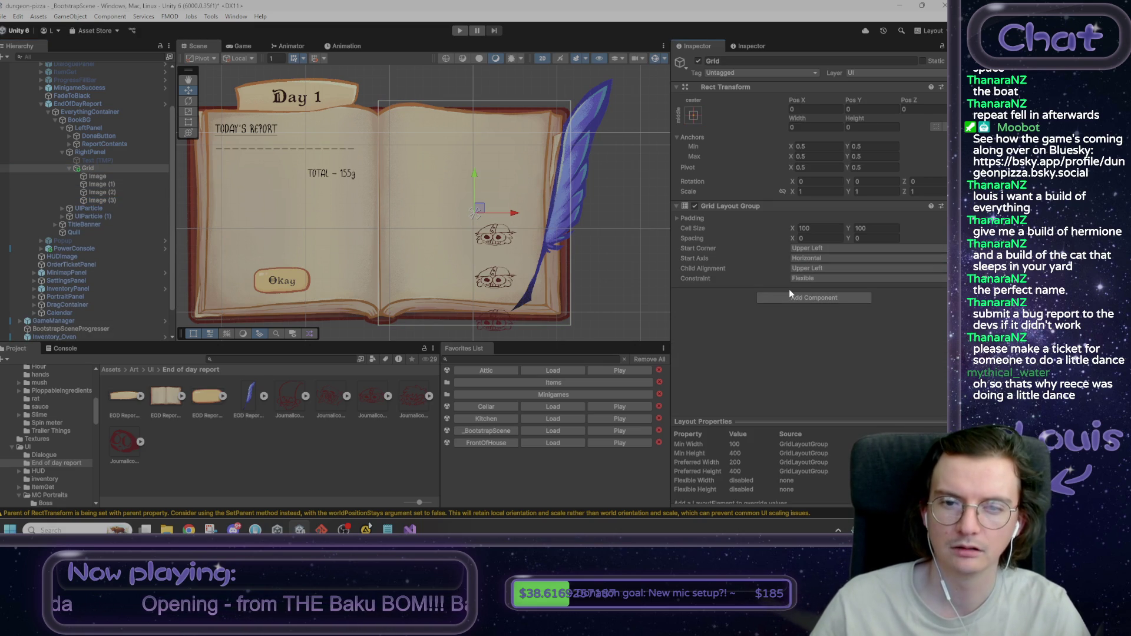
Step: Stretch Grid's anchors to fill RightPanel and select its Cell Size X of 100
click(693, 116)
click(802, 266)
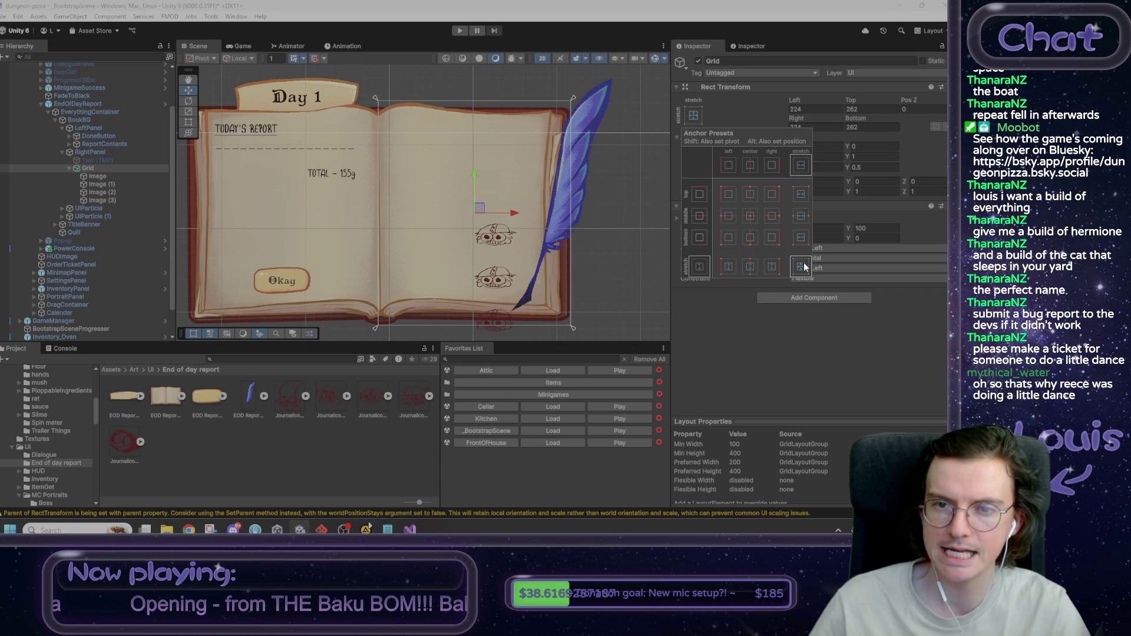
click(815, 351)
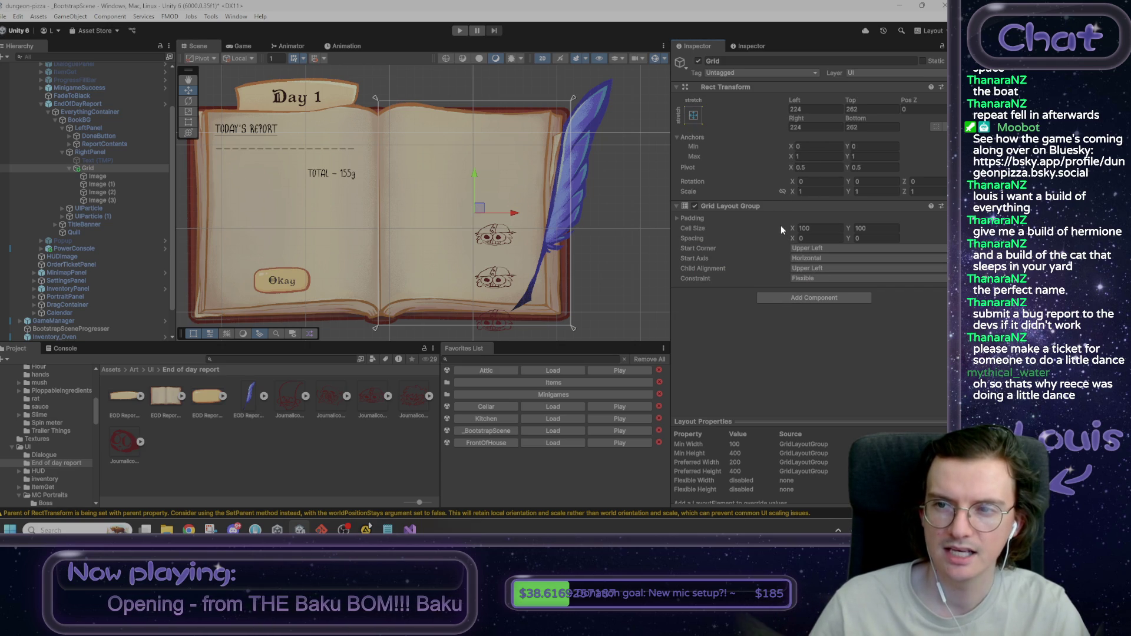
click(813, 229)
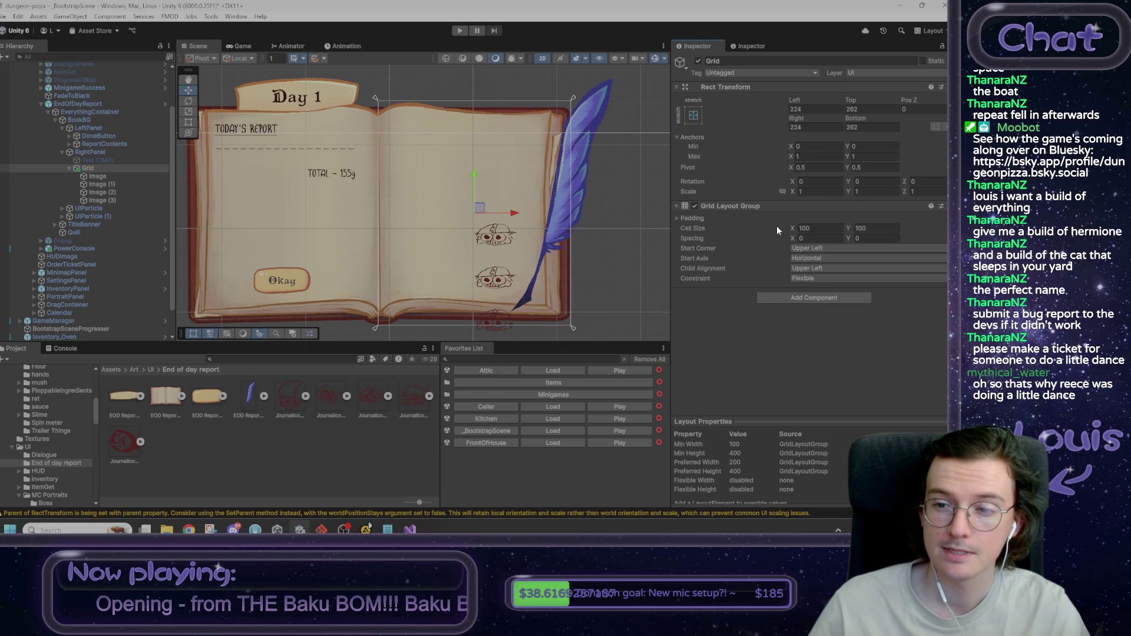
key(alt+Tab)
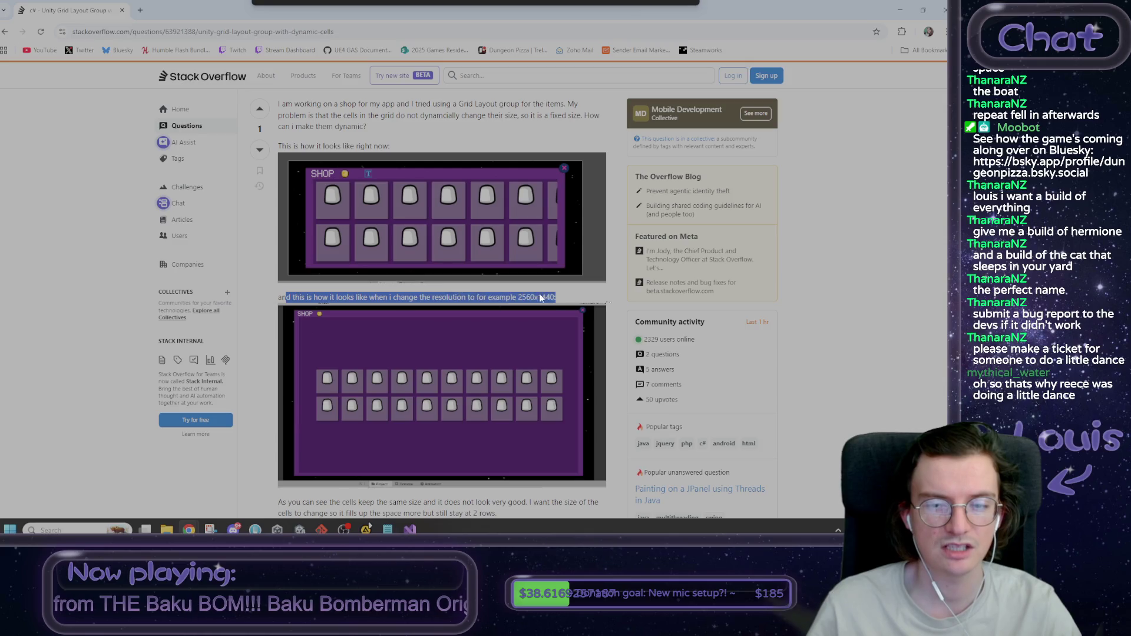
Step: Read the question, highlighting the captions about changing resolution and cells keeping the same size
click(589, 304)
scroll(570, 305, down, 3)
scroll(571, 279, up, 3)
mouse_move(565, 298)
mouse_down()
mouse_move(382, 297)
mouse_move(557, 299)
mouse_move(557, 330)
mouse_move(535, 298)
mouse_move(414, 327)
mouse_move(417, 297)
mouse_up()
click(339, 298)
click(535, 299)
click(418, 297)
scroll(419, 298, down, 3)
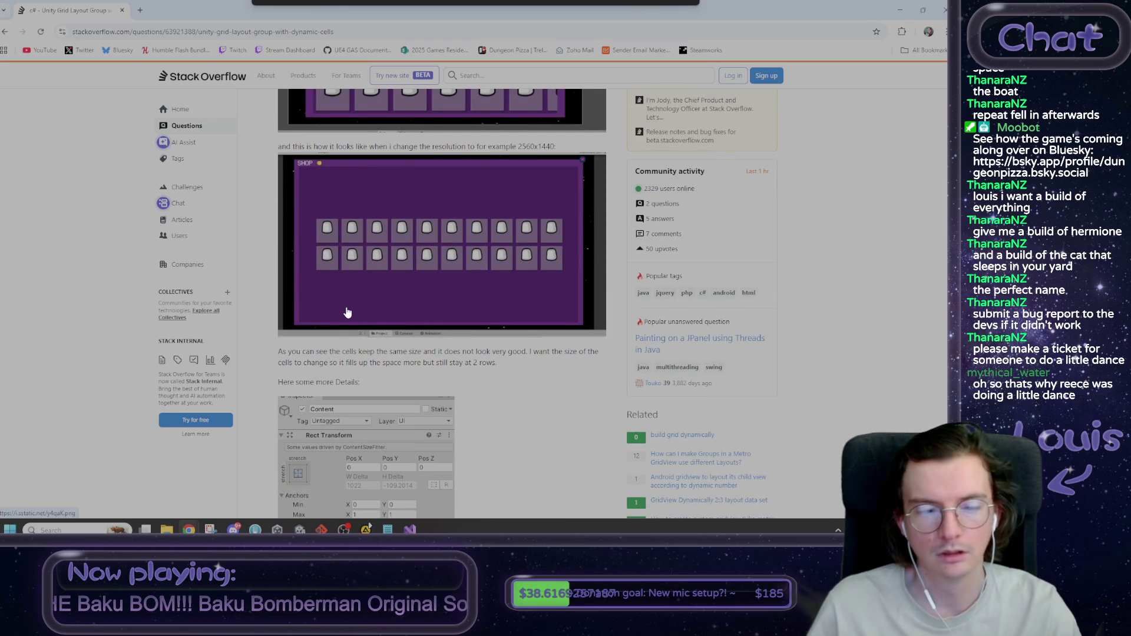
drag(341, 352, 529, 352)
click(533, 366)
Step: Scroll through the answers, then return to the Google results
scroll(539, 399, down, 8)
scroll(516, 419, down, 10)
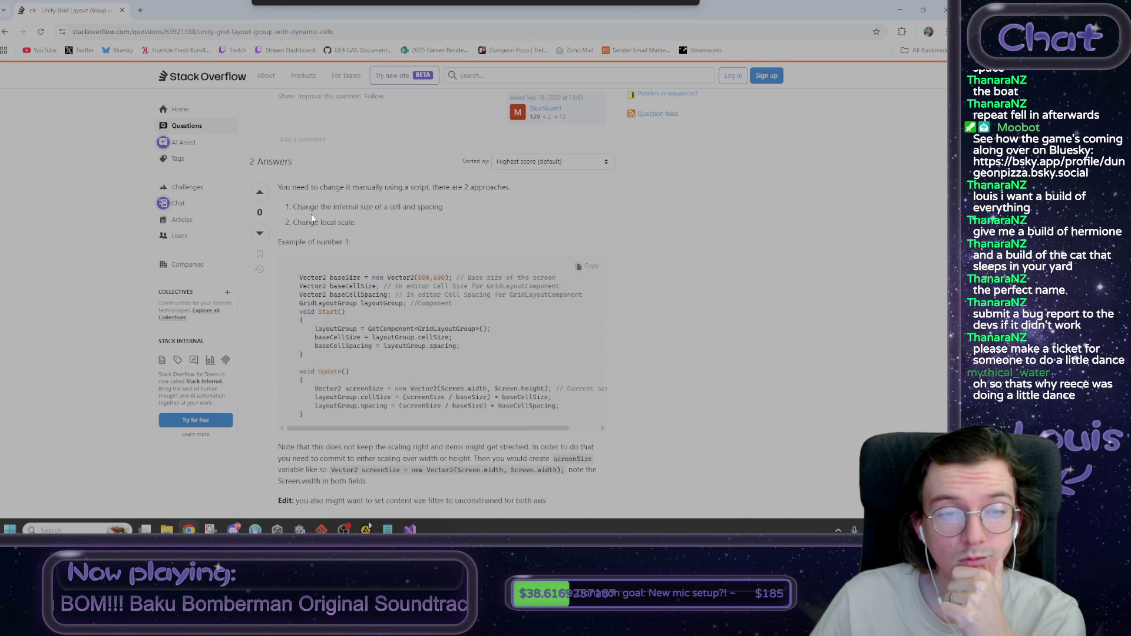
drag(279, 187, 361, 242)
click(367, 242)
scroll(377, 260, down, 5)
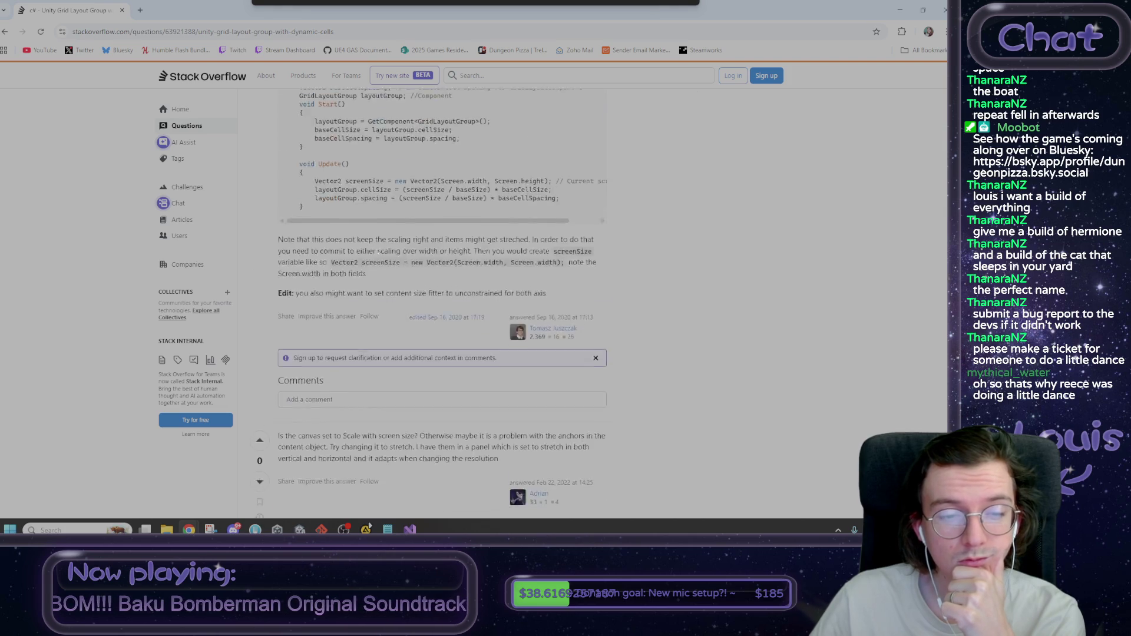
scroll(377, 260, down, 2)
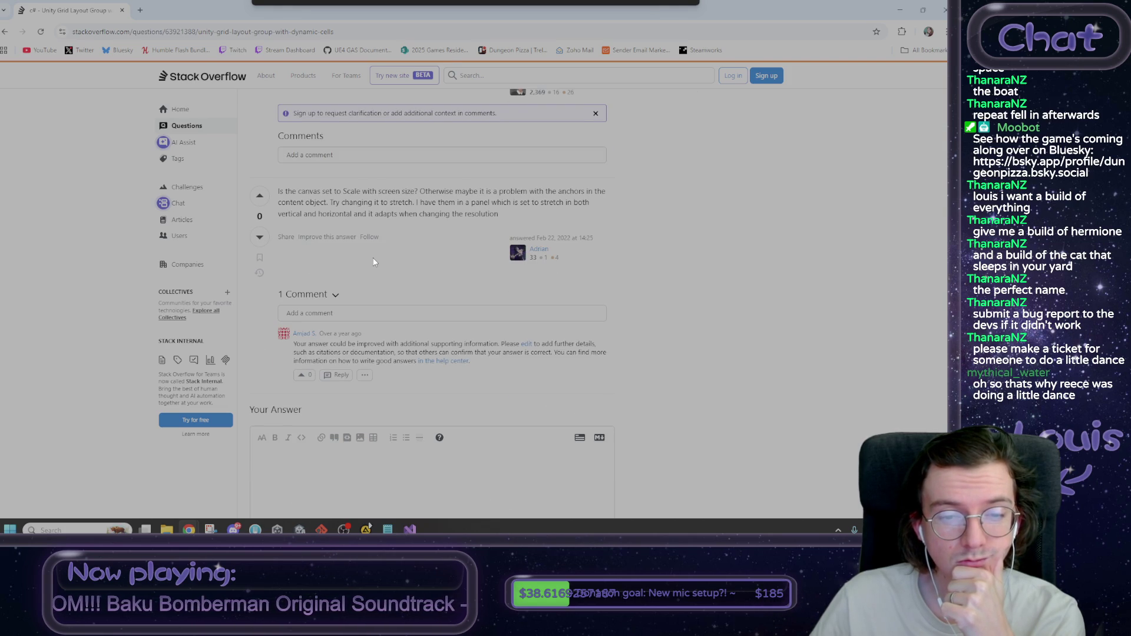
click(6, 33)
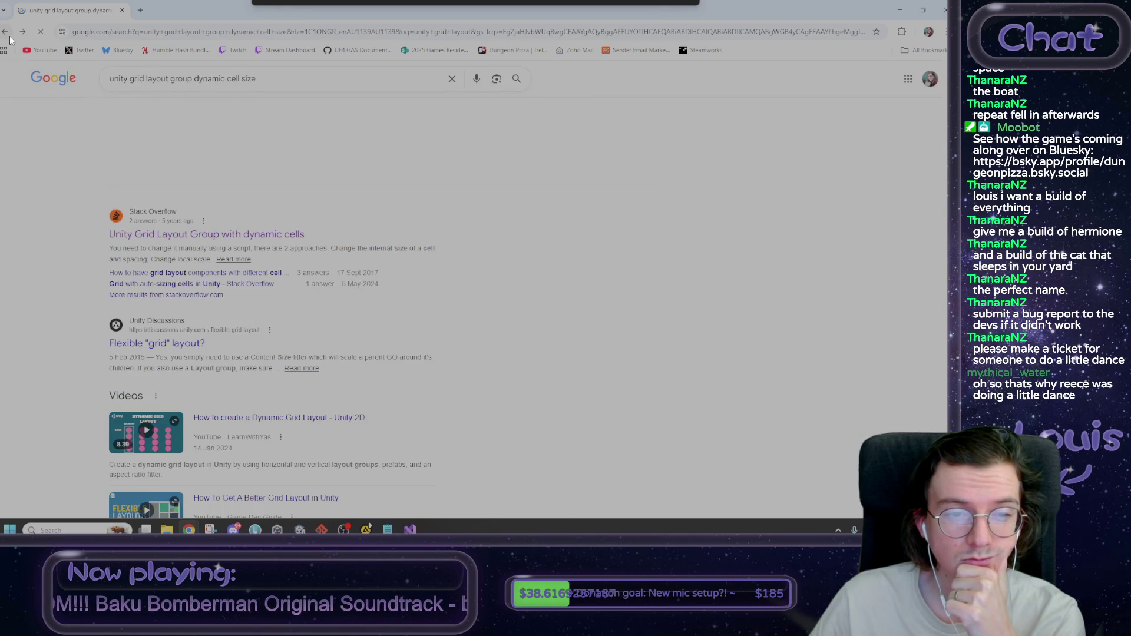
Step: Open the 'Flexible grid layout?' Unity Discussions thread, then return to the results
click(186, 344)
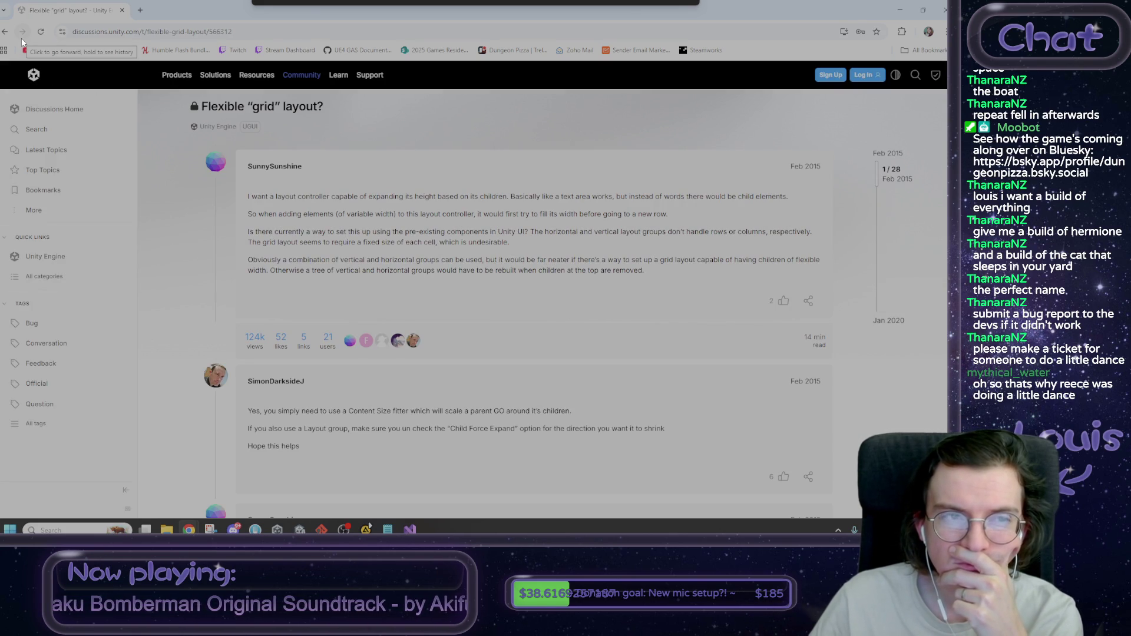
key(alt+Left)
scroll(299, 318, down, 3)
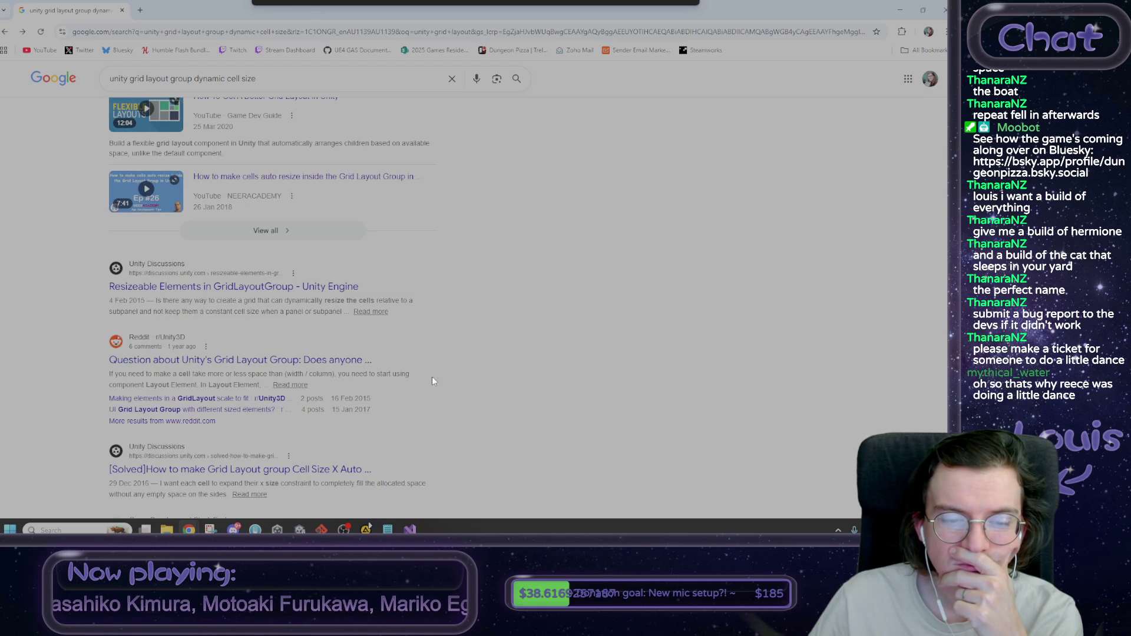
scroll(300, 311, up, 8)
Step: Extend the search to 'unity grid layout group dynamic cell size plugin'
key(slash)
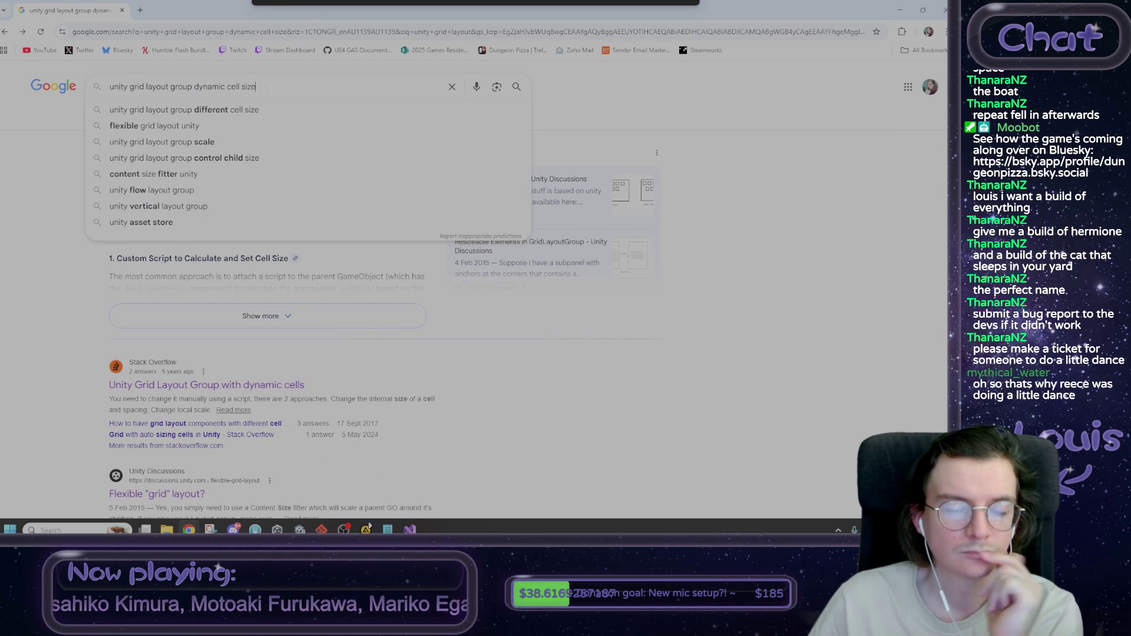
text( plugin)
key(Return)
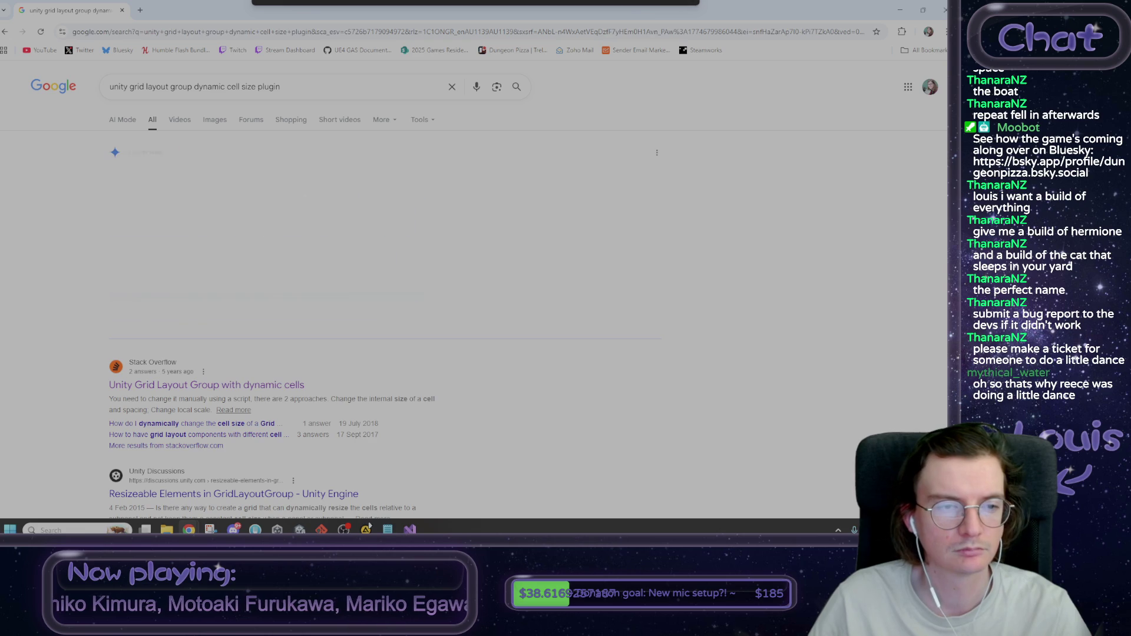
Step: Read the Resizeable Elements in GridLayoutGroup thread and its replies, then go back to Google
scroll(563, 348, down, 3)
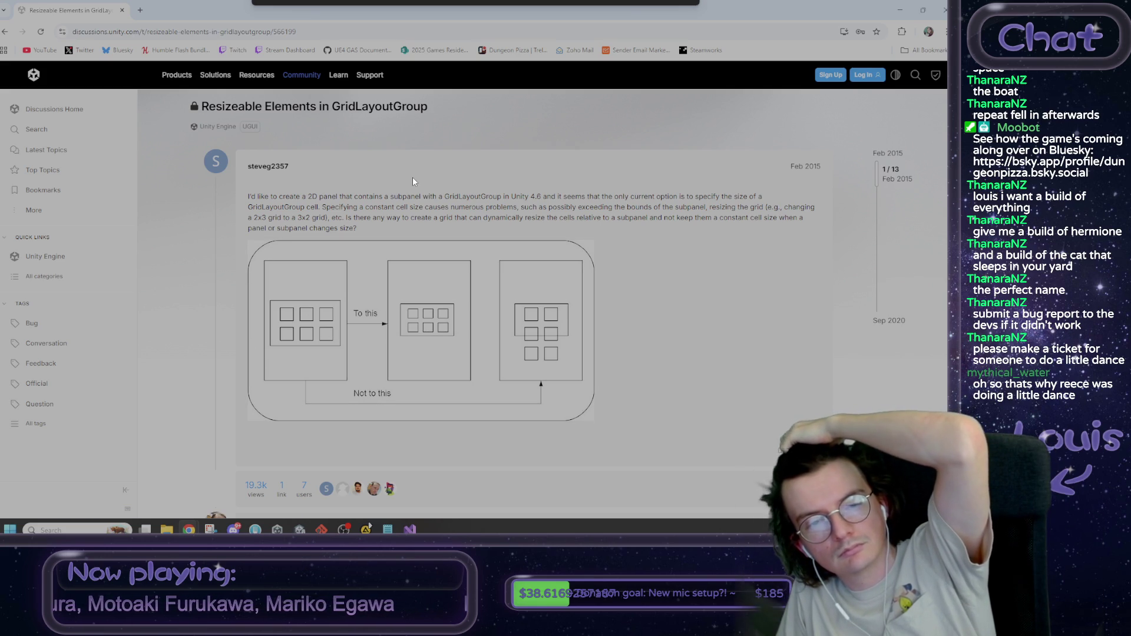
scroll(412, 185, down, 4)
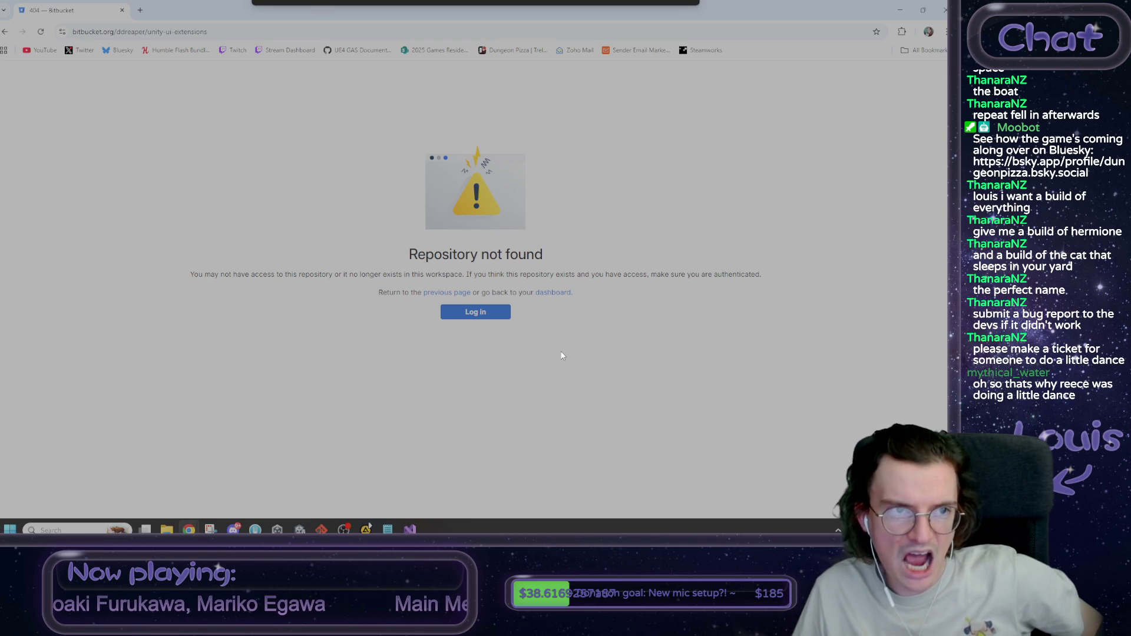
click(5, 32)
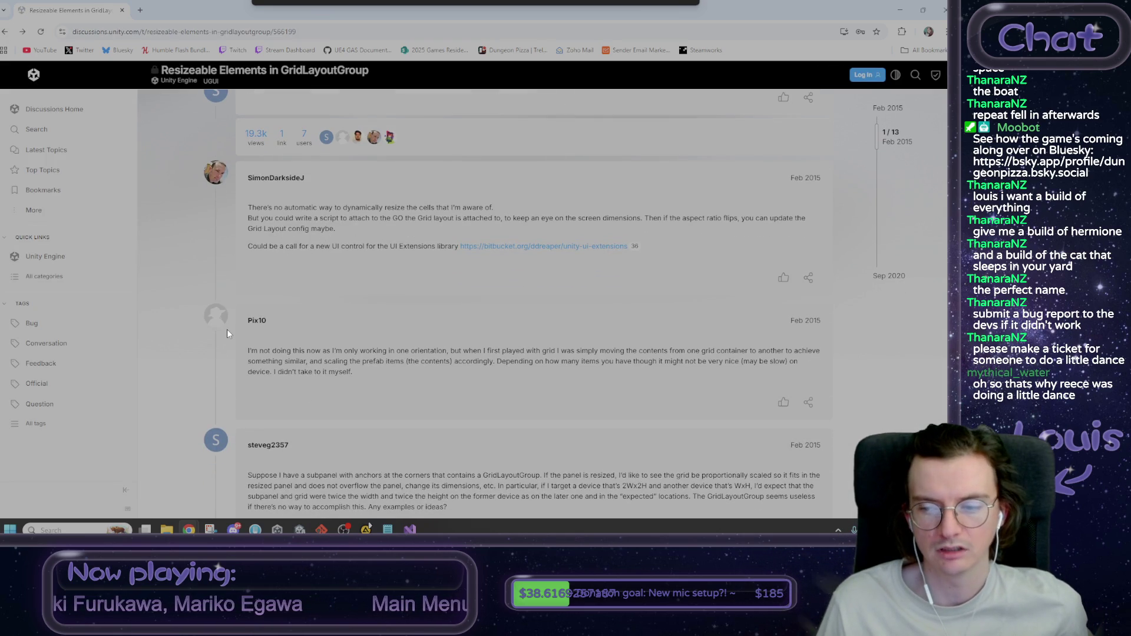
scroll(228, 333, down, 2)
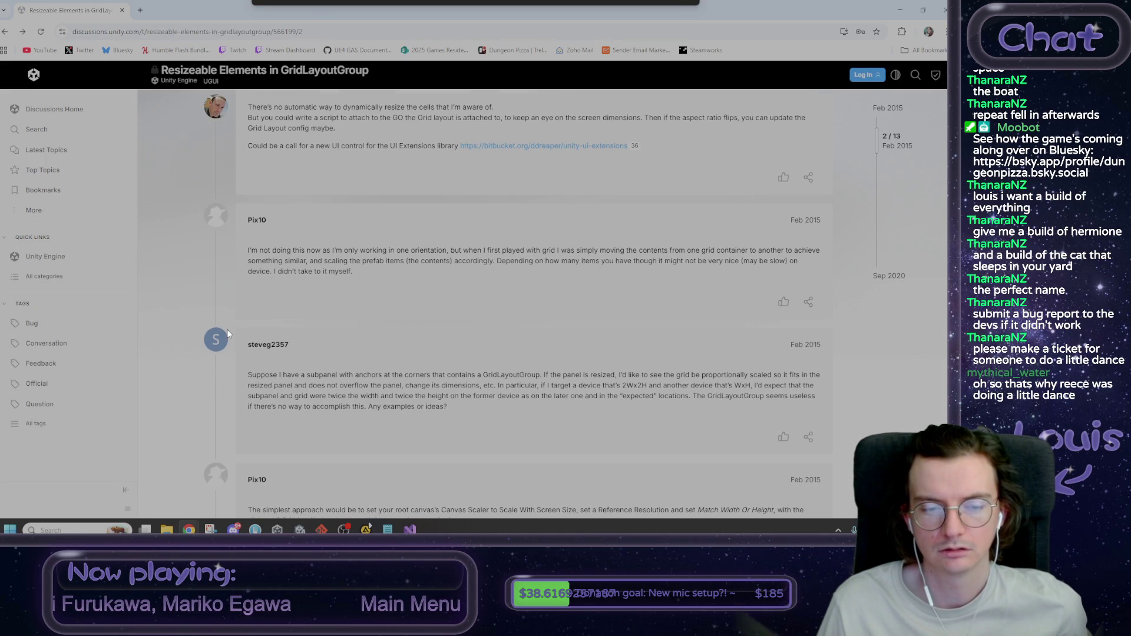
scroll(228, 334, down, 2)
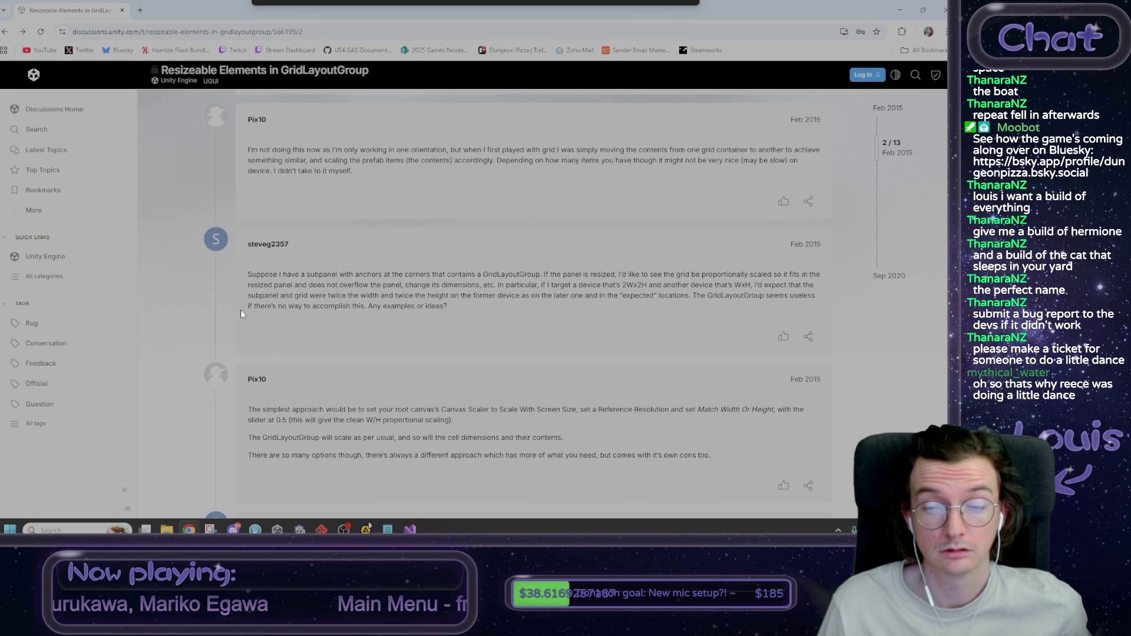
scroll(240, 311, down, 2)
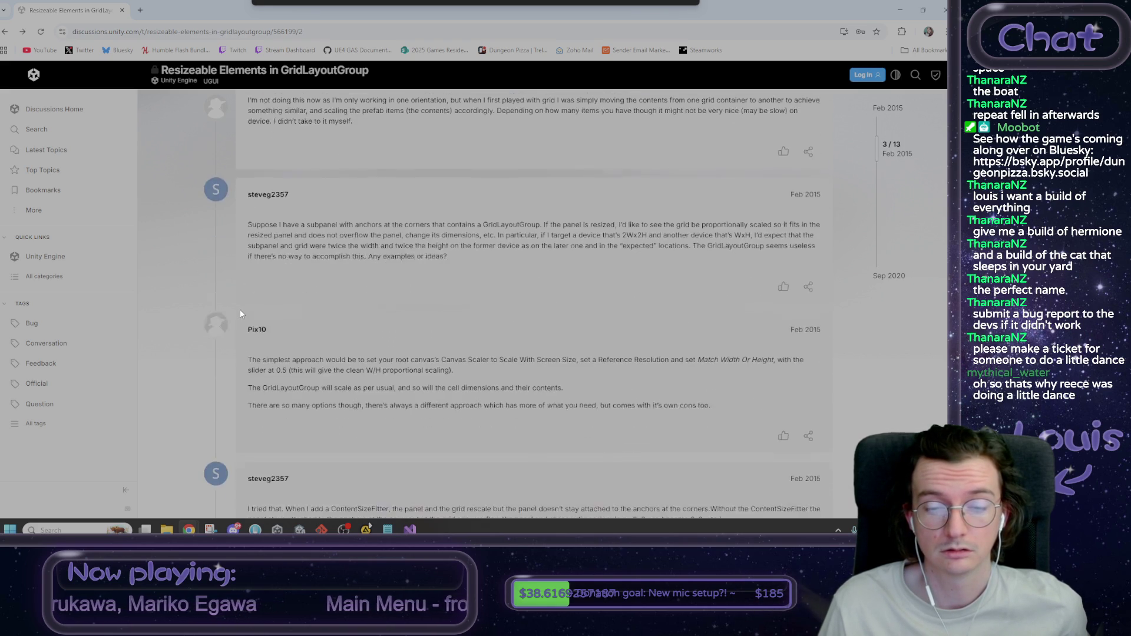
scroll(239, 309, down, 2)
drag(310, 357, 425, 358)
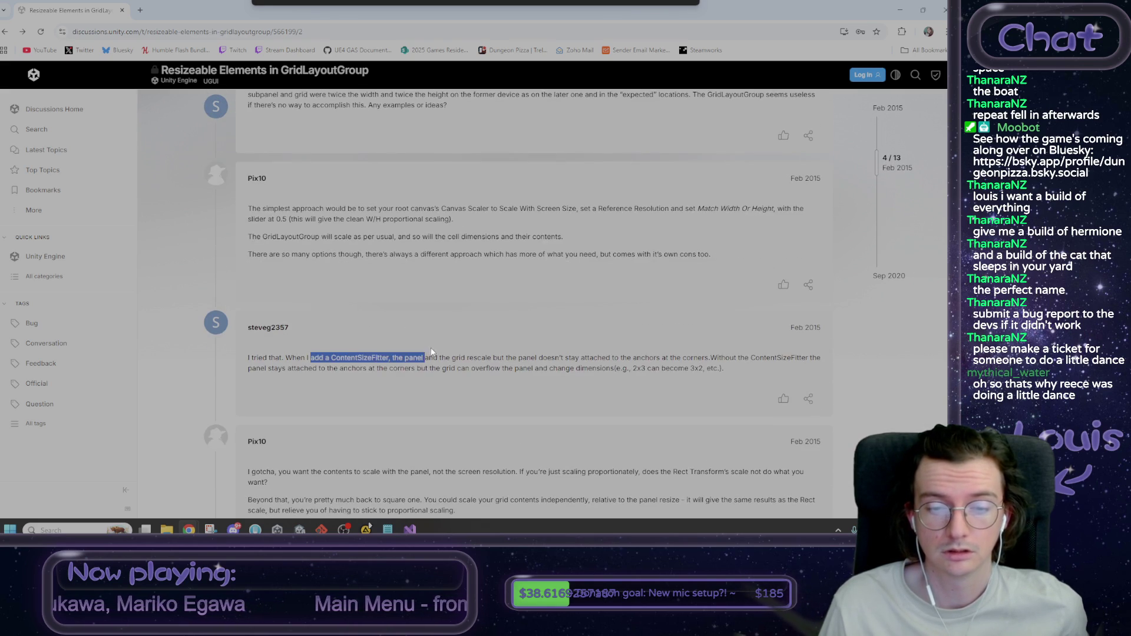
scroll(427, 348, down, 4)
click(7, 33)
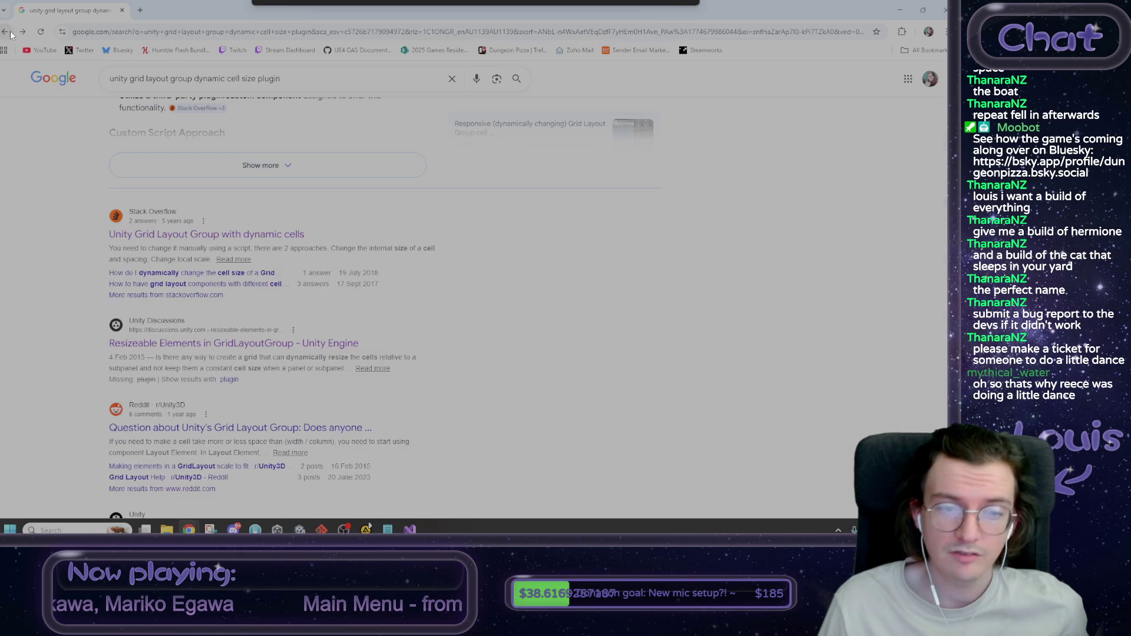
Step: Open the r/Unity3D 'Question about Unity's Grid Layout Group' post and read the poster's comment
scroll(224, 249, down, 3)
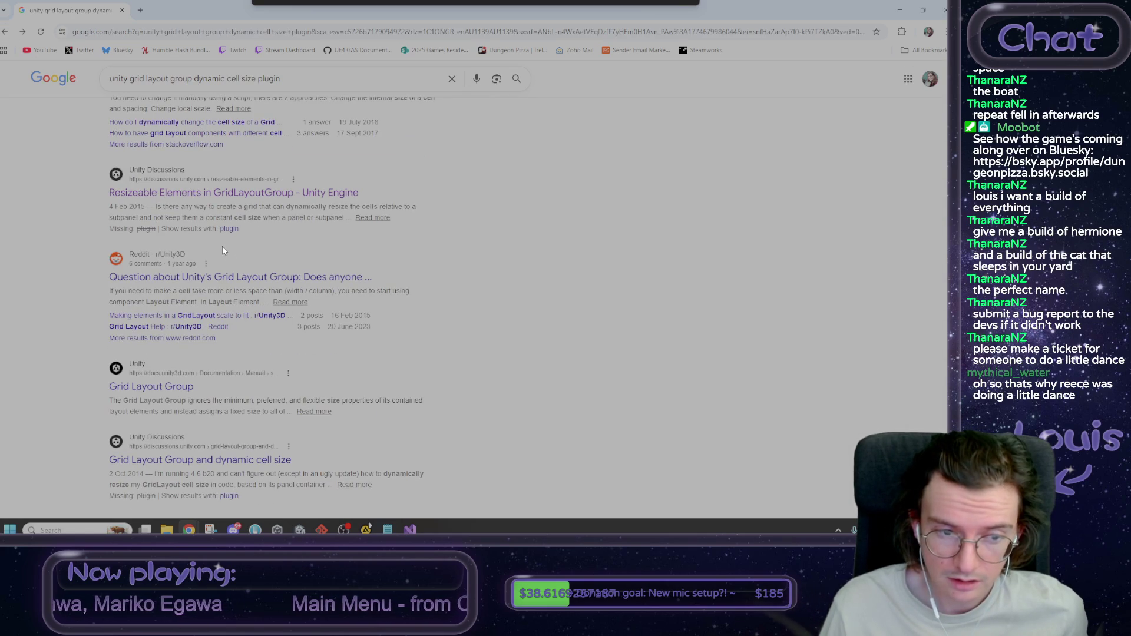
click(224, 278)
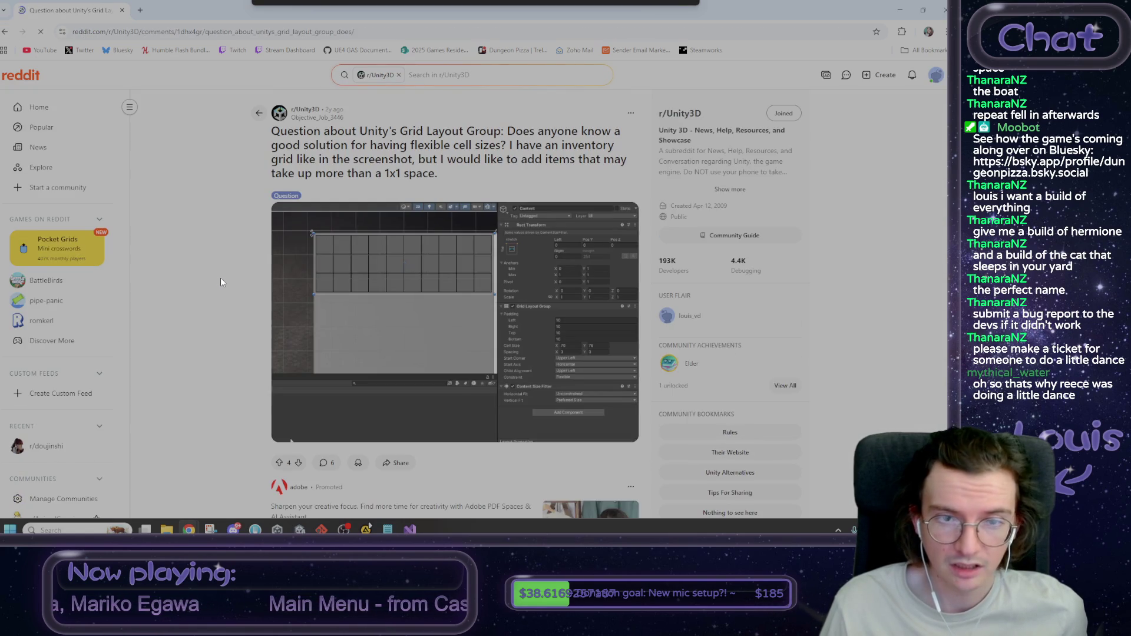
scroll(222, 278, down, 6)
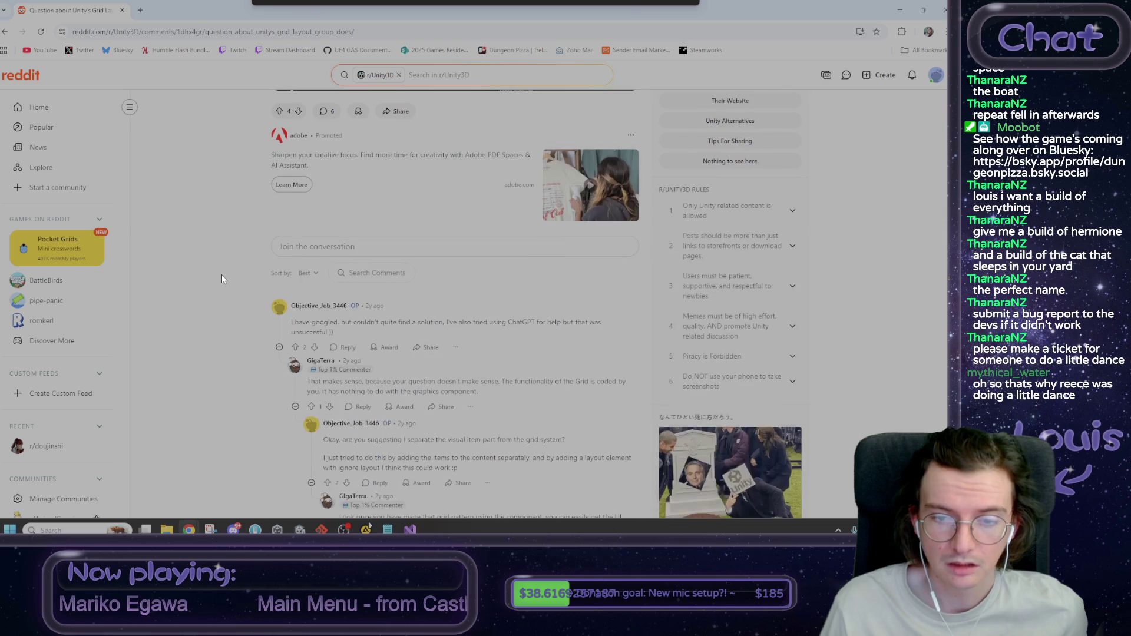
scroll(375, 282, down, 1)
drag(602, 273, 452, 277)
click(450, 277)
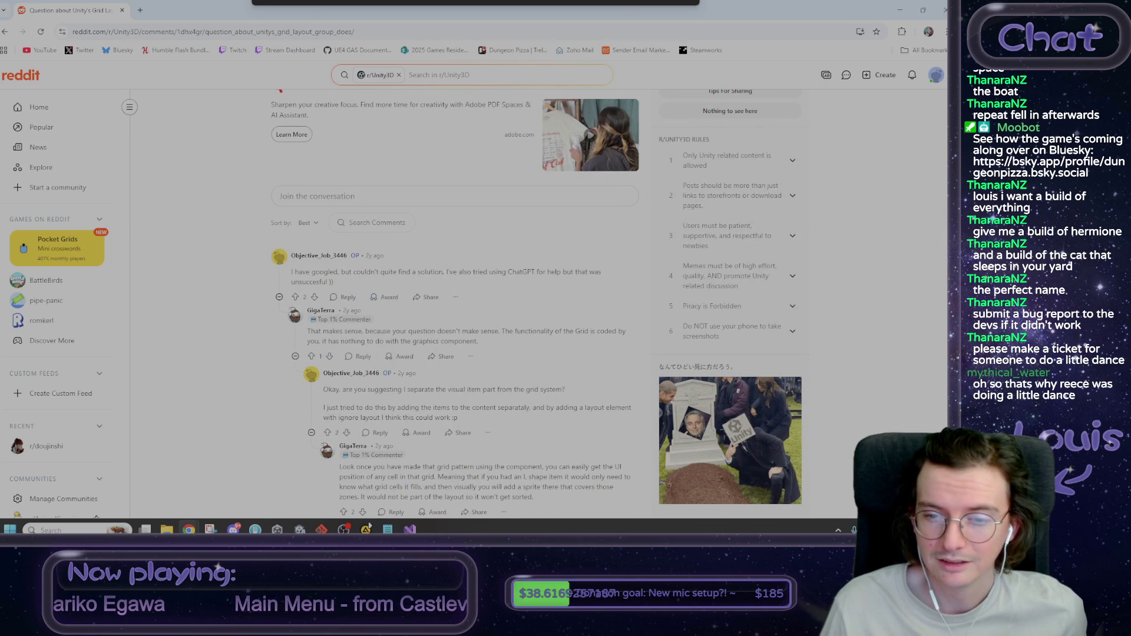
Step: Read the reply about nesting horizontal and vertical groups, then begin a new web search
scroll(443, 274, down, 5)
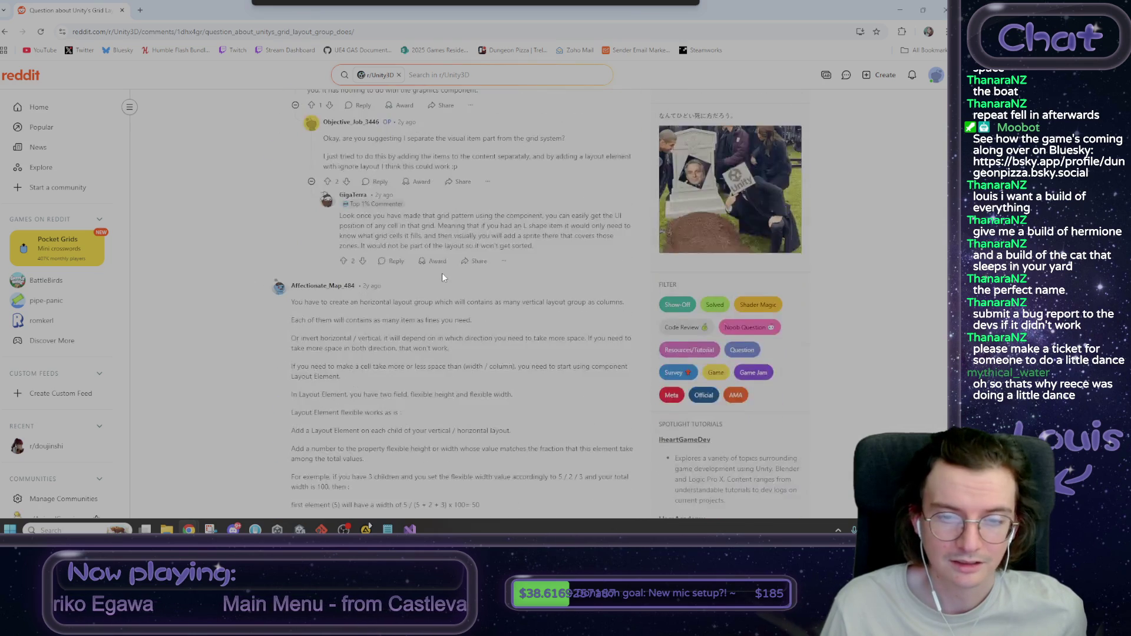
drag(291, 252, 638, 256)
scroll(607, 262, down, 3)
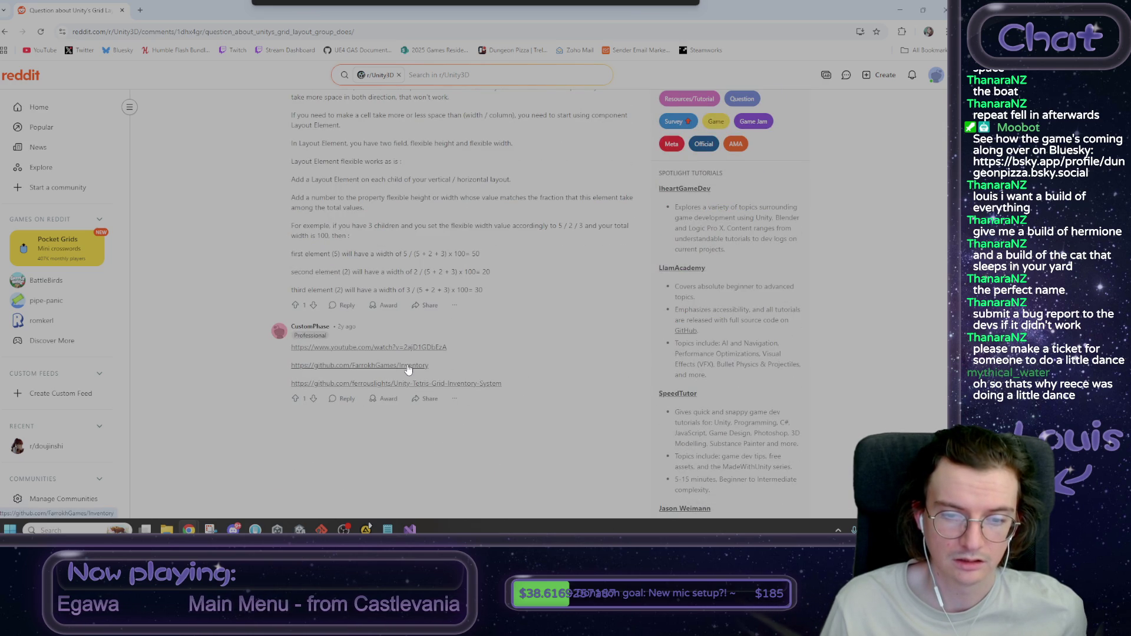
scroll(231, 118, up, 15)
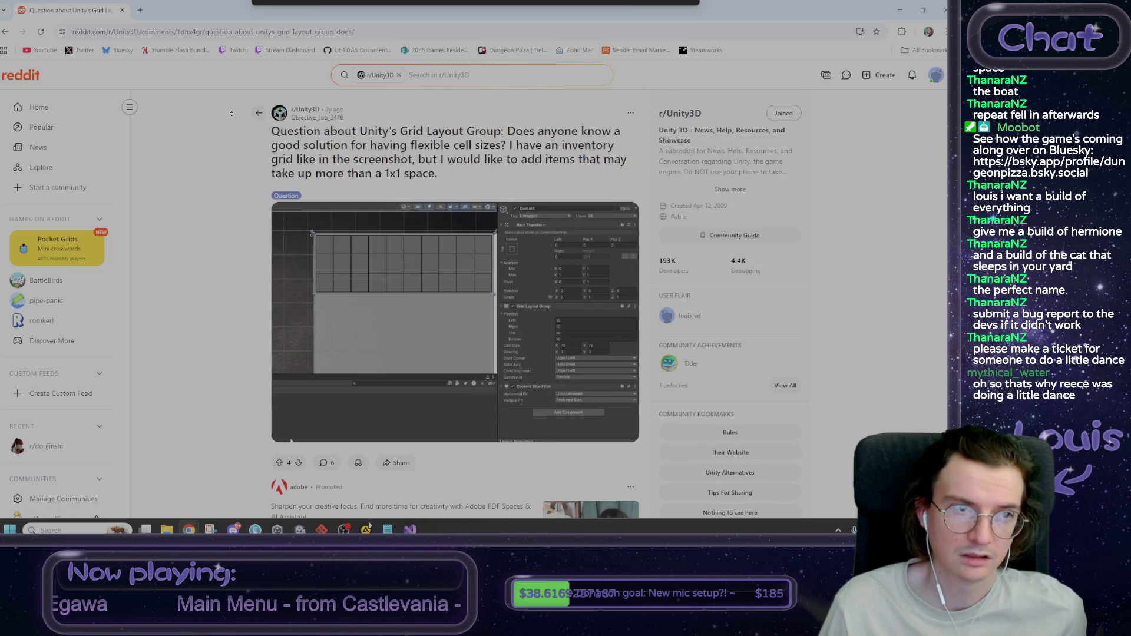
click(165, 34)
Step: Find the Unity Asset Store through a Google search and go to its home page
text(unity)
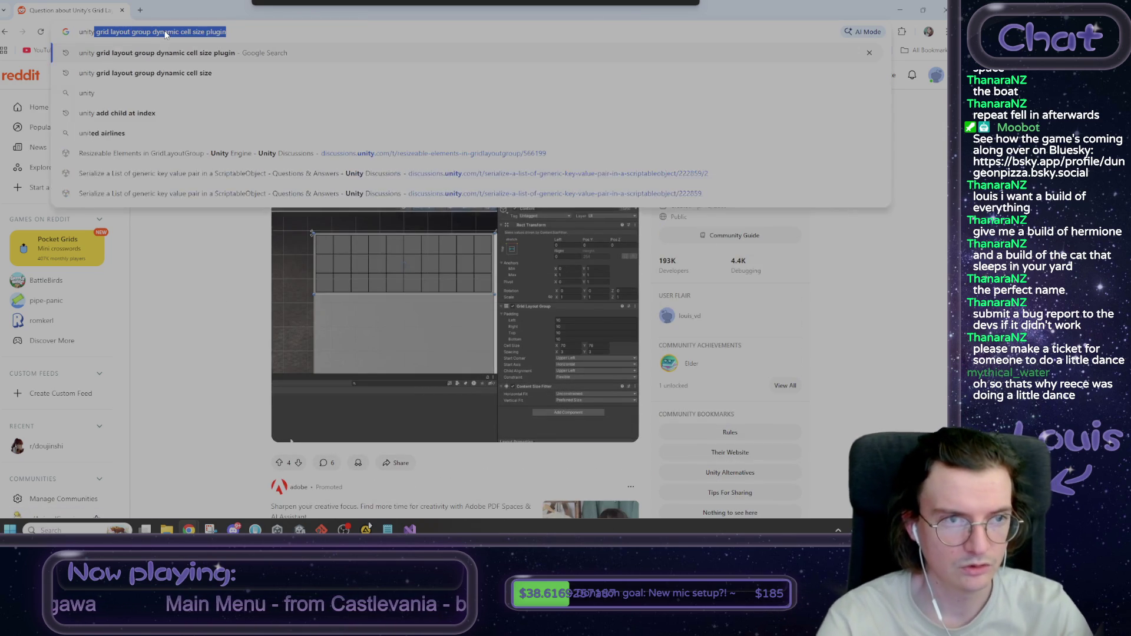
text( asset store)
key(Return)
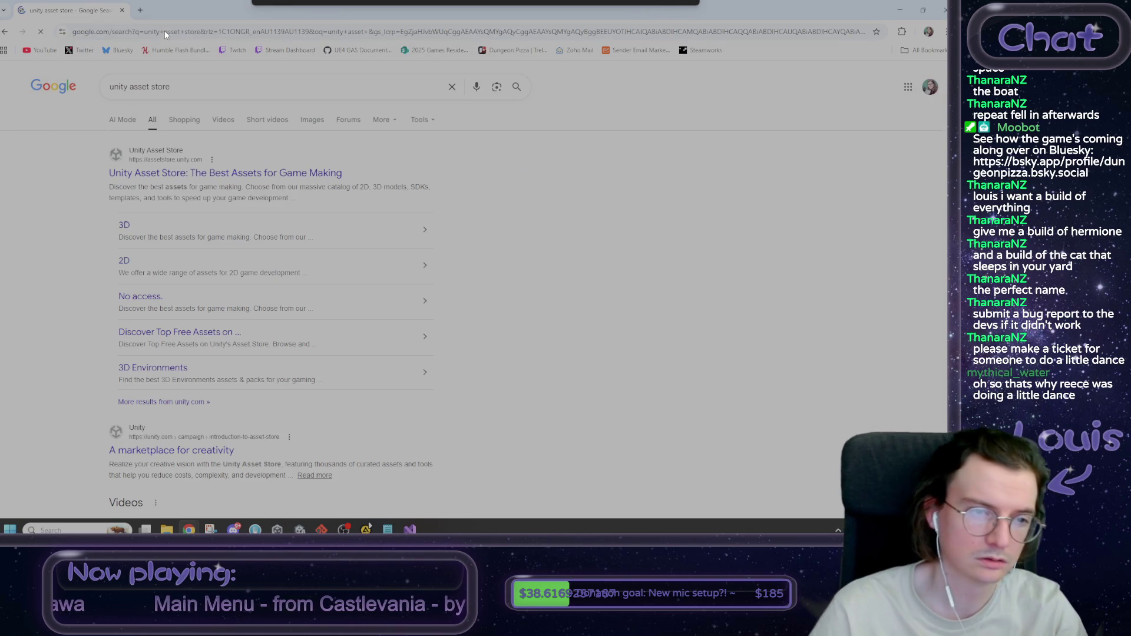
click(212, 159)
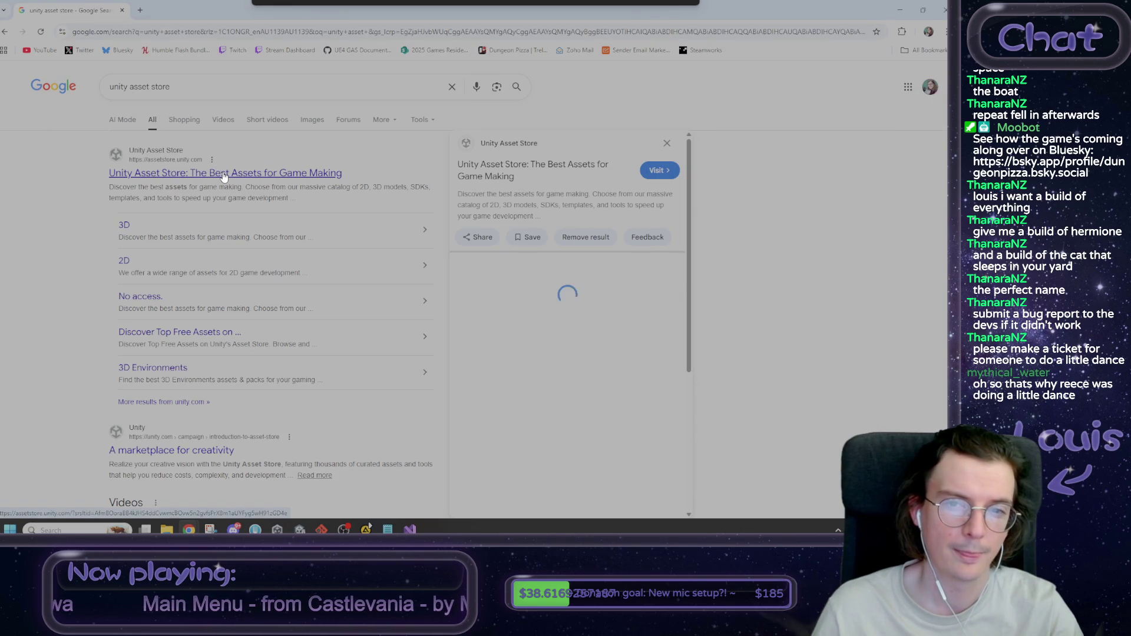
click(226, 176)
Step: Search the Asset Store for "grid" and filter the results to Free only
click(452, 98)
text(grid)
key(Return)
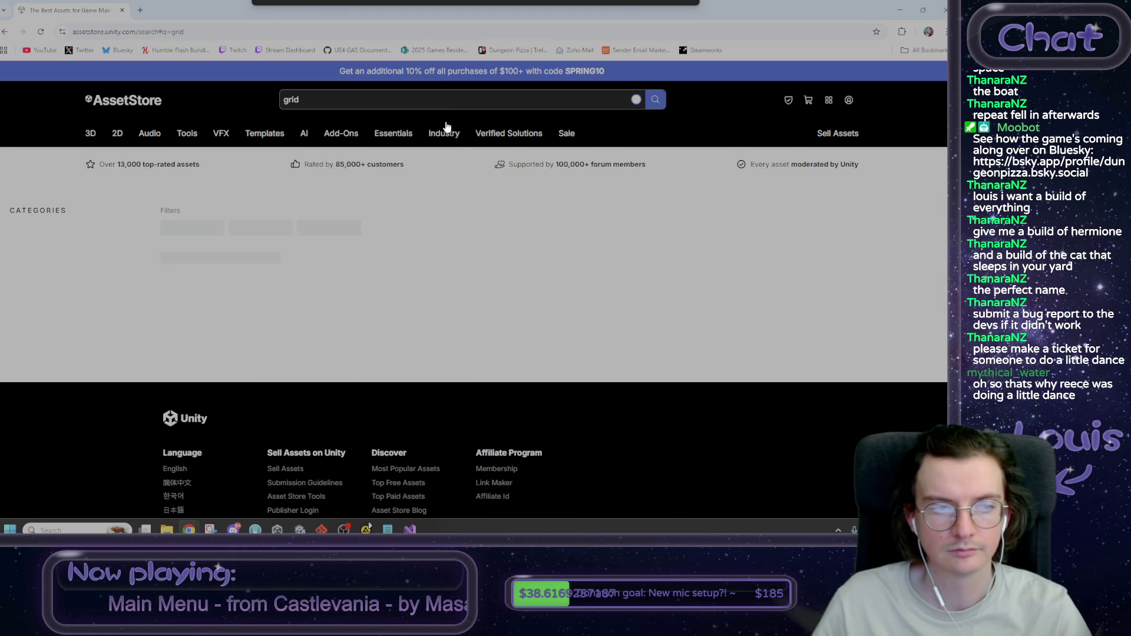
scroll(318, 365, down, 3)
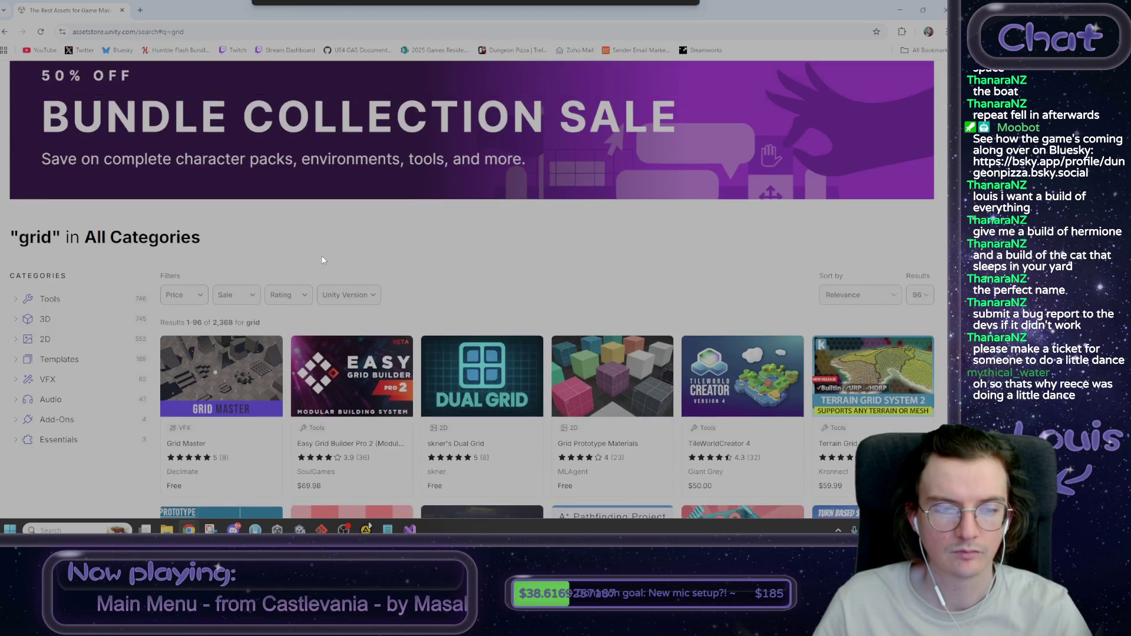
scroll(357, 235, down, 1)
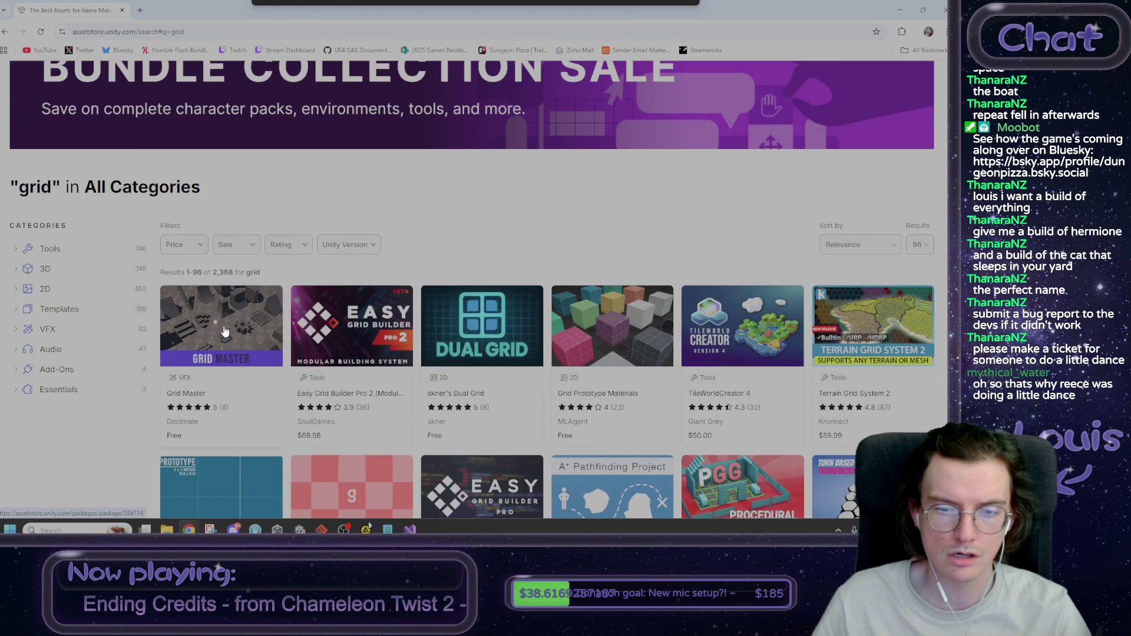
click(186, 246)
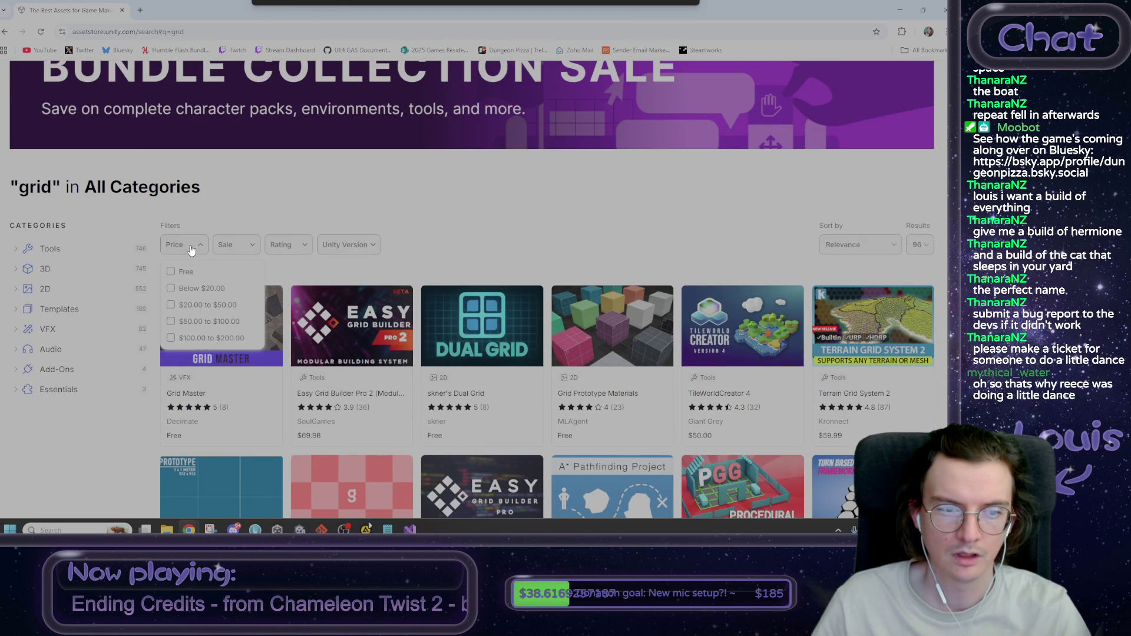
click(171, 272)
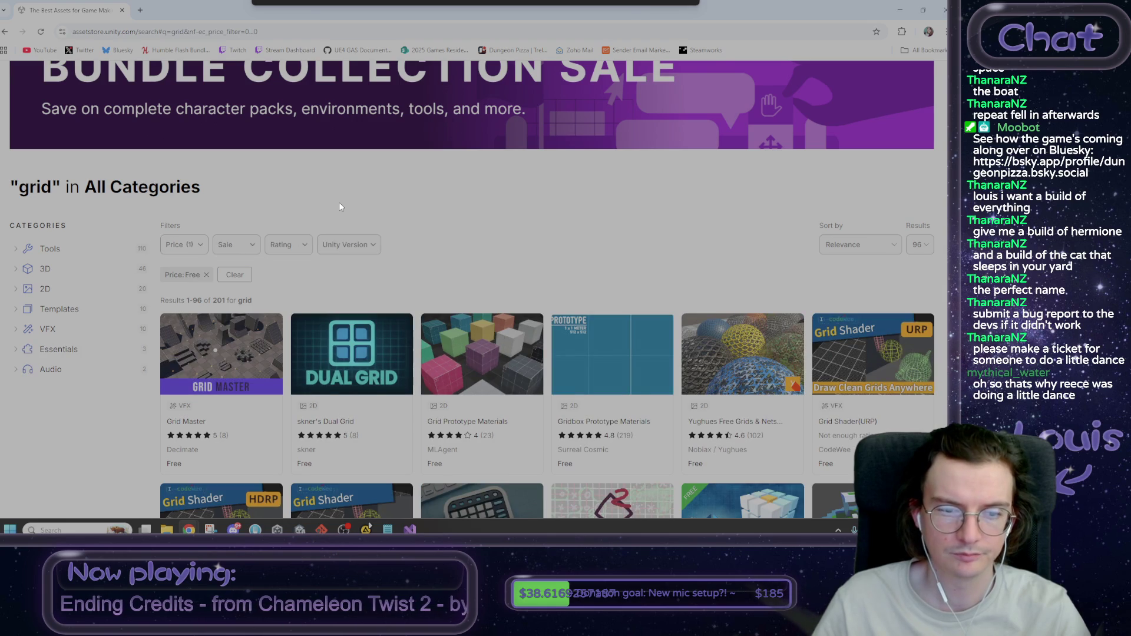
Step: Browse the free grid results and open the UI Layout Grid asset in a new tab
scroll(490, 218, down, 1)
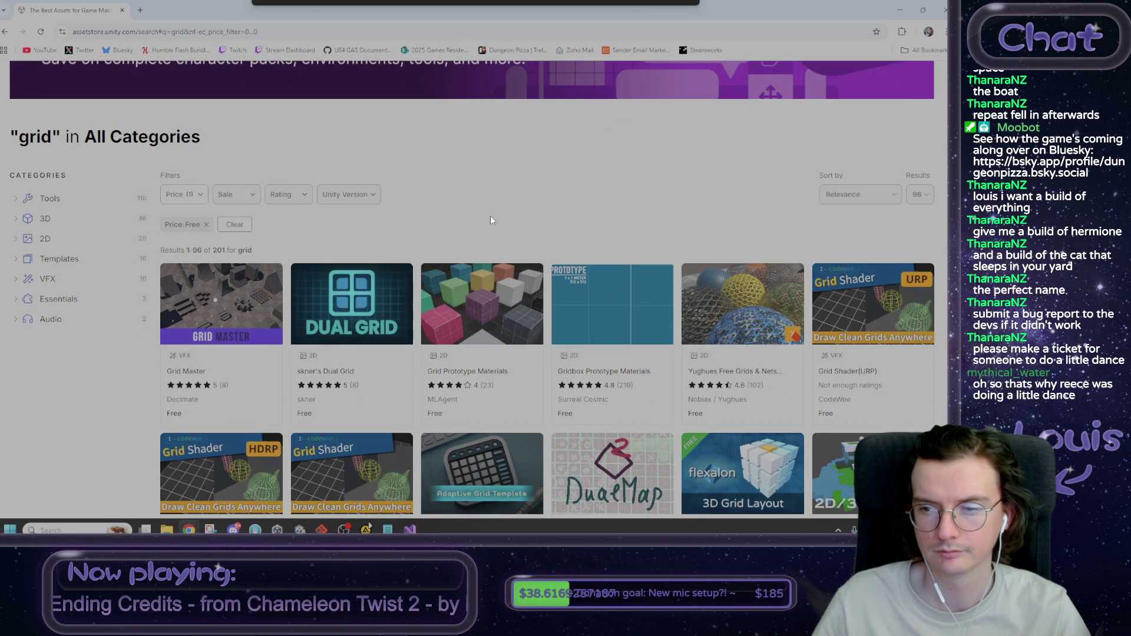
scroll(491, 218, down, 1)
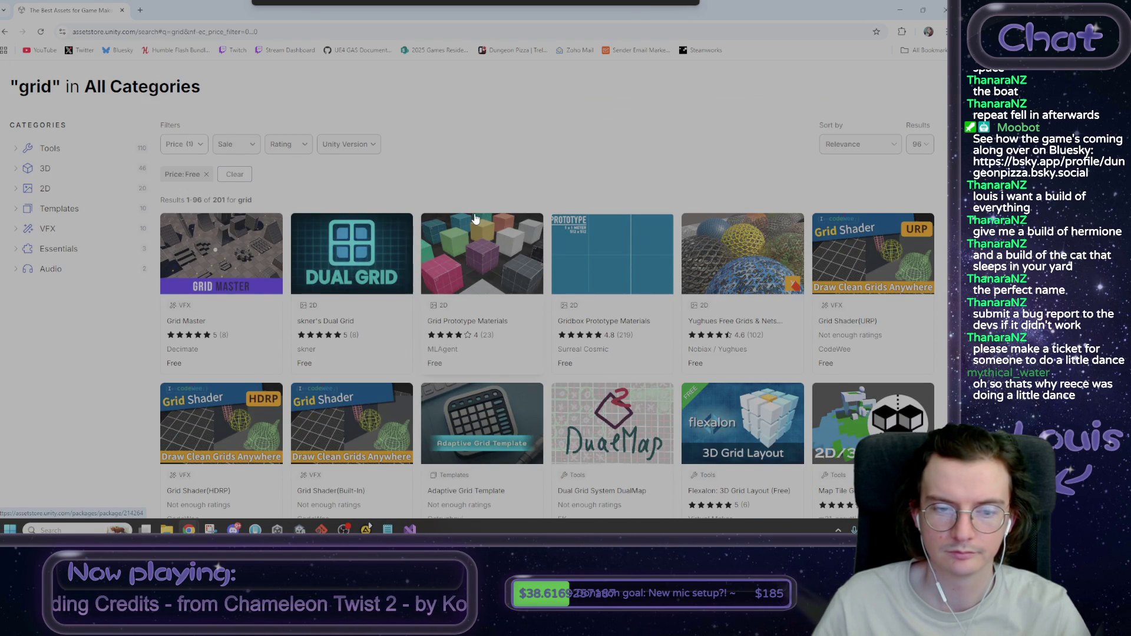
scroll(476, 218, down, 1)
scroll(476, 218, down, 1)
scroll(476, 218, down, 1)
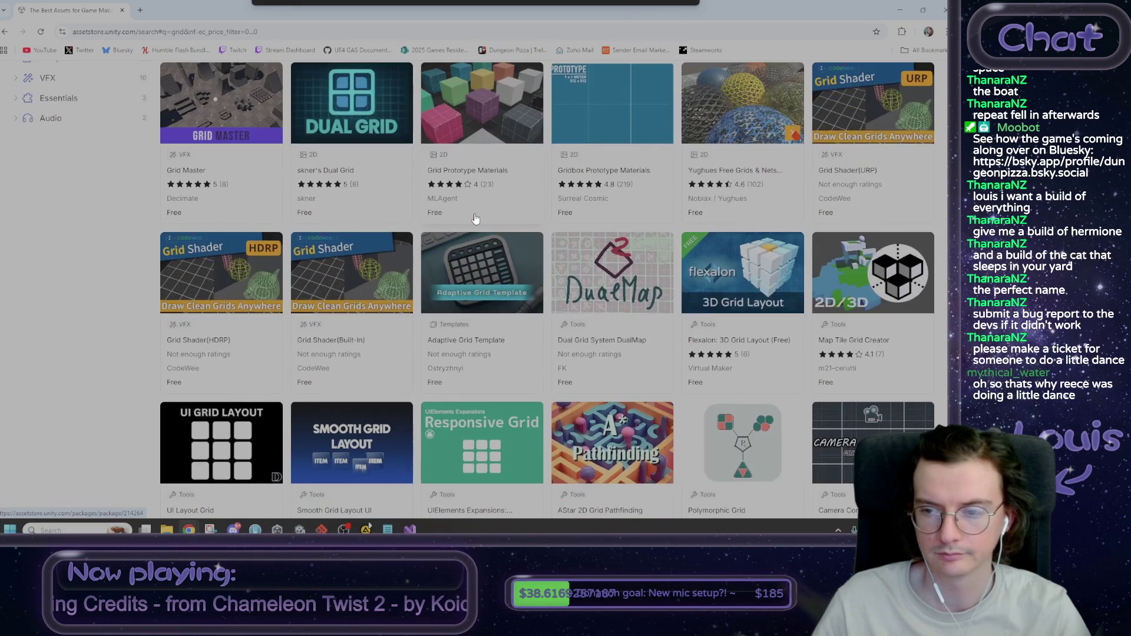
scroll(476, 218, down, 2)
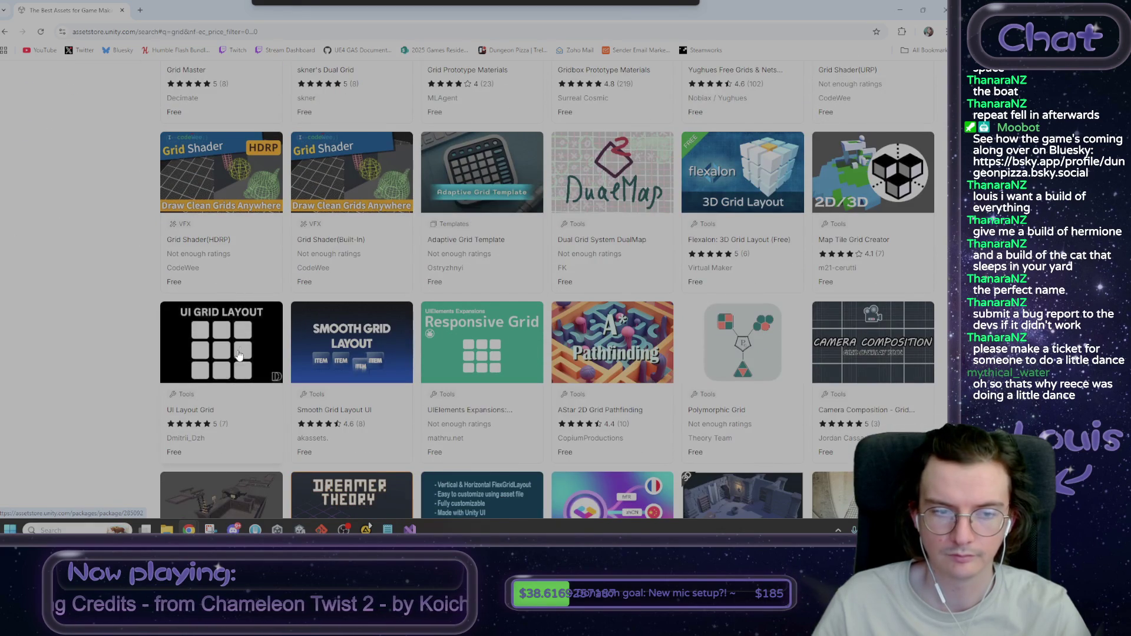
click(193, 415)
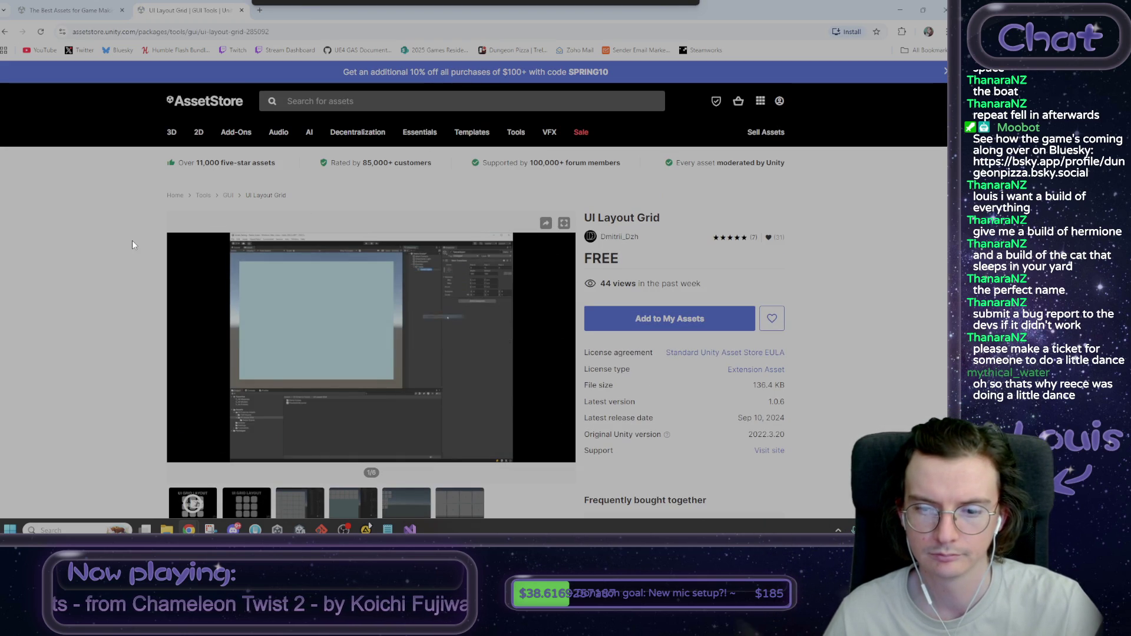
Step: Read through the UI Layout Grid asset's overview and description
scroll(132, 241, down, 6)
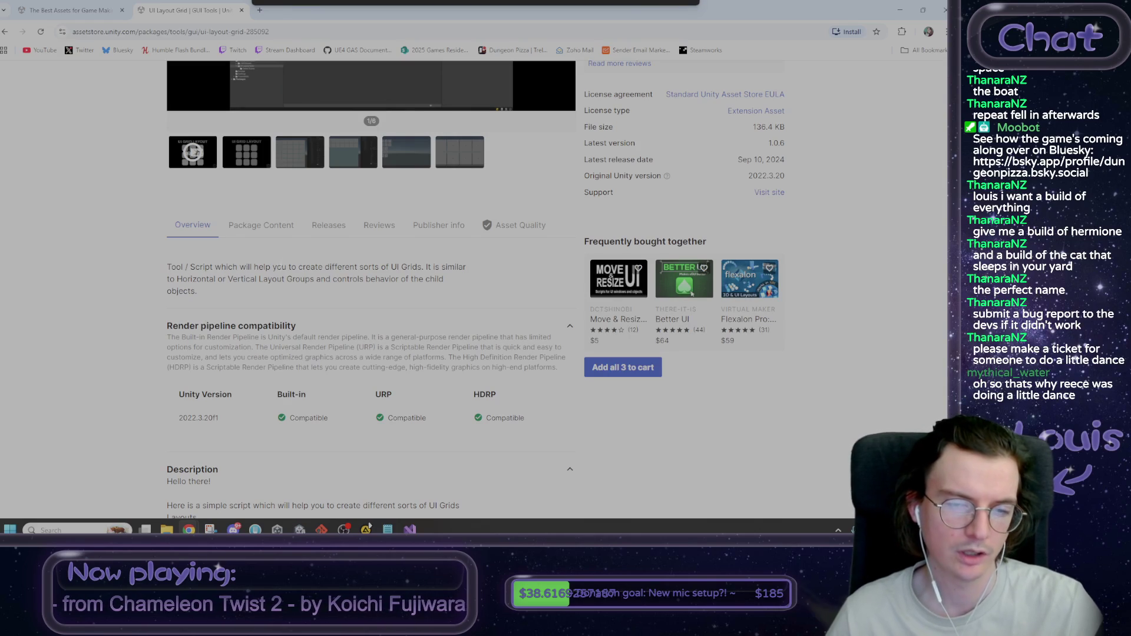
mouse_move(210, 267)
mouse_down()
mouse_move(286, 298)
mouse_move(274, 295)
mouse_up()
click(283, 284)
scroll(303, 289, down, 3)
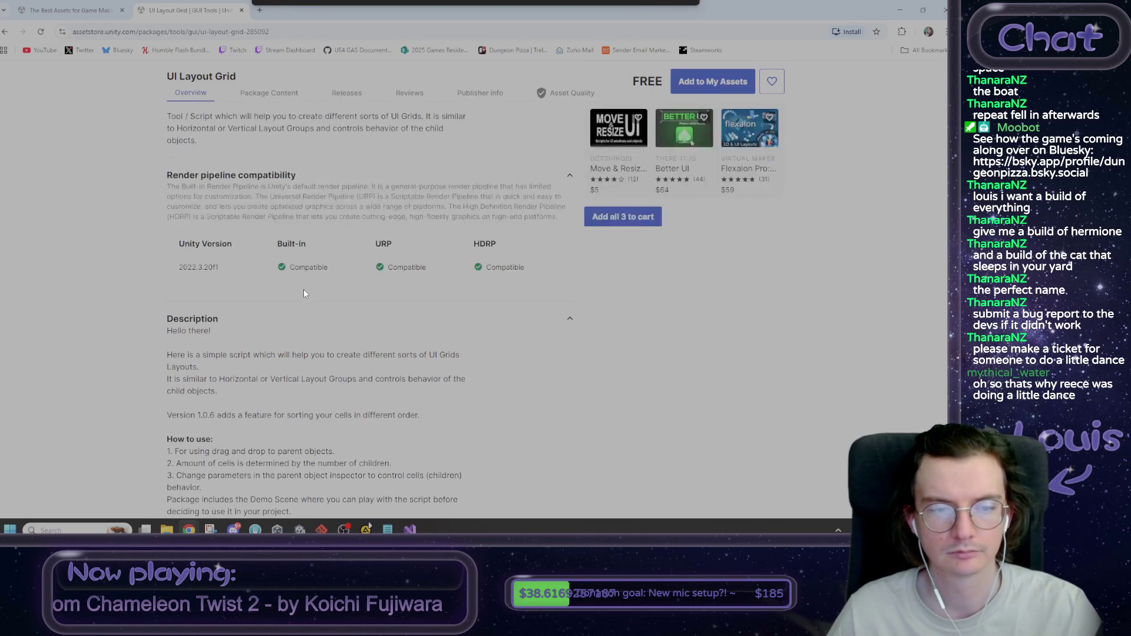
scroll(313, 282, down, 3)
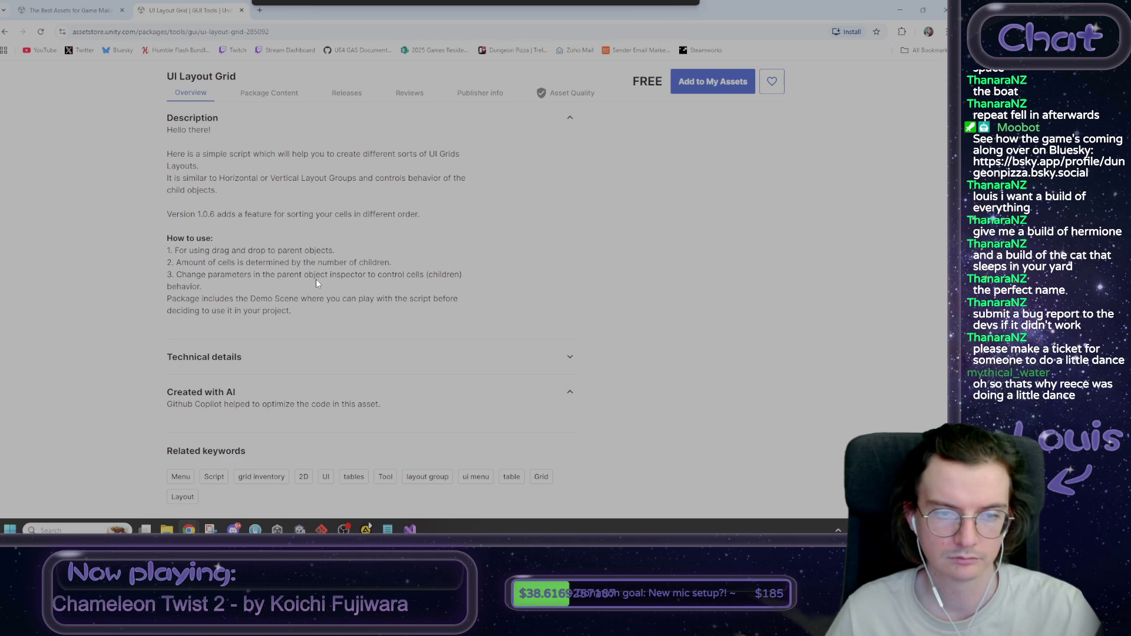
scroll(316, 283, up, 4)
scroll(313, 285, down, 4)
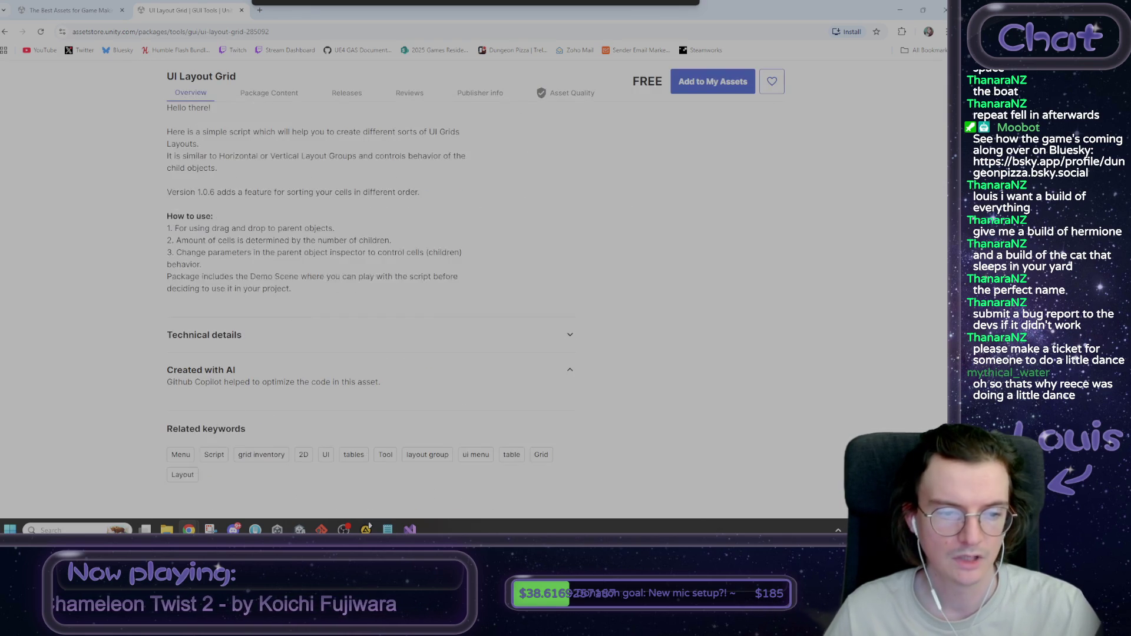
drag(162, 379, 380, 384)
click(108, 316)
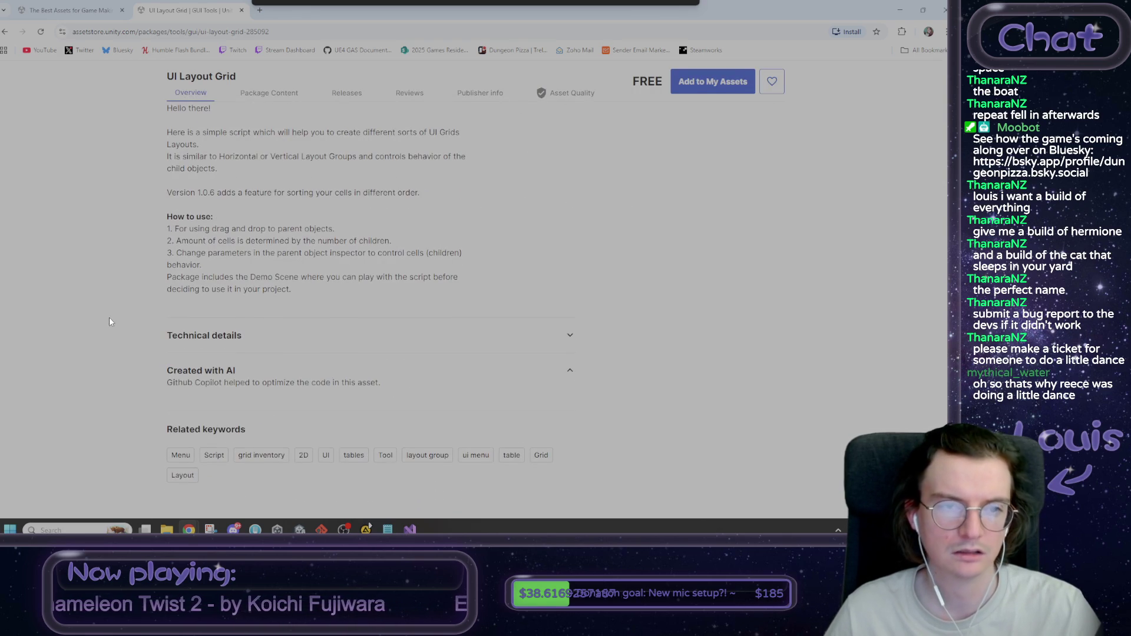
Step: Return to the free 'grid' search results tab
scroll(108, 317, up, 5)
scroll(111, 322, up, 4)
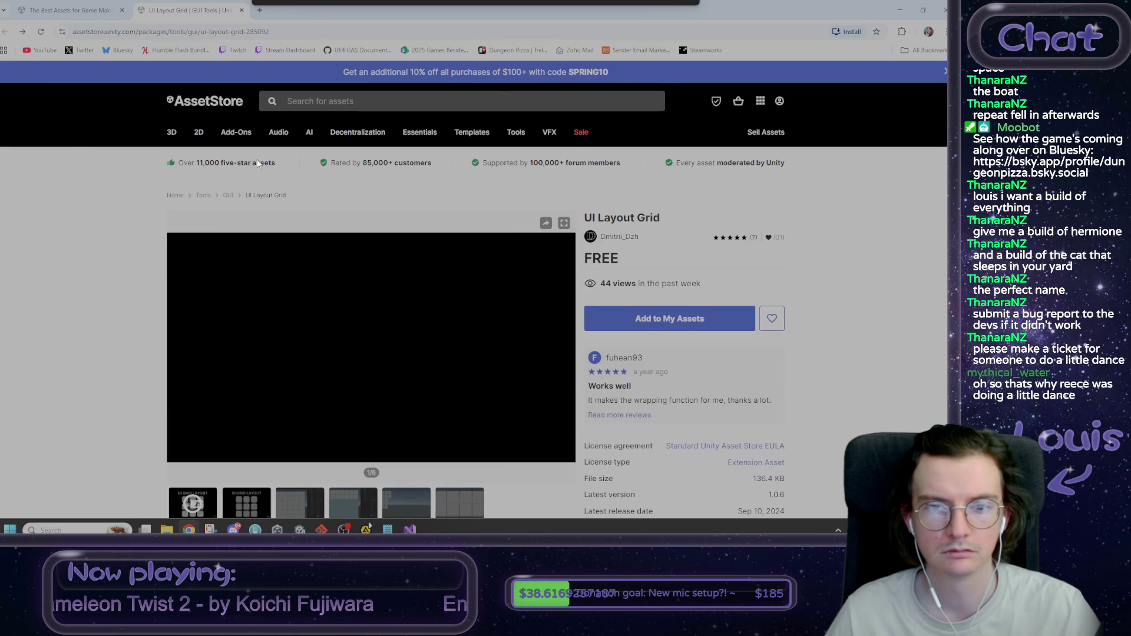
click(74, 9)
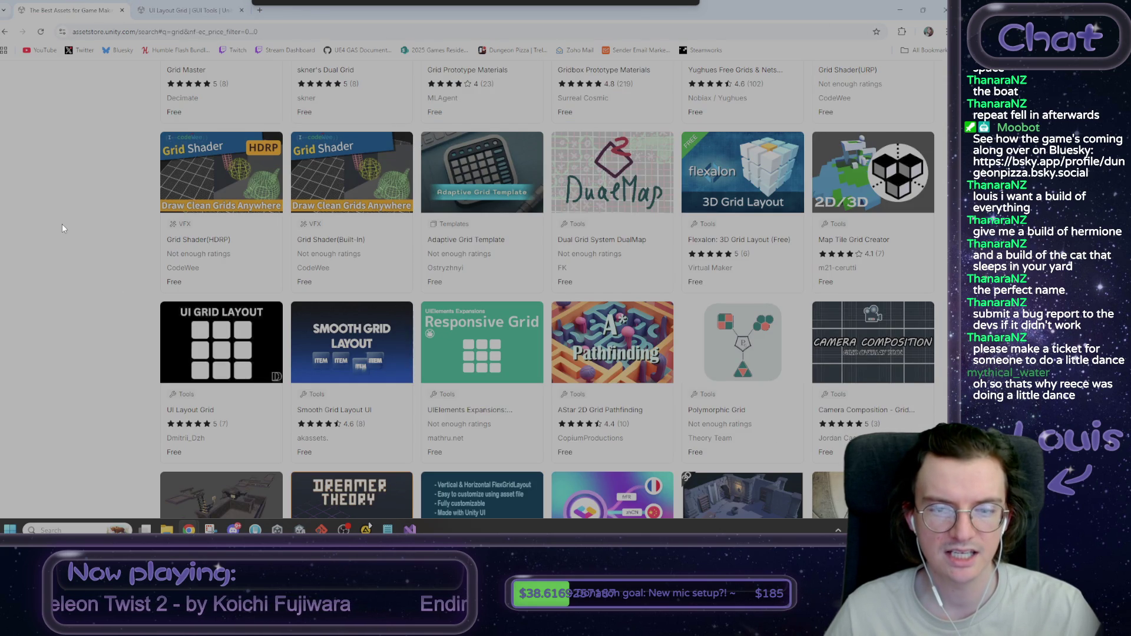
scroll(62, 229, down, 2)
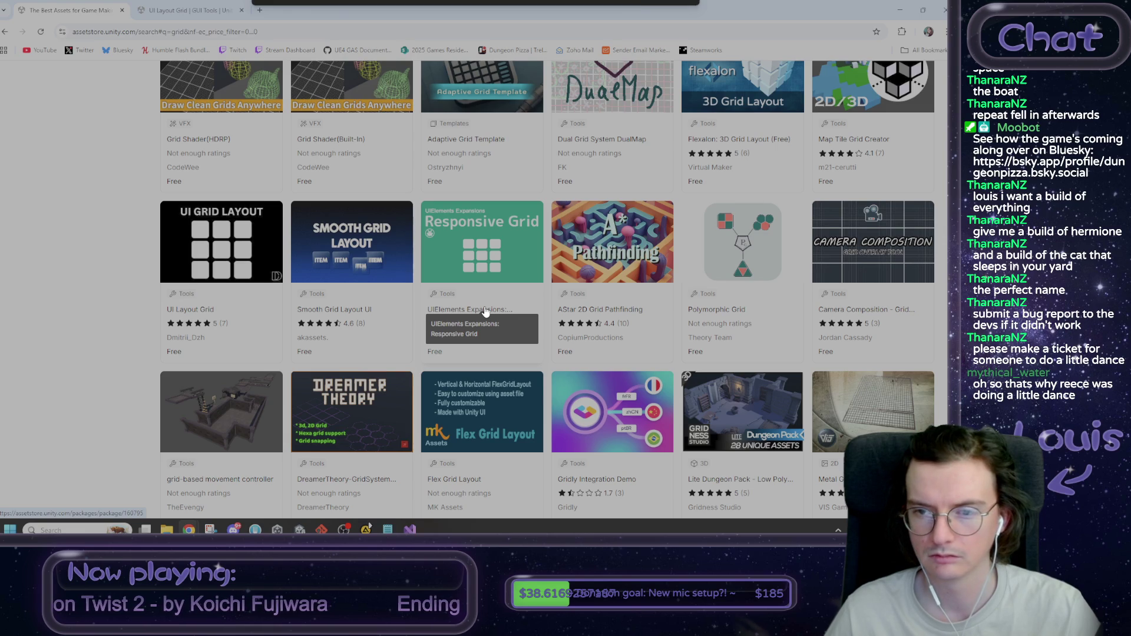
scroll(485, 312, down, 1)
scroll(98, 292, down, 2)
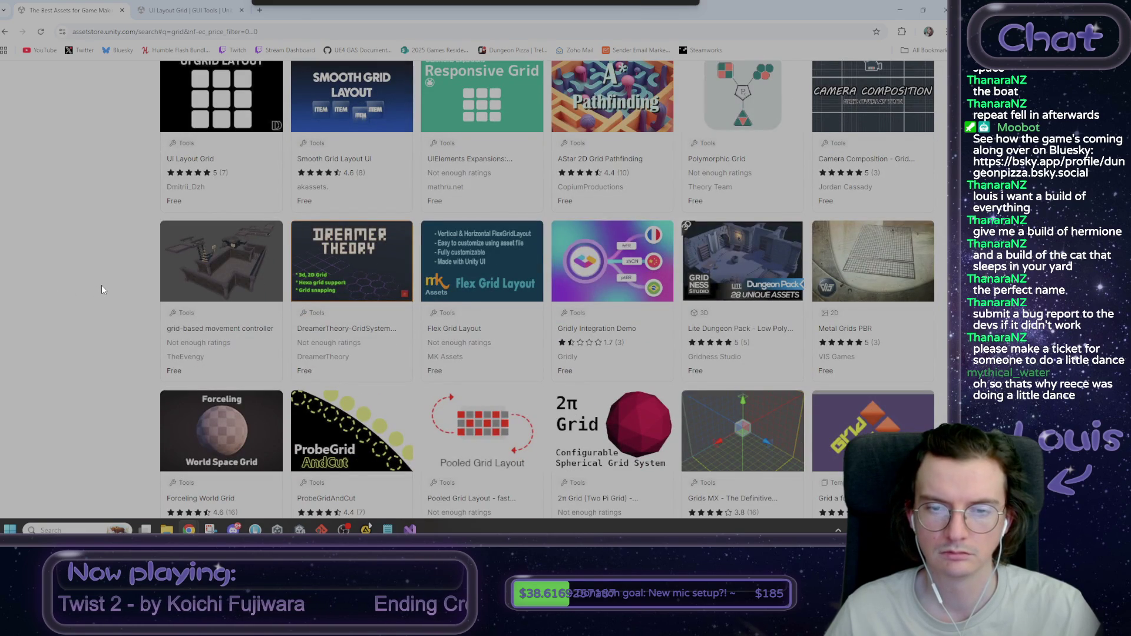
scroll(101, 289, down, 2)
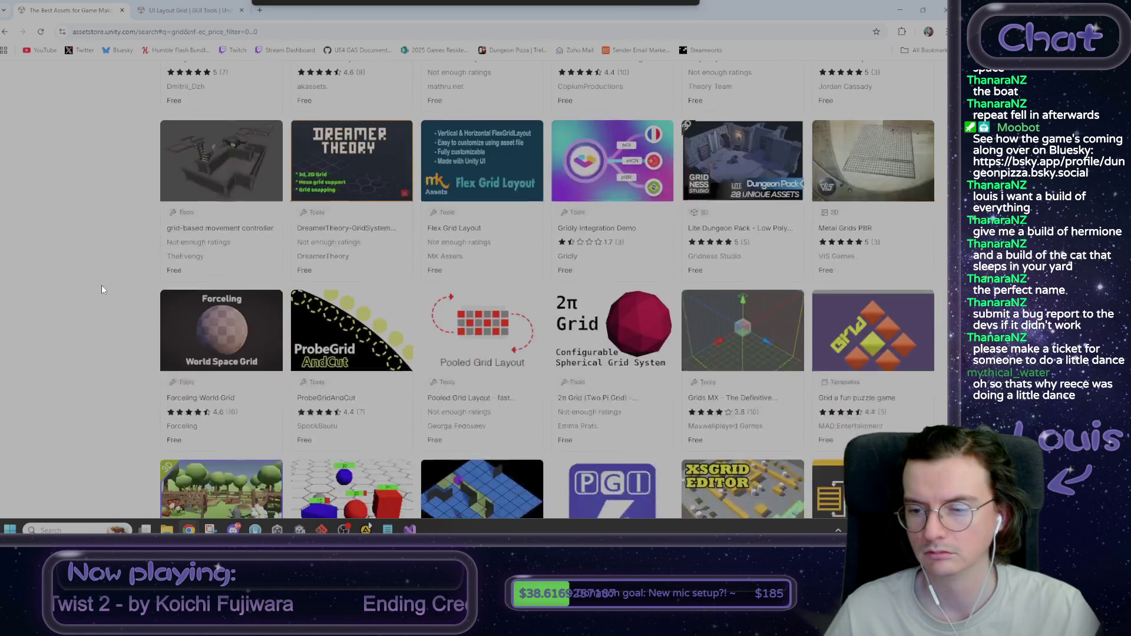
scroll(102, 288, down, 4)
scroll(104, 289, down, 2)
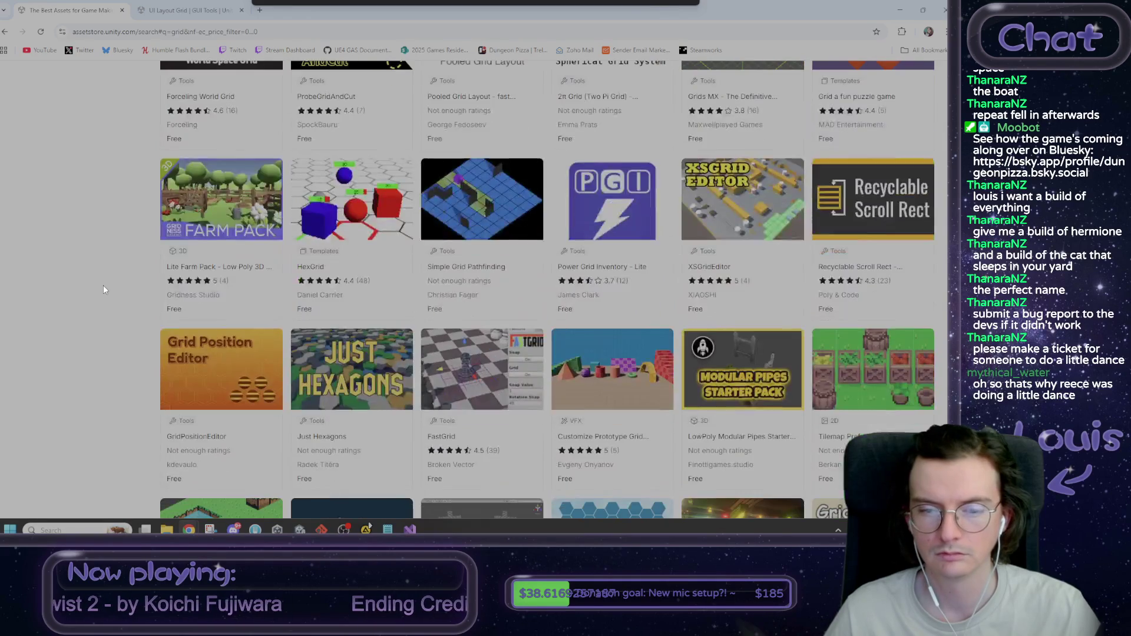
scroll(104, 289, down, 2)
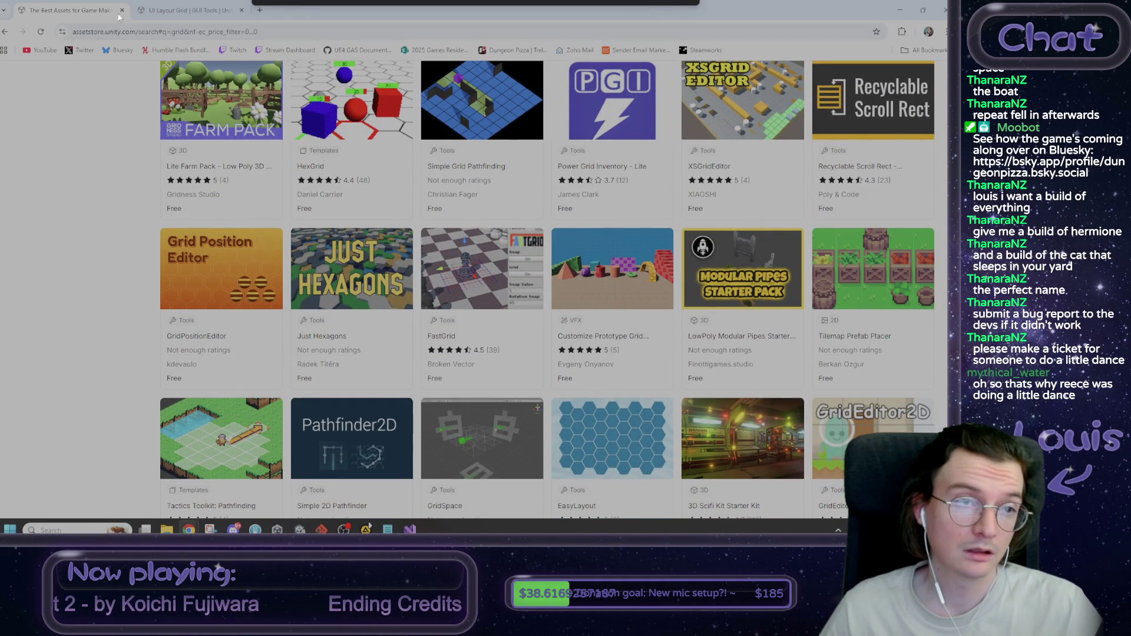
click(171, 10)
key(alt+Tab)
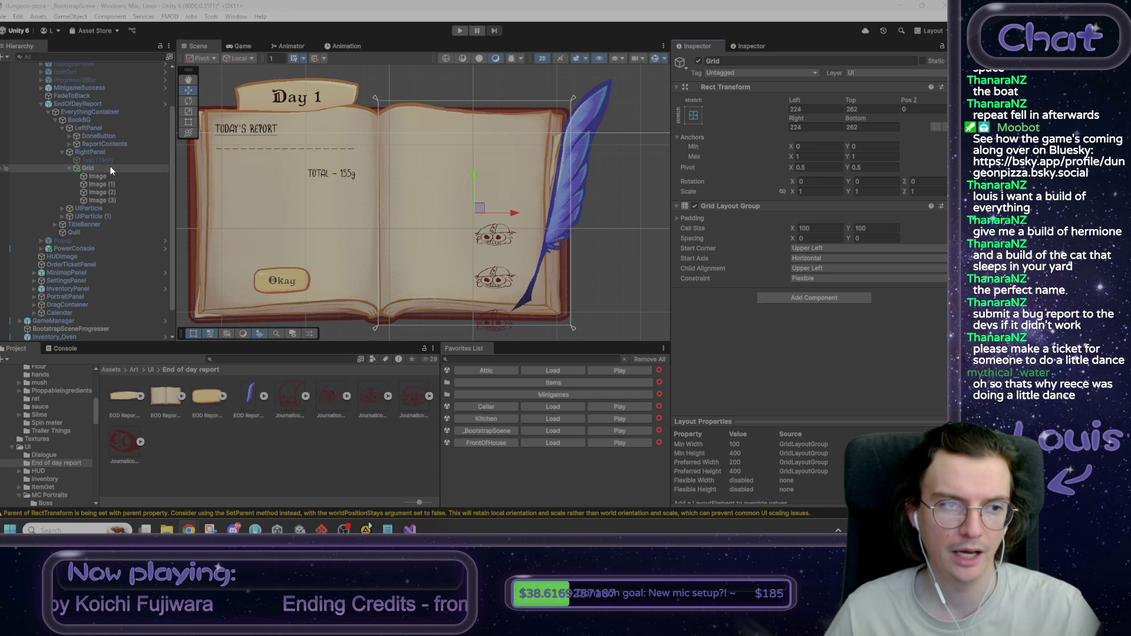
Step: Remove the Grid Layout Group component from the Grid object in the Inspector
right_click(698, 207)
click(754, 226)
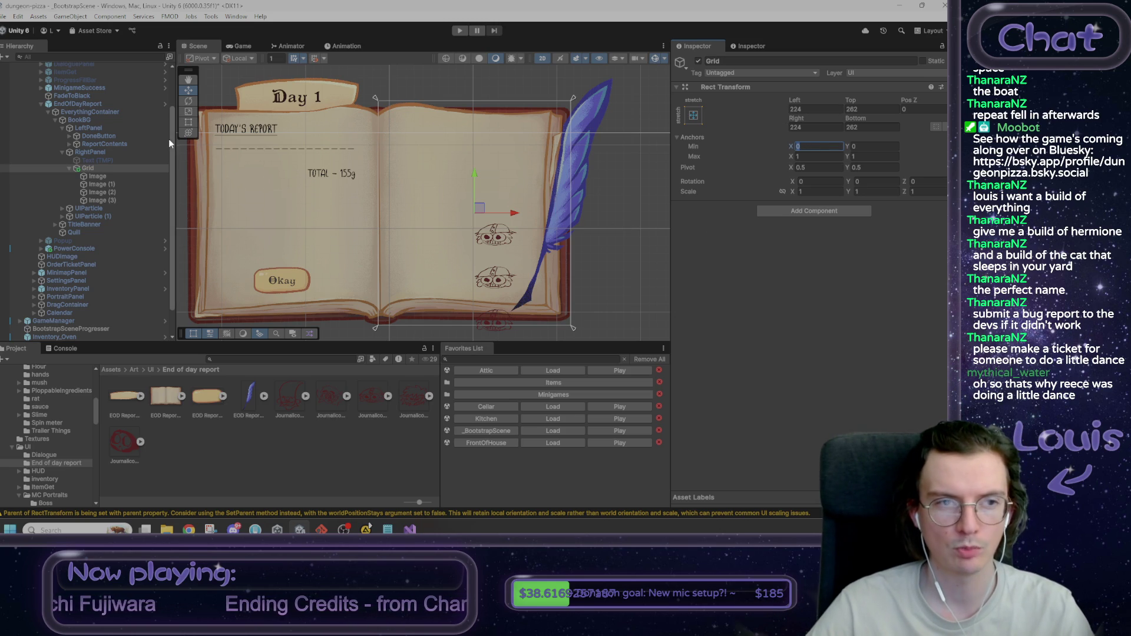
Step: Copy ReportContents' Rect Transform anchors and paste them onto the Grid object
click(104, 129)
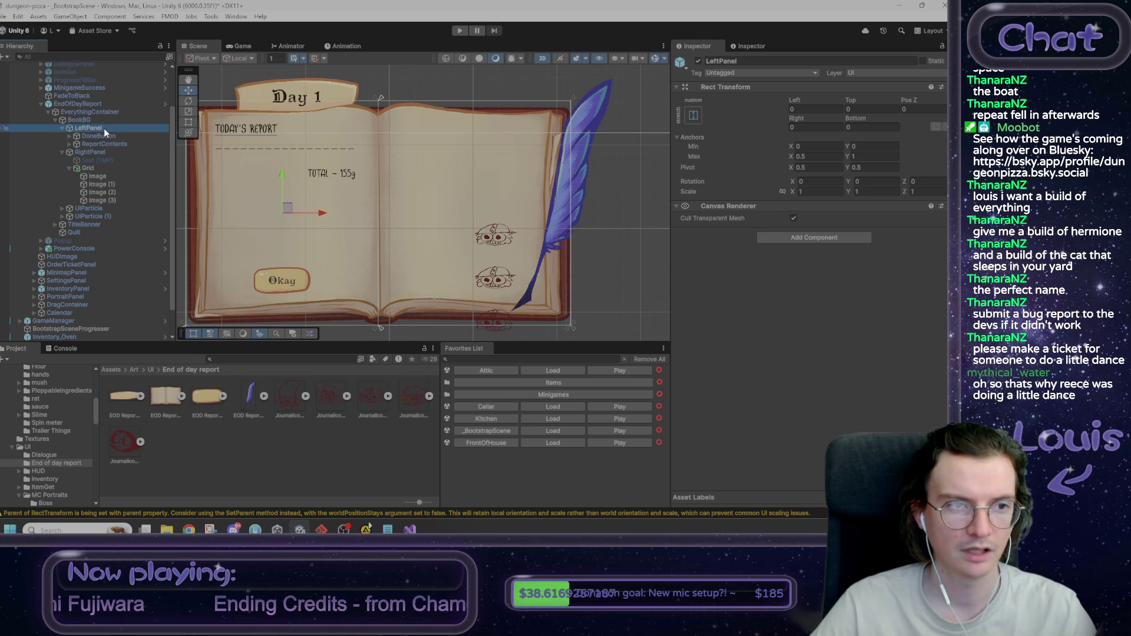
click(104, 143)
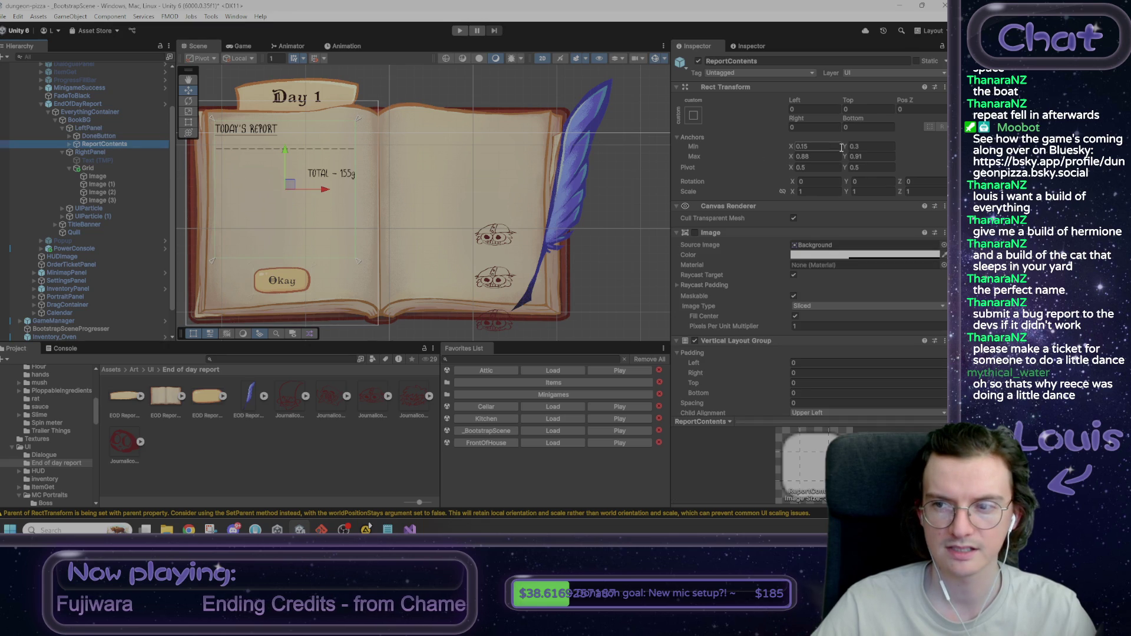
click(698, 136)
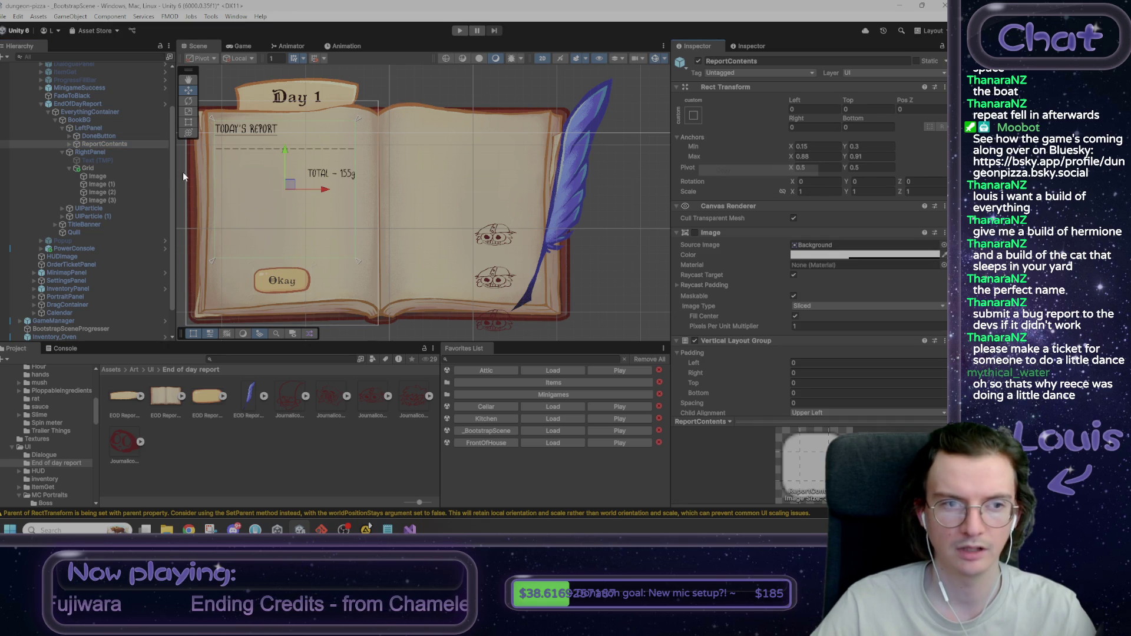
click(89, 167)
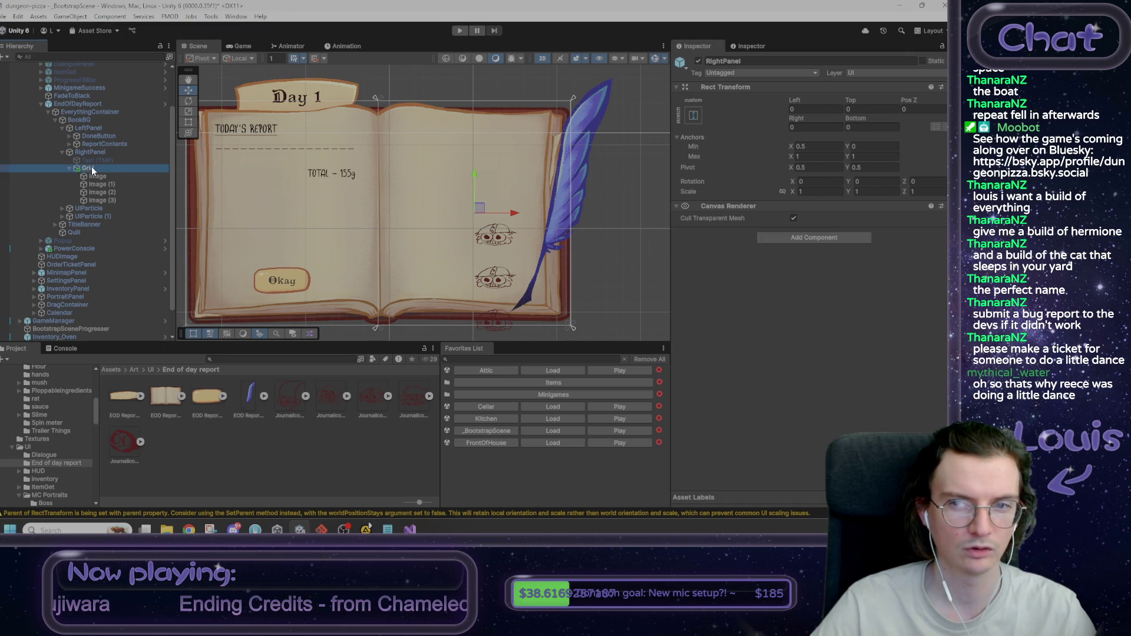
right_click(707, 140)
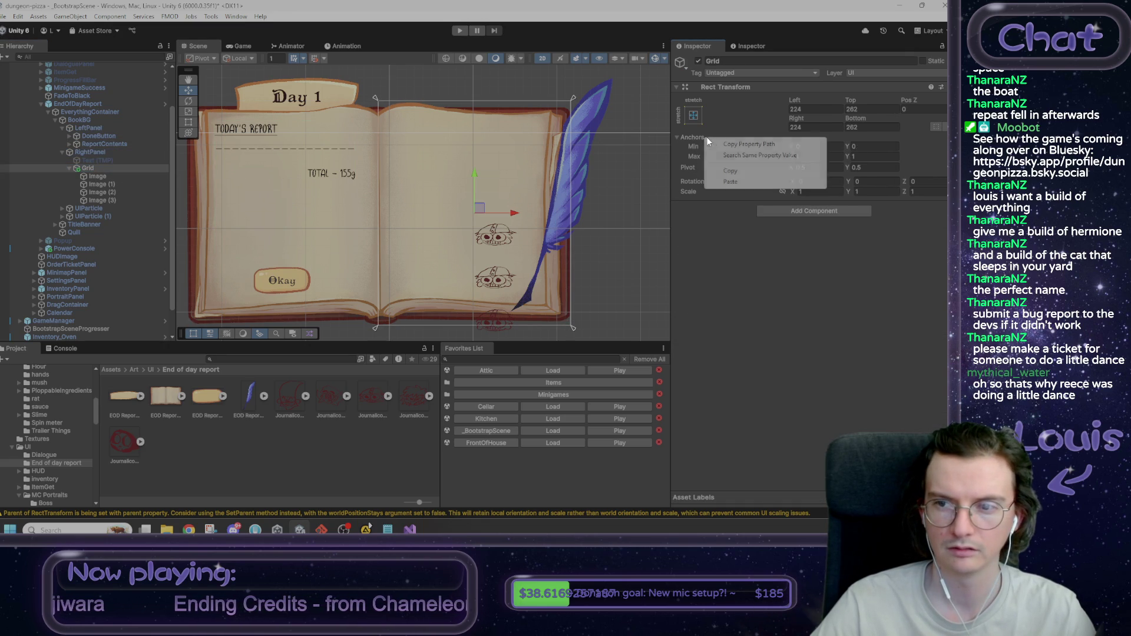
click(739, 183)
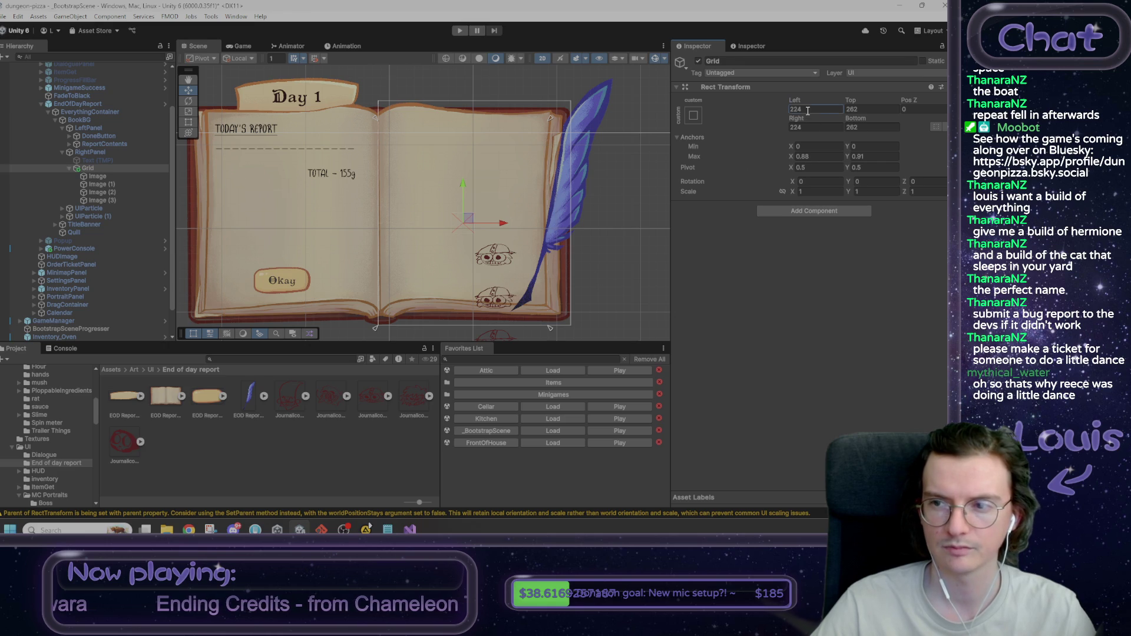
Step: Set Grid's Left, Top, Right and Bottom offsets all to 0
text(0)
key(Tab)
text(0)
key(Tab)
key(Tab)
text(0)
key(Tab)
text(0)
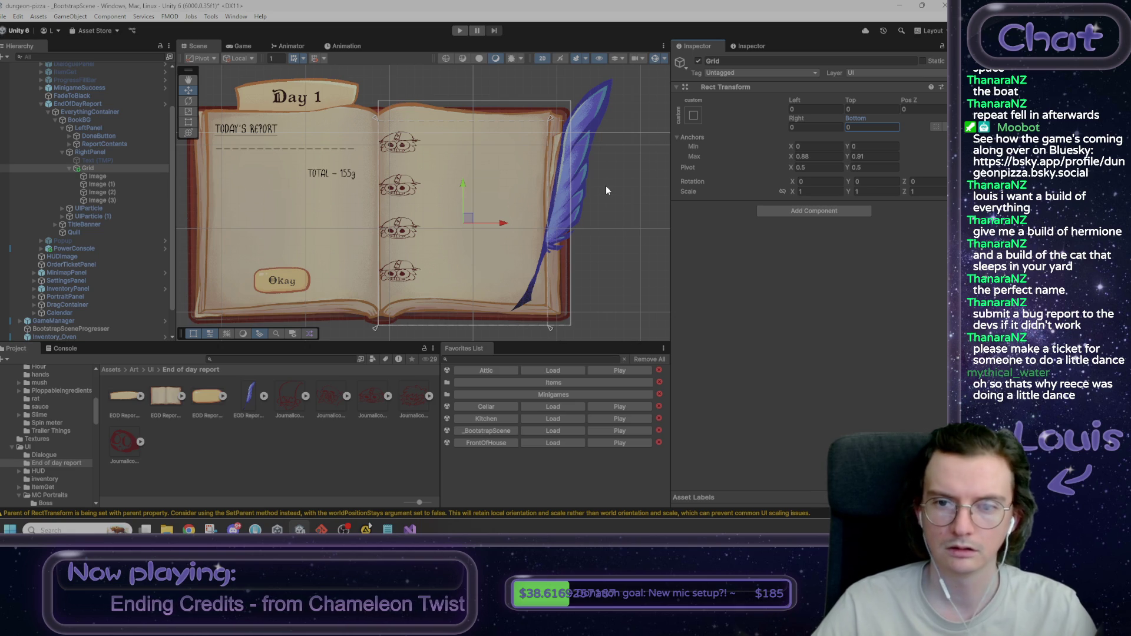
Step: Set Grid's anchors to X 0.09–0.82 and Y 0.15–0.91
click(801, 156)
drag(795, 160, 798, 159)
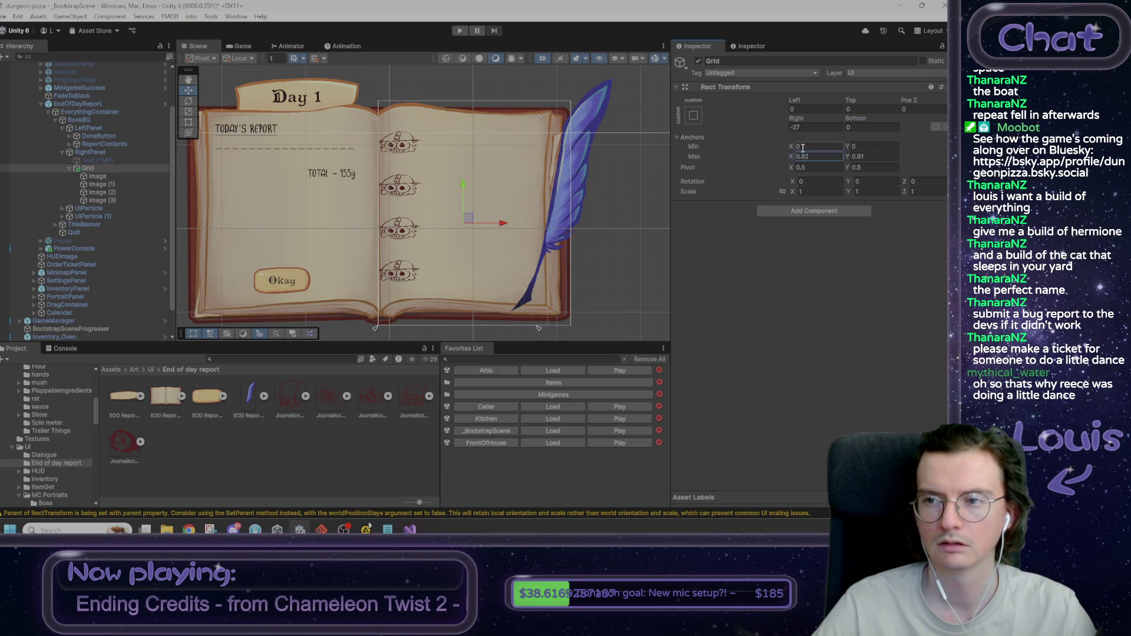
click(795, 147)
drag(793, 149, 796, 148)
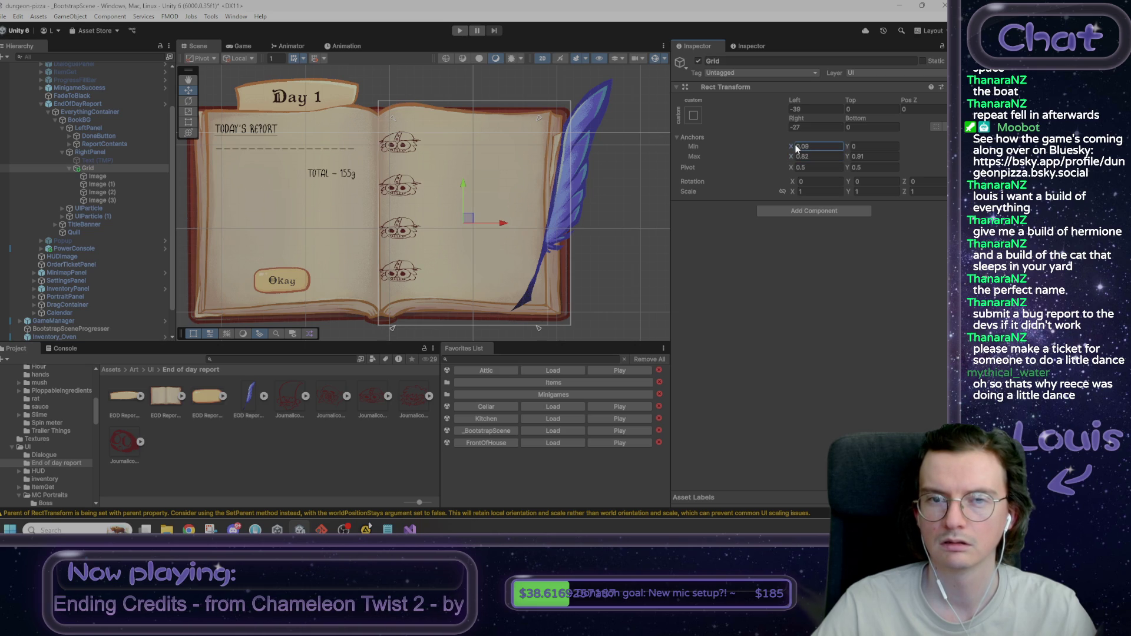
click(847, 147)
text(0.09)
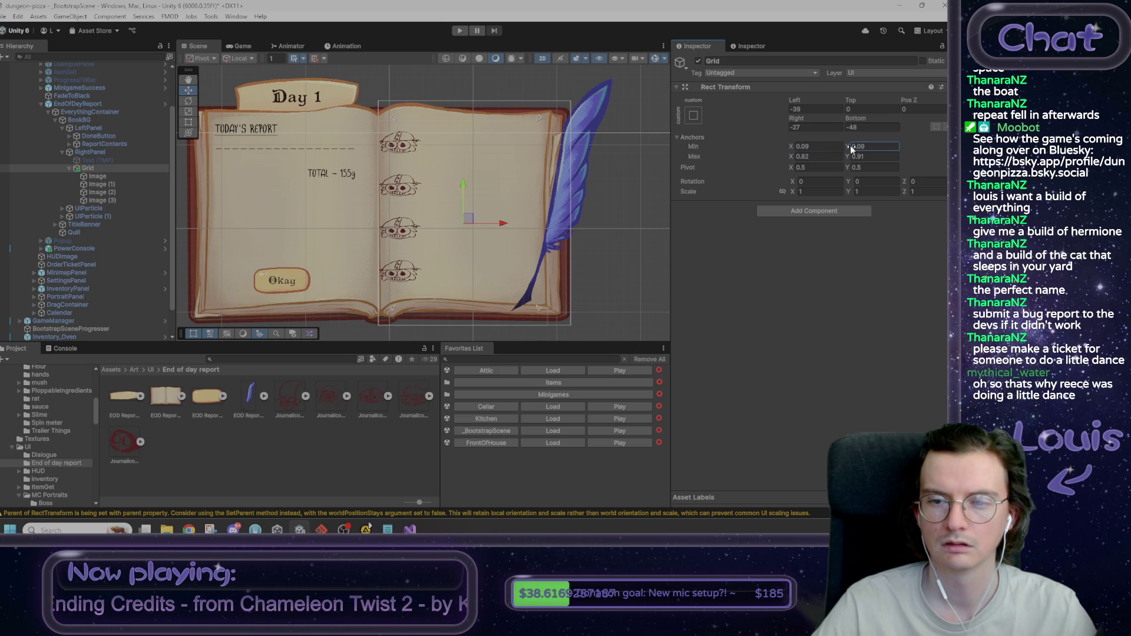
Step: Reset Grid's Left, Top, Right and Bottom offsets to 0
click(823, 108)
text(0)
key(Tab)
key(Tab)
key(Tab)
text(0)
key(Tab)
text(0)
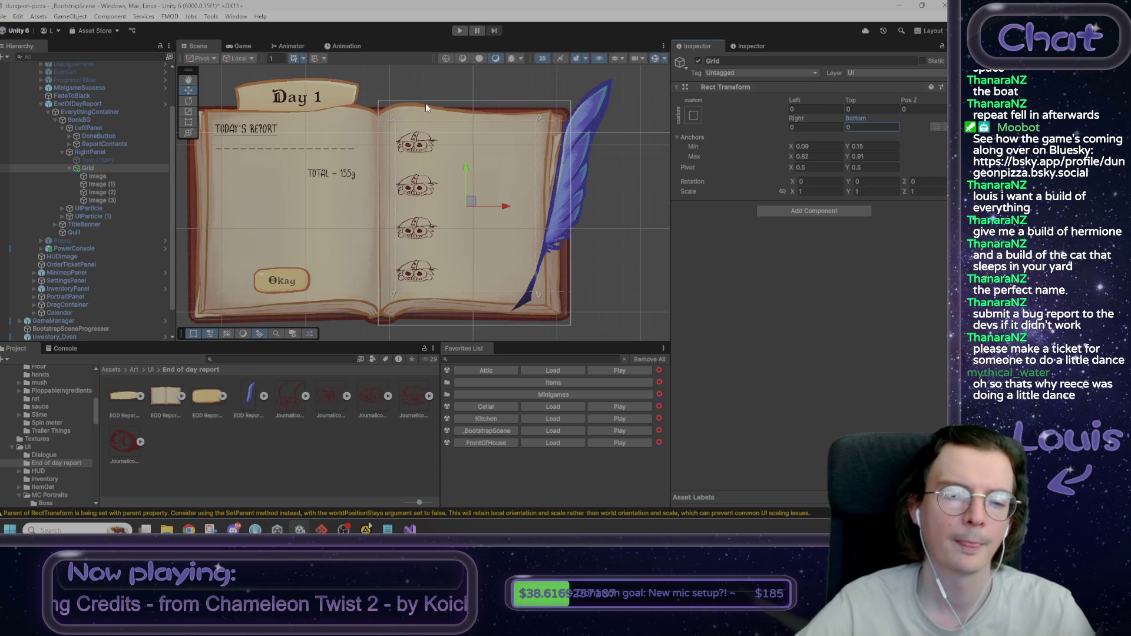
click(103, 175)
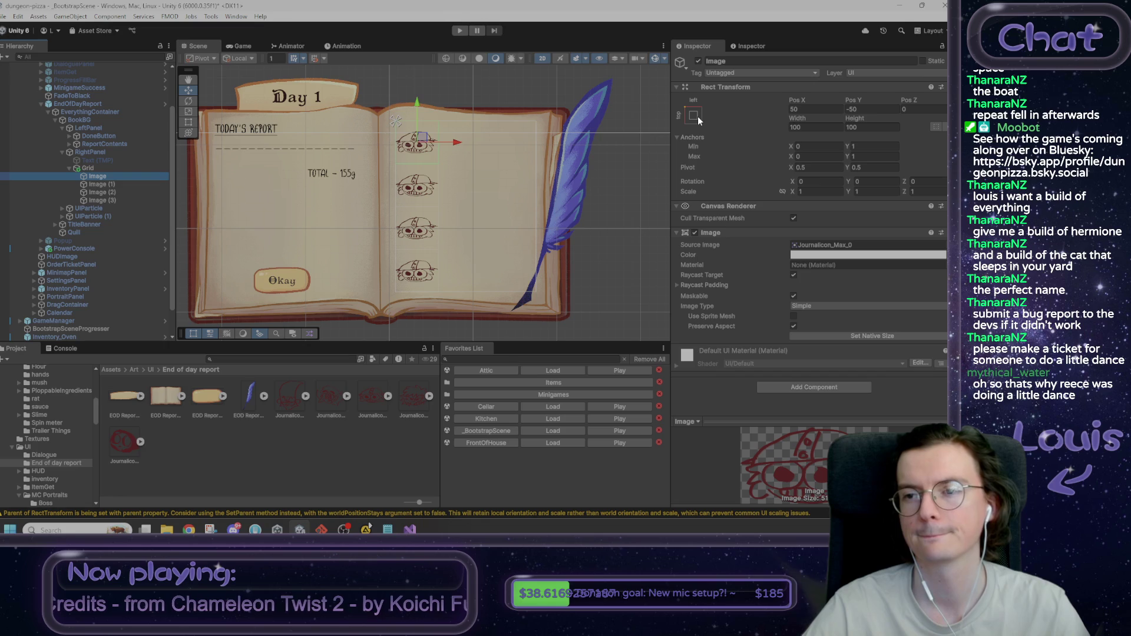
Step: Stretch the first Image's anchors and fit them to the Grid's top-left cell
click(697, 116)
click(802, 268)
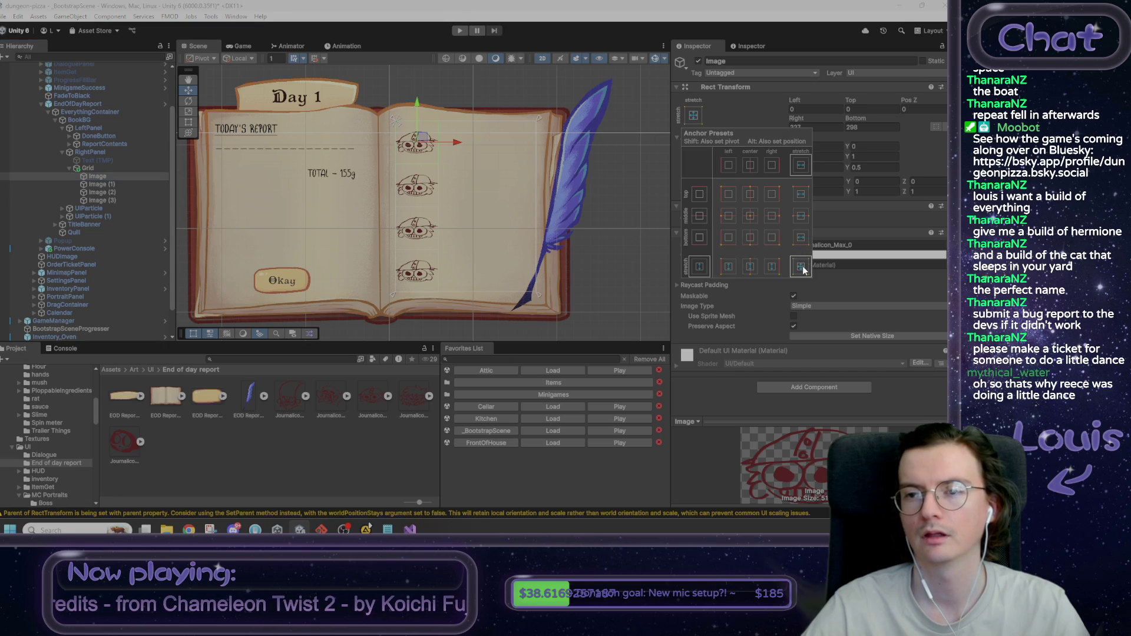
click(765, 122)
drag(793, 156, 787, 154)
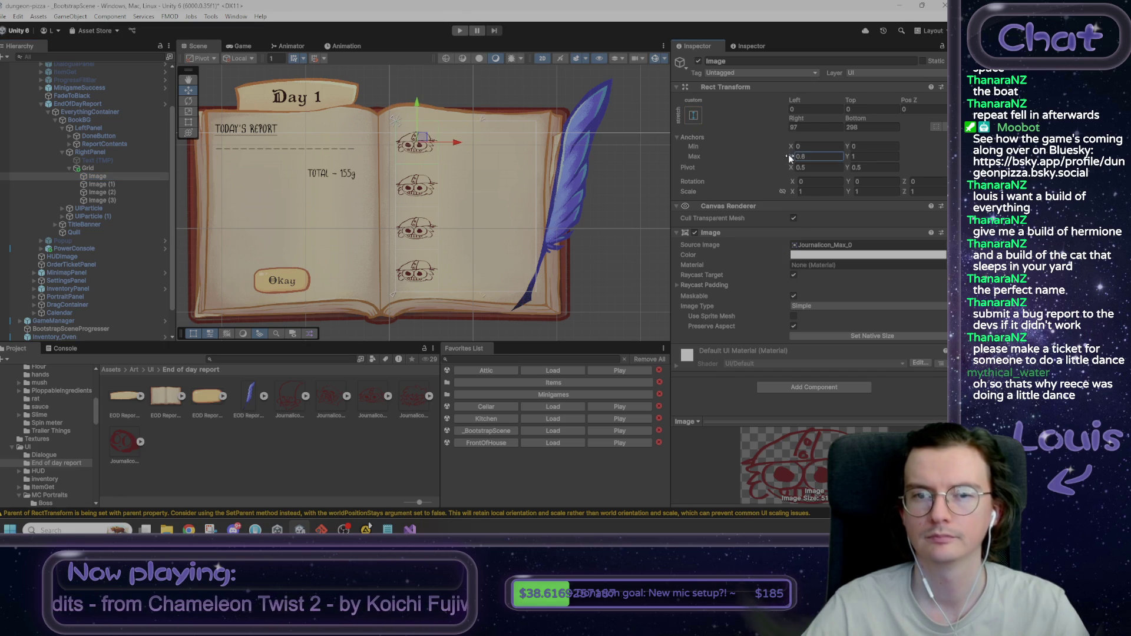
mouse_move(511, 295)
mouse_down()
mouse_move(465, 183)
mouse_move(445, 168)
mouse_up()
Step: Anchor Image (1) to the second cell of the top row
click(132, 185)
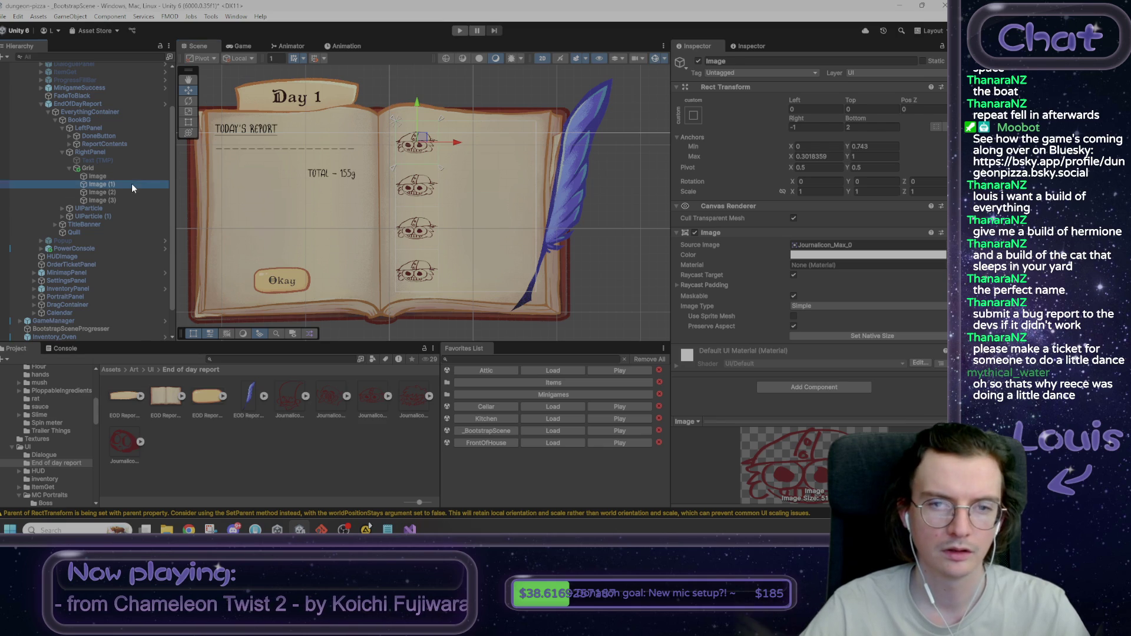
mouse_move(397, 122)
mouse_down()
mouse_move(506, 167)
mouse_move(496, 168)
mouse_up()
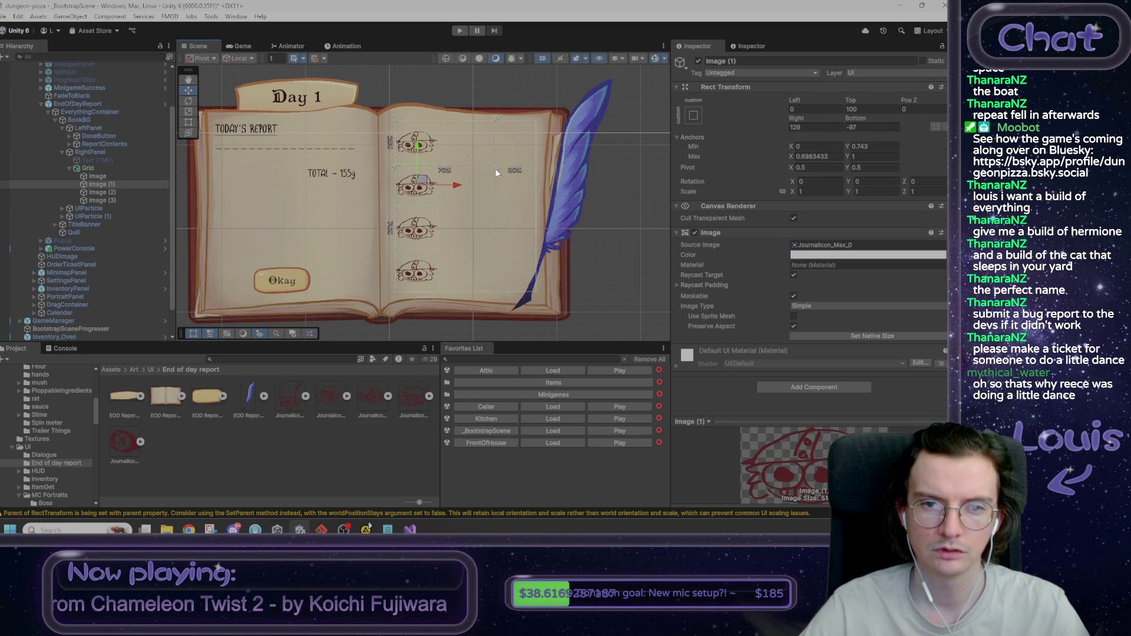
drag(415, 121, 436, 118)
drag(493, 166, 489, 166)
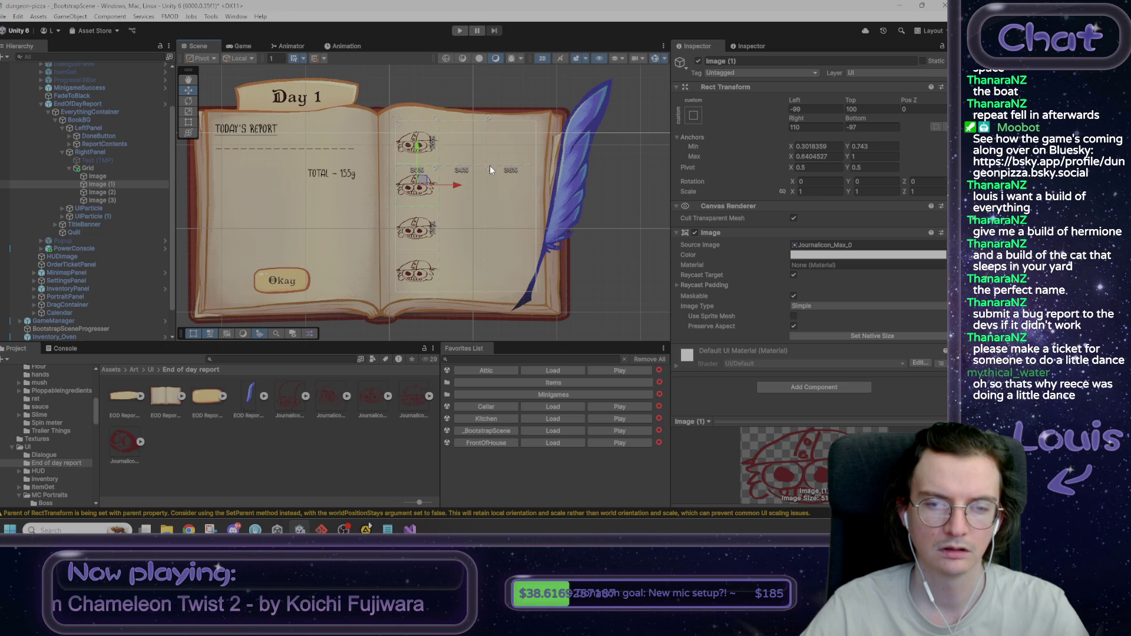
Step: Anchor Image (2) to the top row's third cell and Image (3) to row two's first cell
click(121, 192)
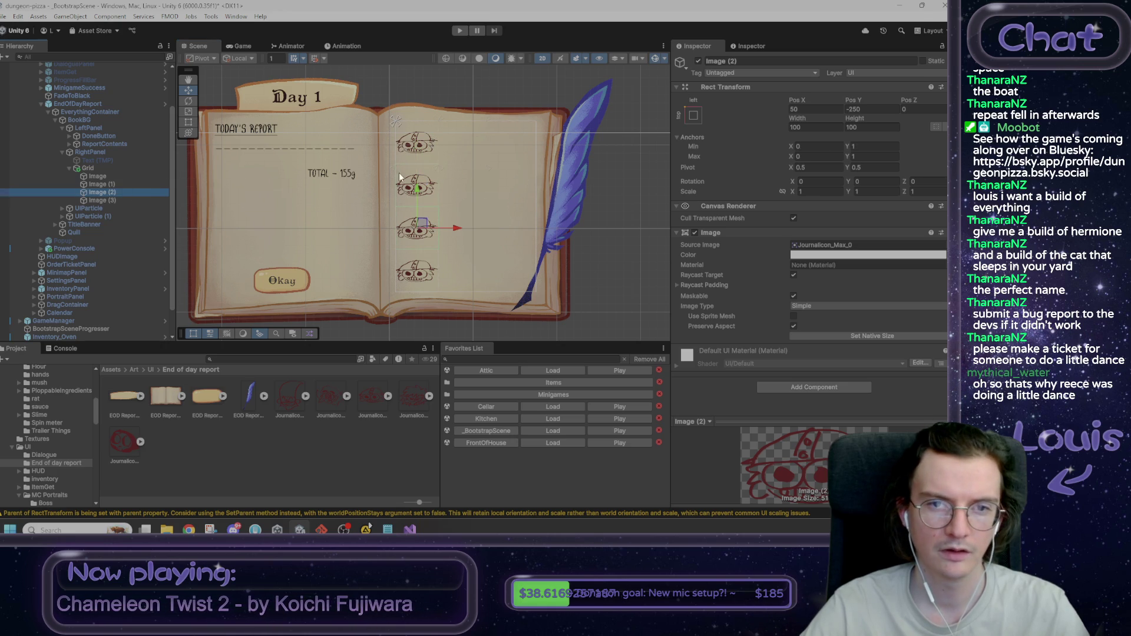
drag(514, 149, 546, 171)
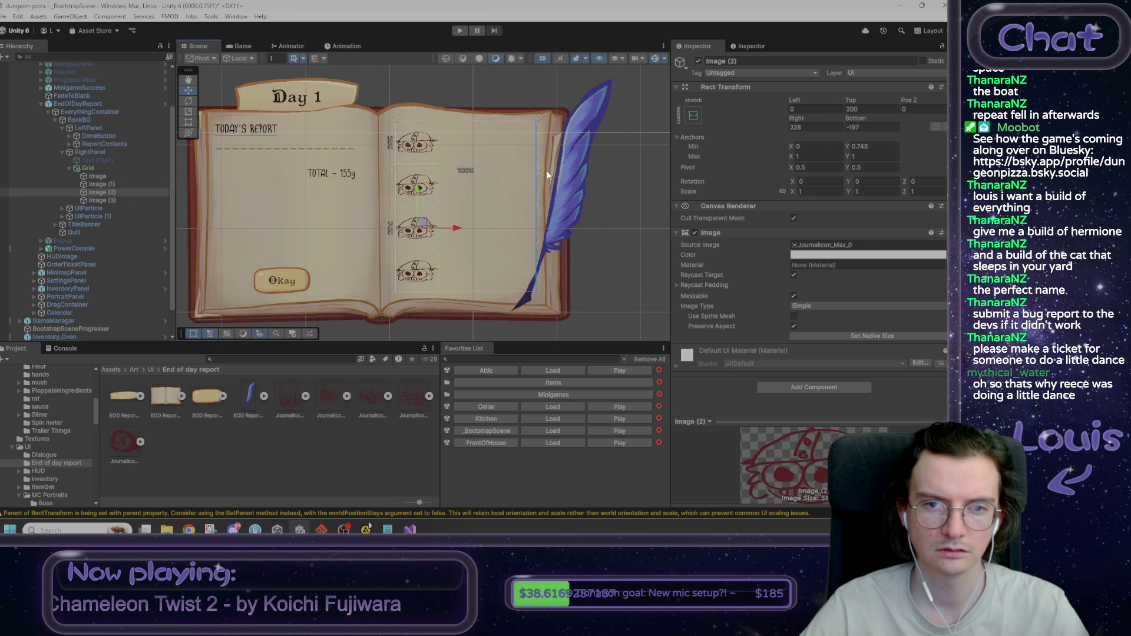
drag(390, 120, 480, 117)
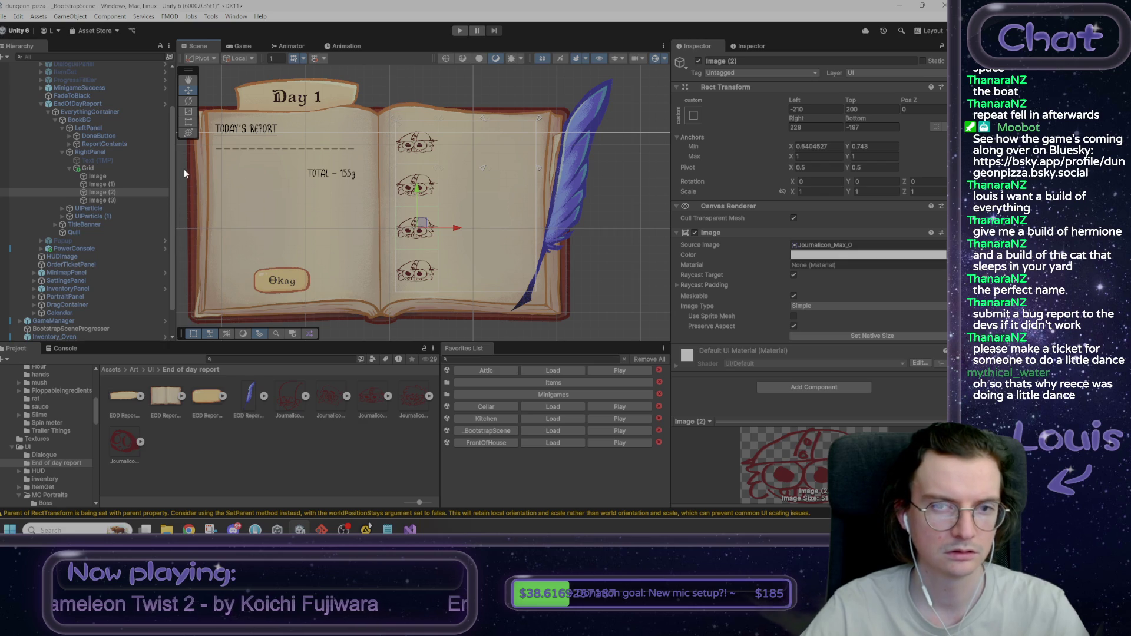
click(121, 200)
mouse_move(401, 124)
mouse_down()
mouse_move(443, 221)
mouse_move(439, 118)
mouse_move(439, 210)
mouse_up()
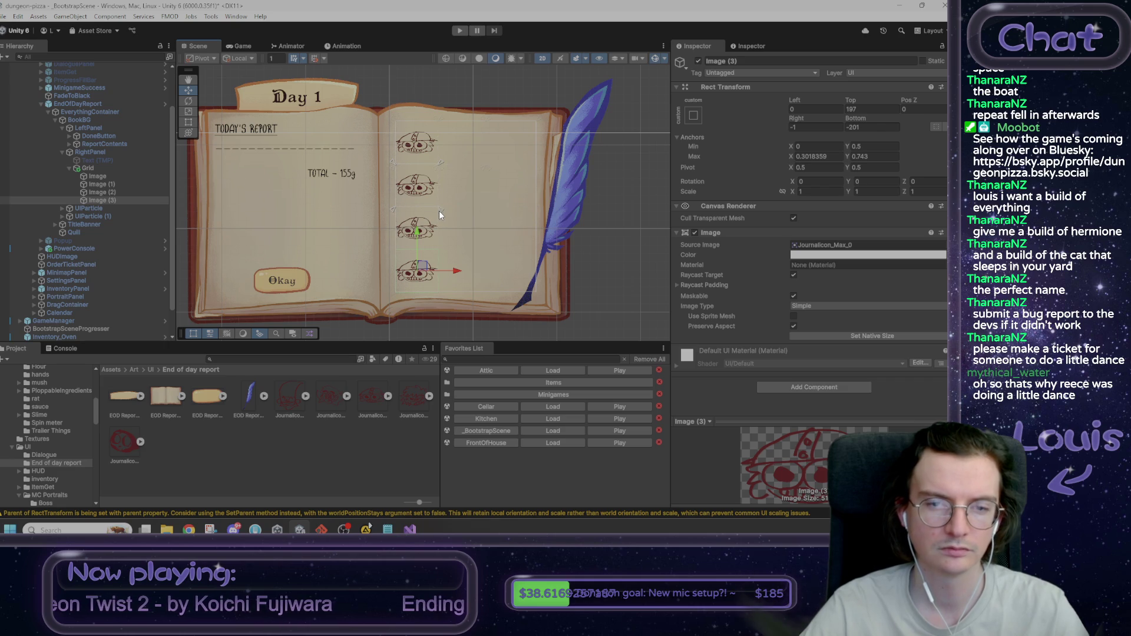
click(108, 175)
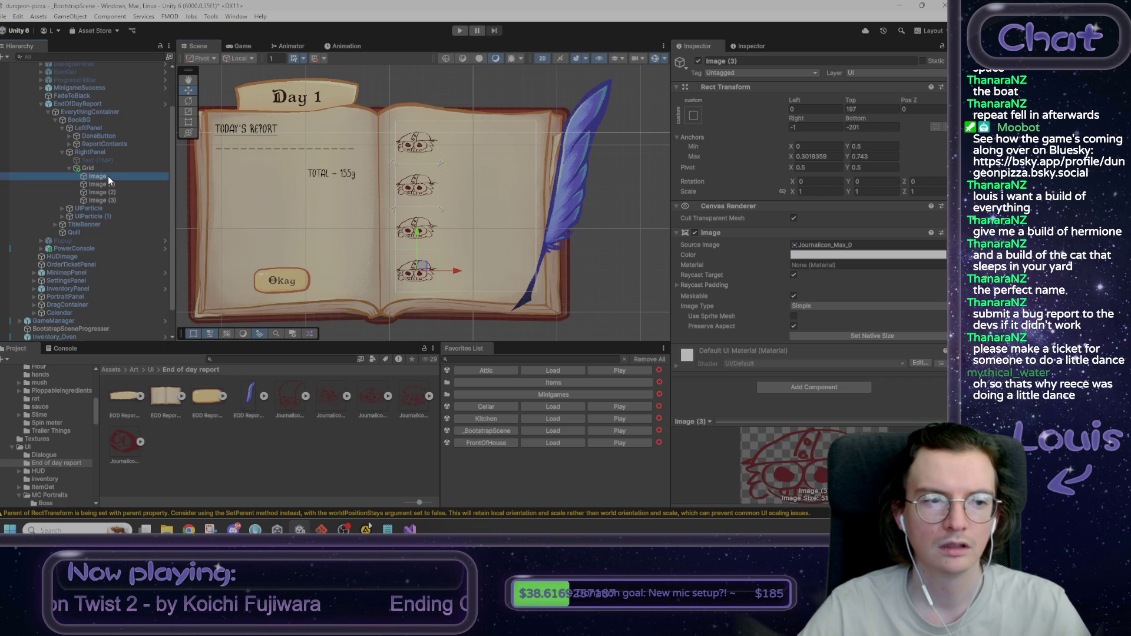
Step: Set Left, Top, Right and Bottom offsets to 0 on all four icon Images
shift+click(118, 200)
click(819, 108)
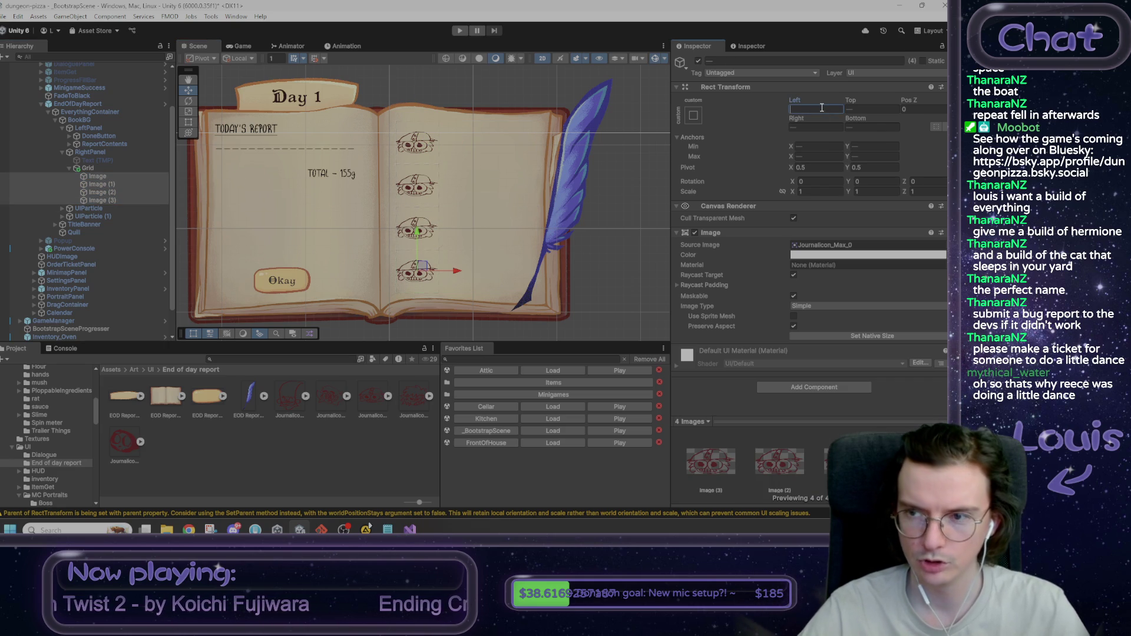
text(0)
key(Tab)
text(0)
key(Tab)
text(0)
key(Tab)
text(0)
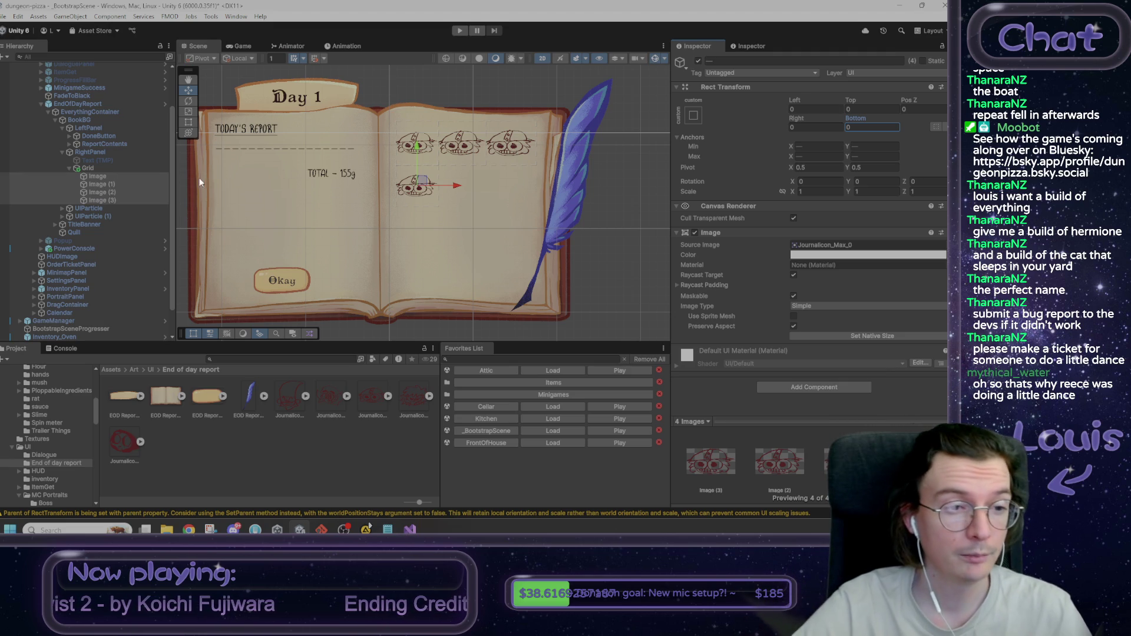
Step: Duplicate Image (3) as Image (4), anchor it 0.30,0.5–0.64,0.743 with zero offsets
click(107, 201)
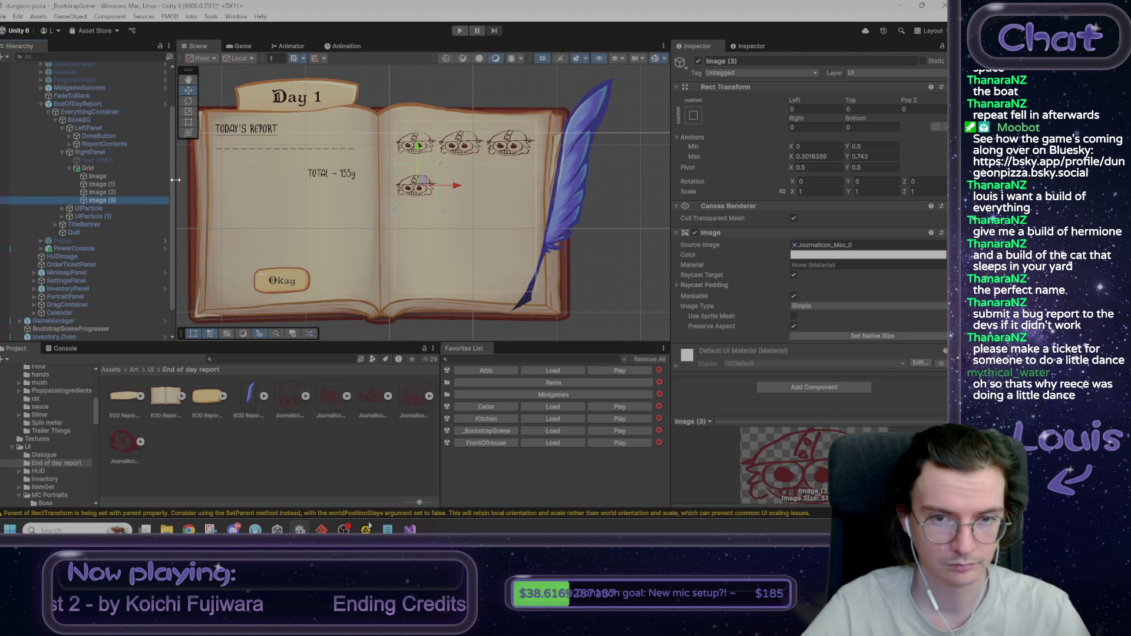
key(ctrl+d)
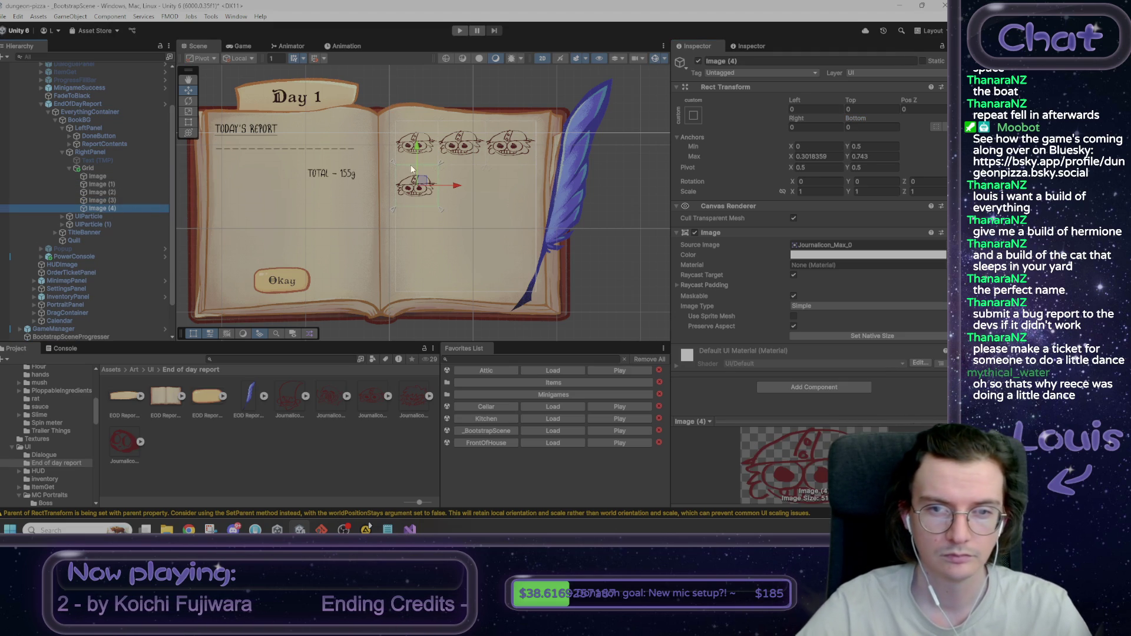
drag(439, 209, 490, 211)
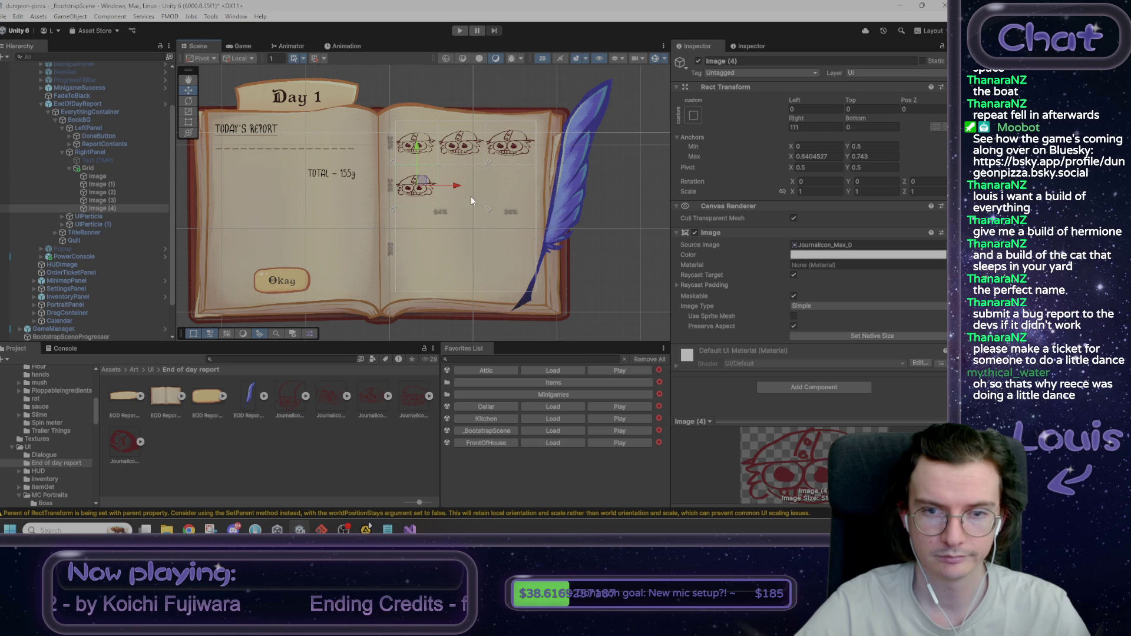
drag(393, 163, 434, 160)
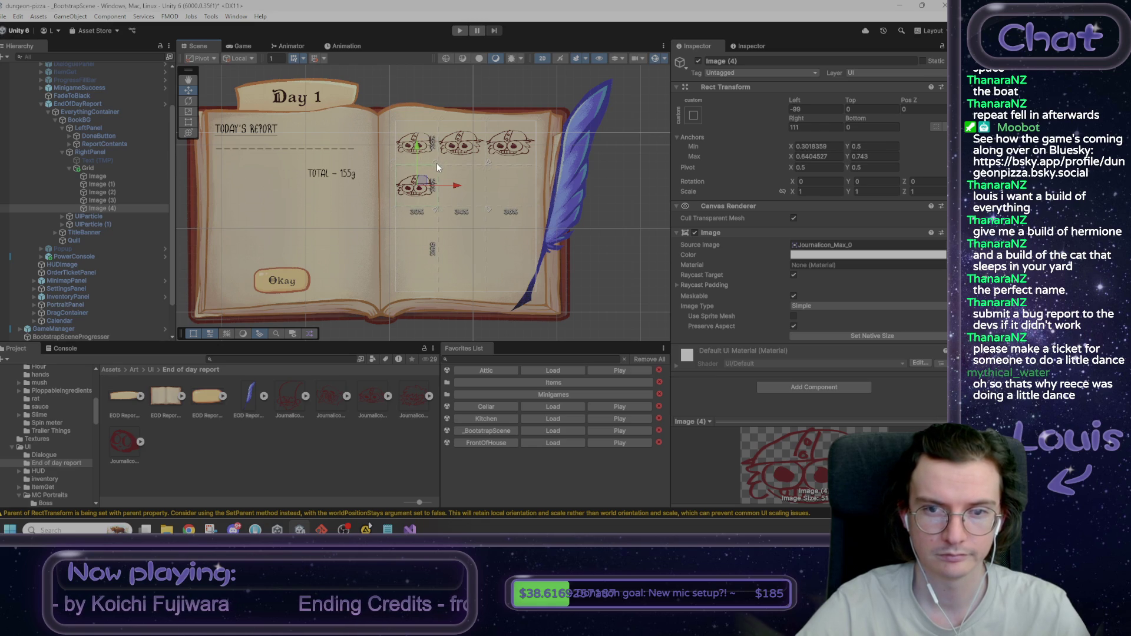
click(818, 109)
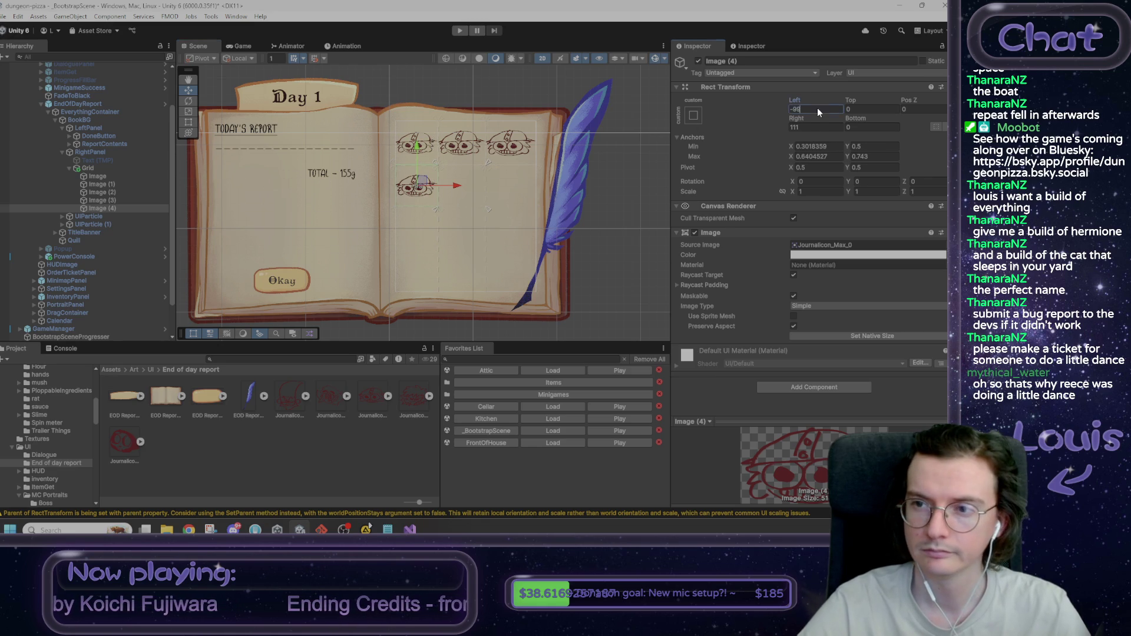
text(0)
key(Tab)
key(Tab)
key(Tab)
text(0)
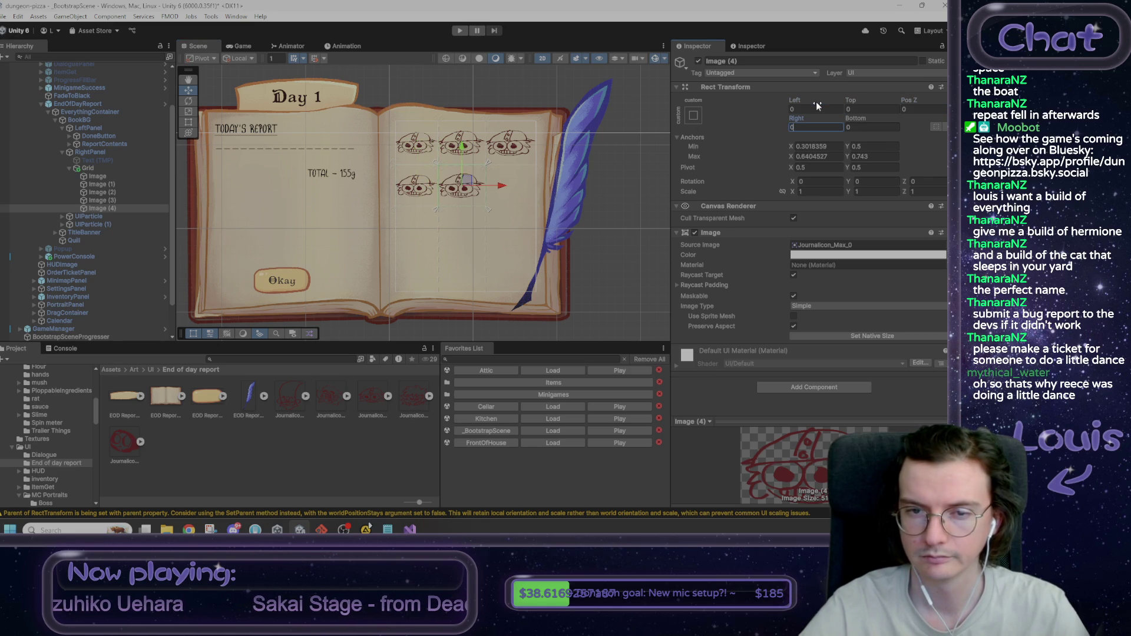
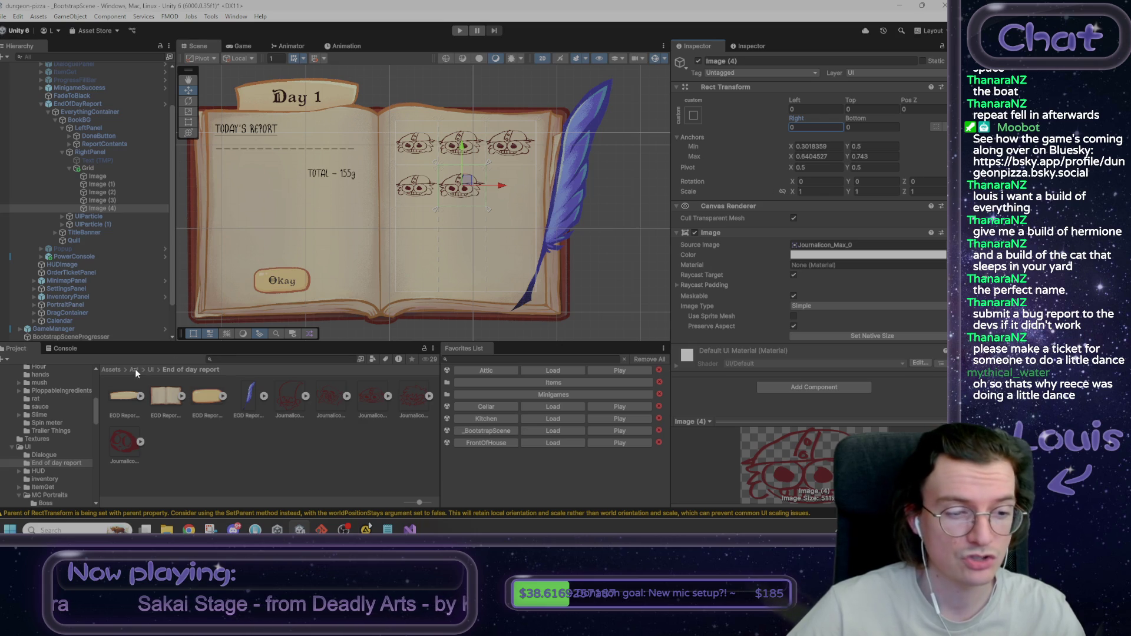
Step: Browse from the root Assets folder into Scripts/UI/EndOfDay
click(111, 370)
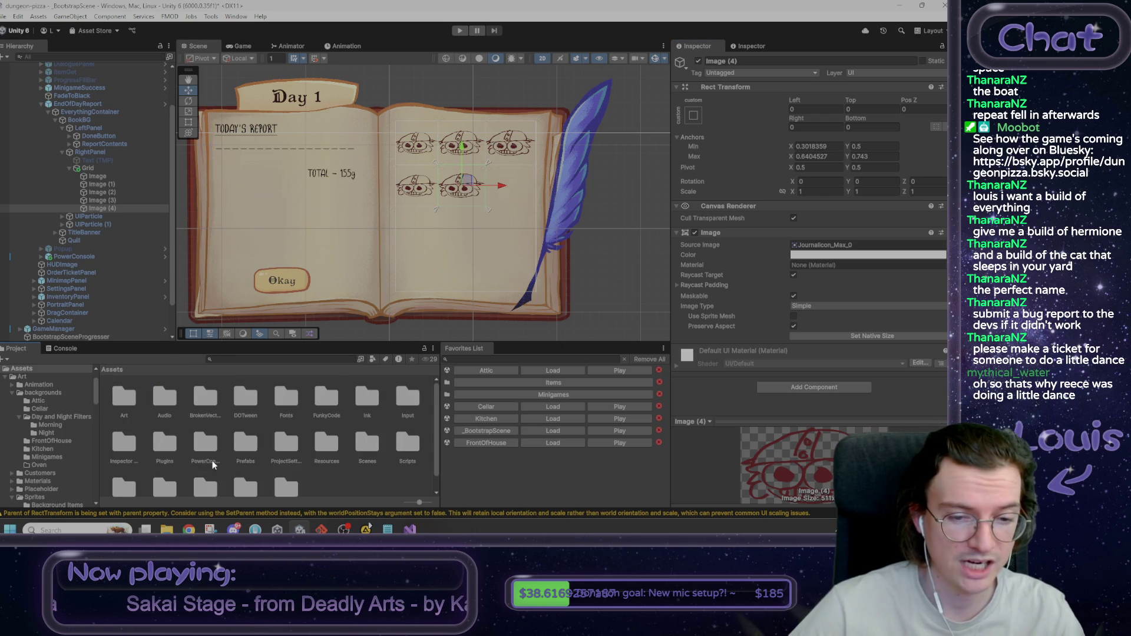
scroll(204, 461, down, 2)
click(402, 436)
double_click(401, 433)
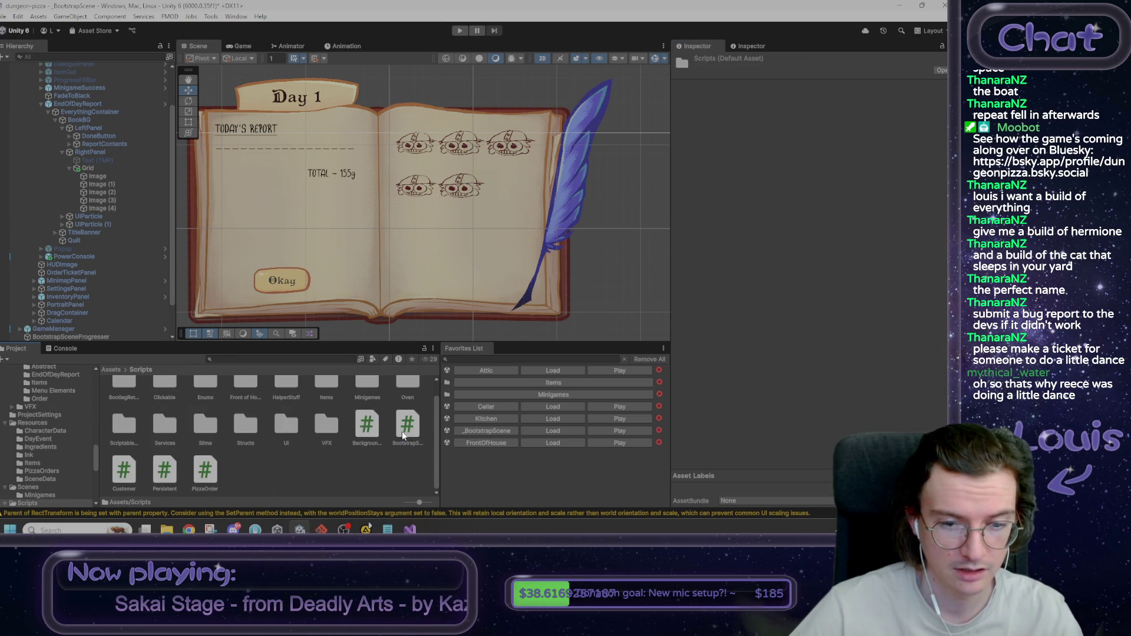
scroll(304, 429, up, 2)
double_click(297, 447)
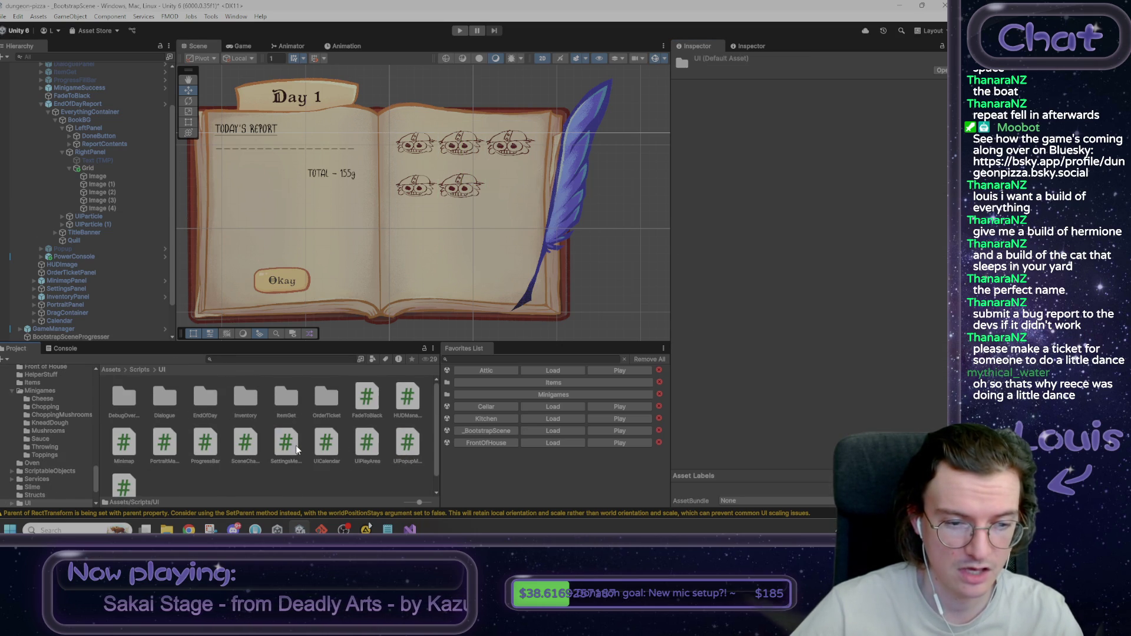
double_click(207, 399)
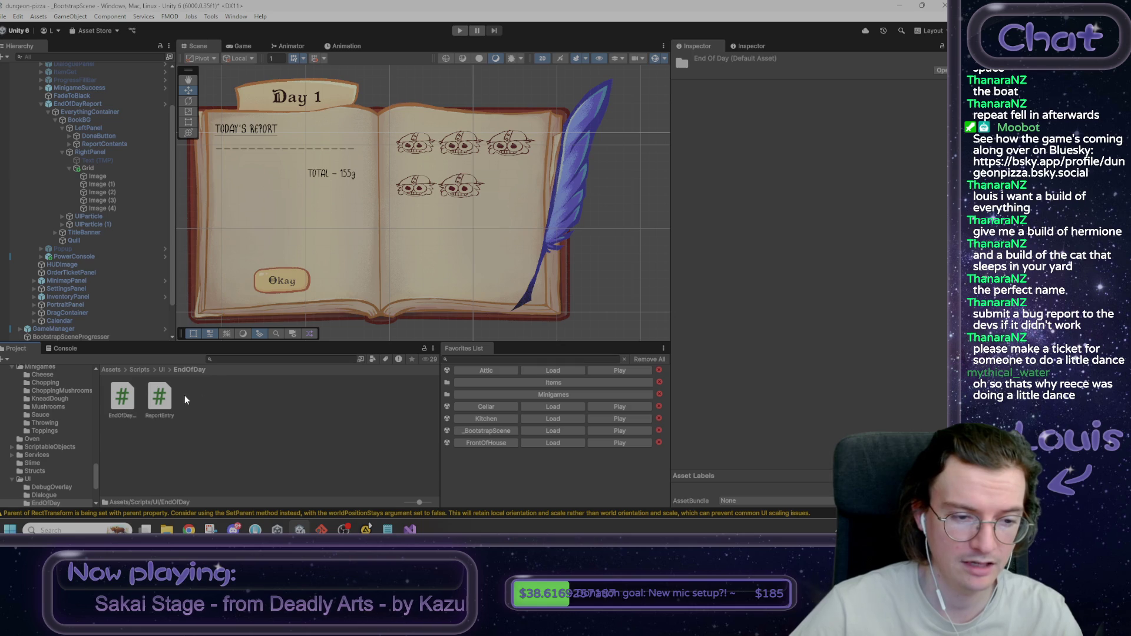
Step: Create a MonoBehaviour script there named ReportStupidFace
right_click(224, 402)
mouse_move(281, 90)
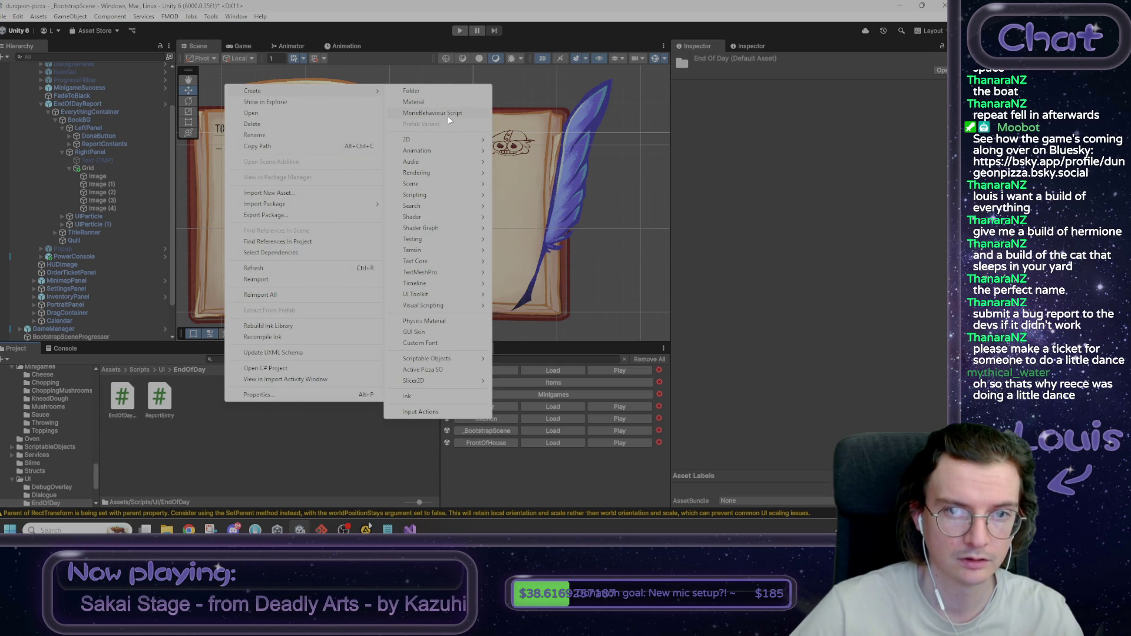
click(449, 113)
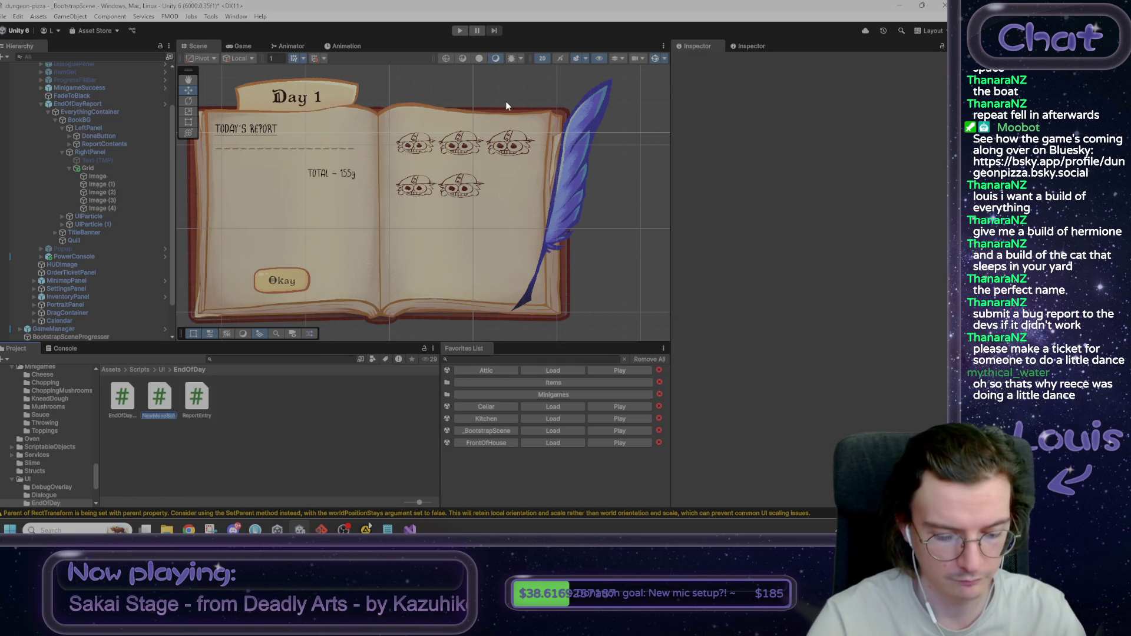
text(ReportStu)
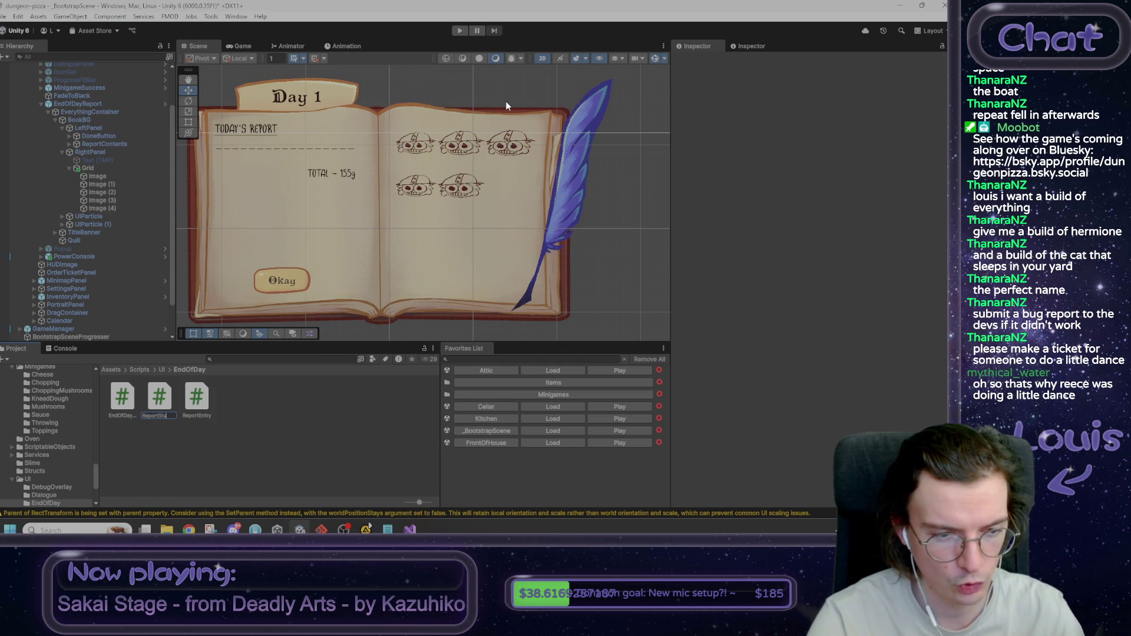
key(Return)
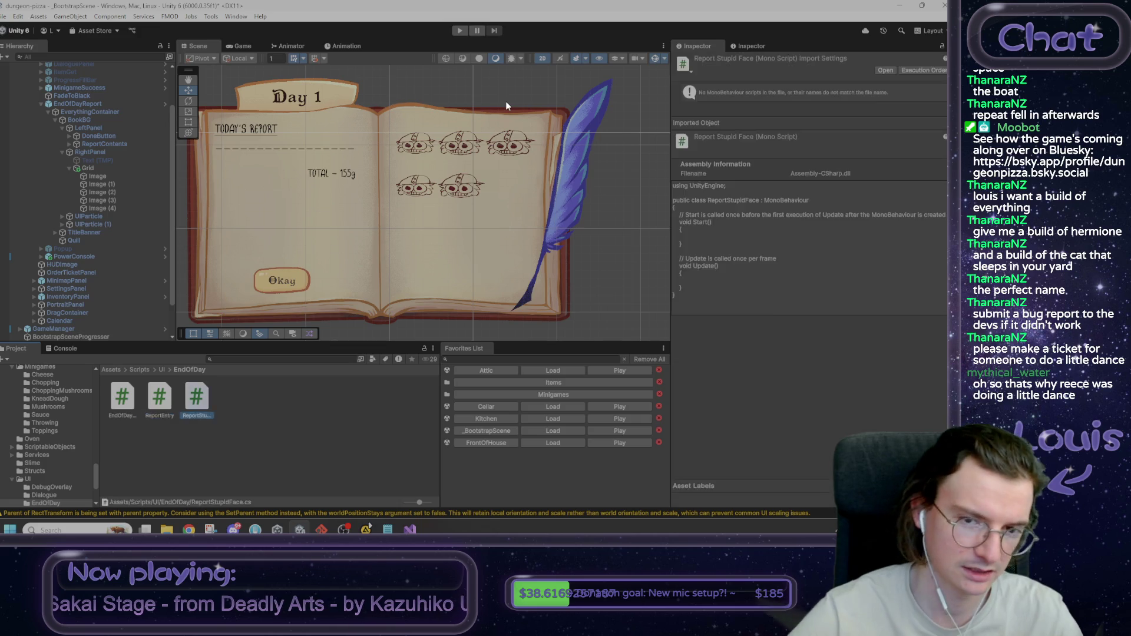
Step: Open ReportStupidFace in Visual Studio after scripts compile, then return to Unity
key(alt+Tab)
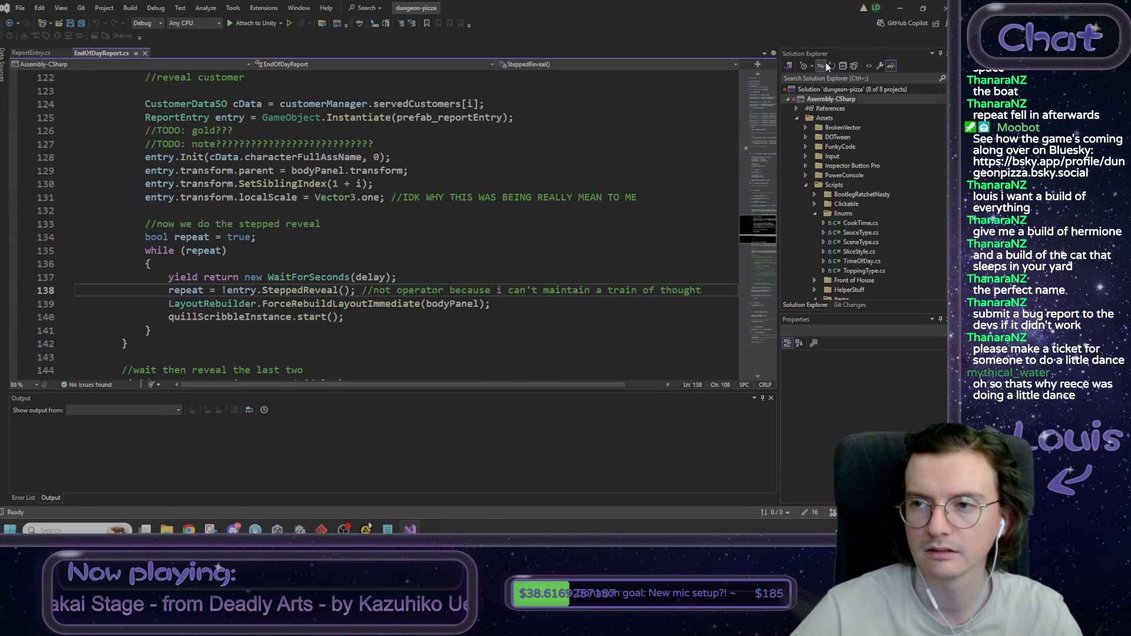
click(898, 9)
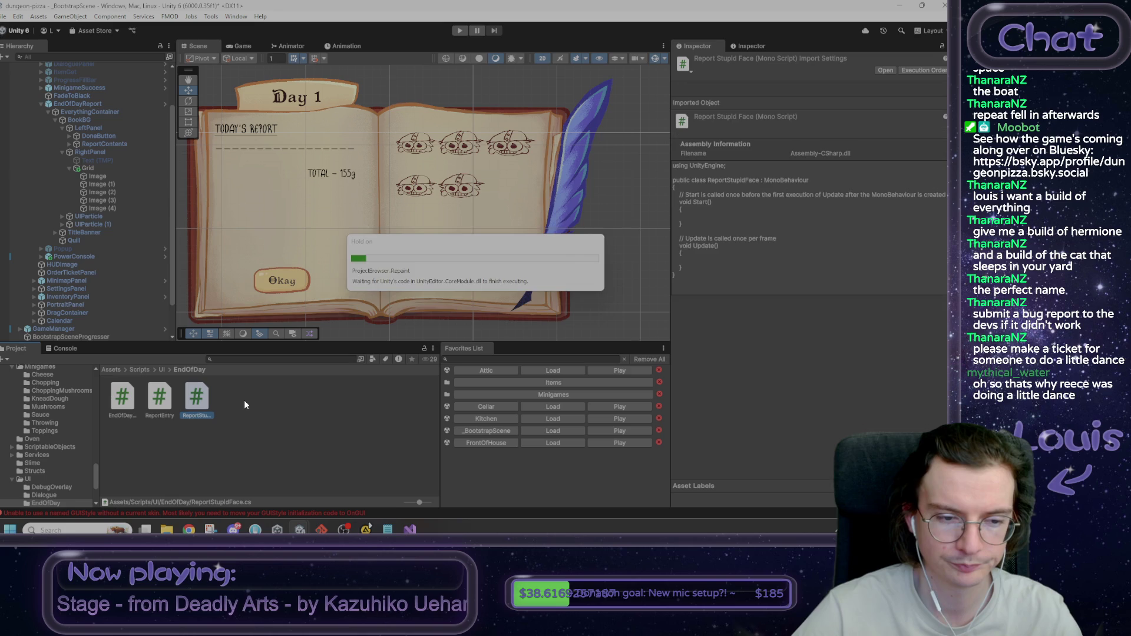
double_click(207, 403)
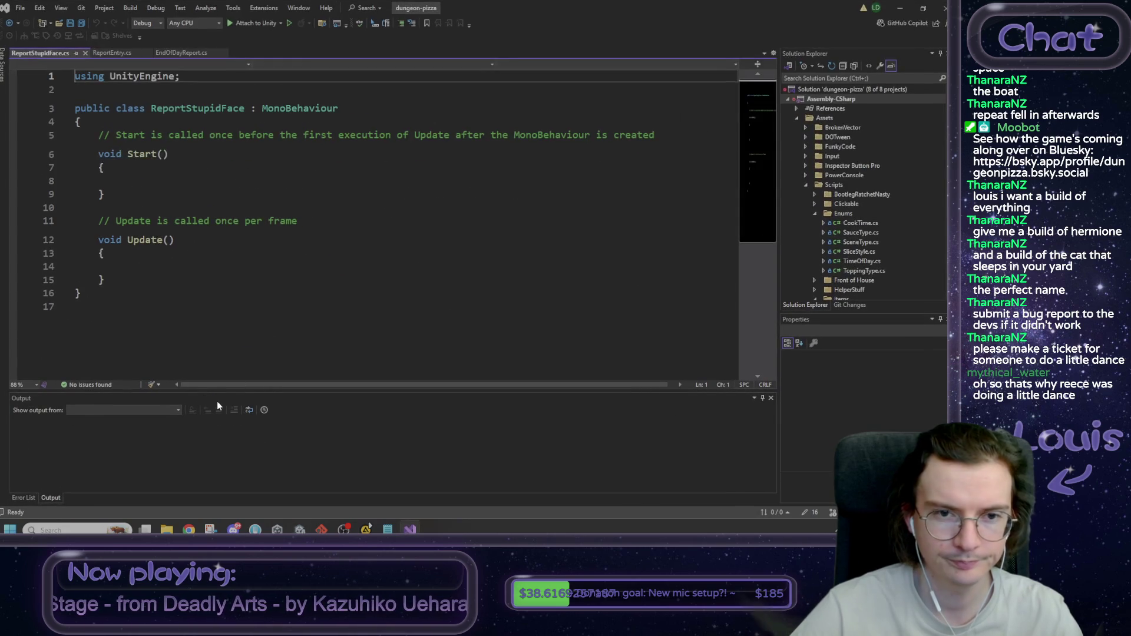
key(alt+Tab)
Step: Clear the Console, then select the five face Images in the Grid
click(65, 348)
click(5, 360)
click(17, 348)
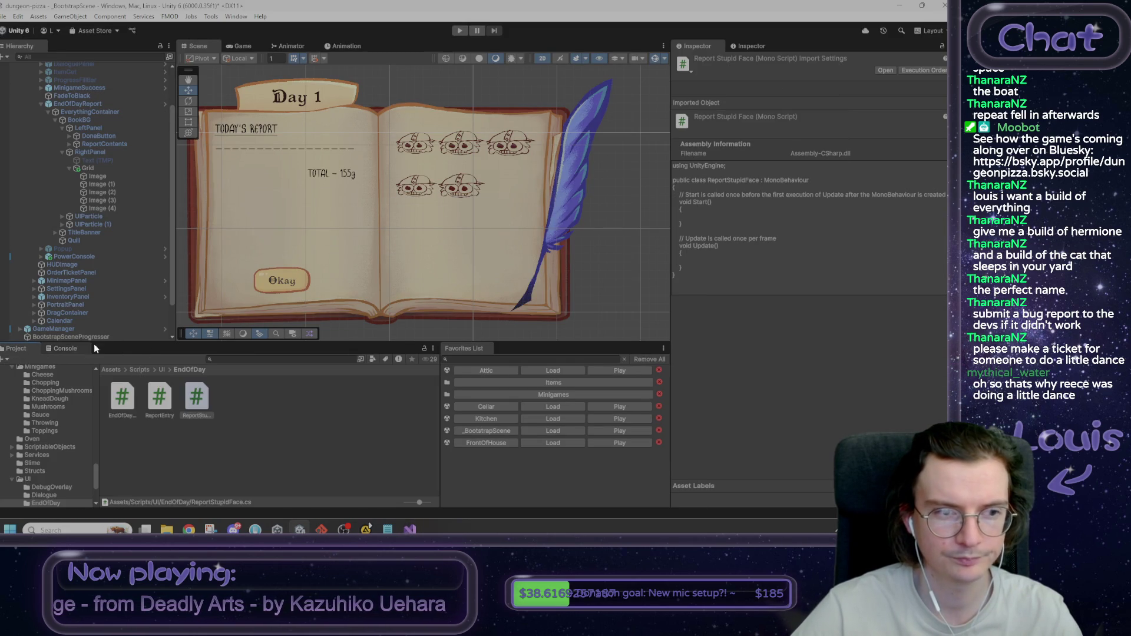
click(115, 179)
shift+click(109, 208)
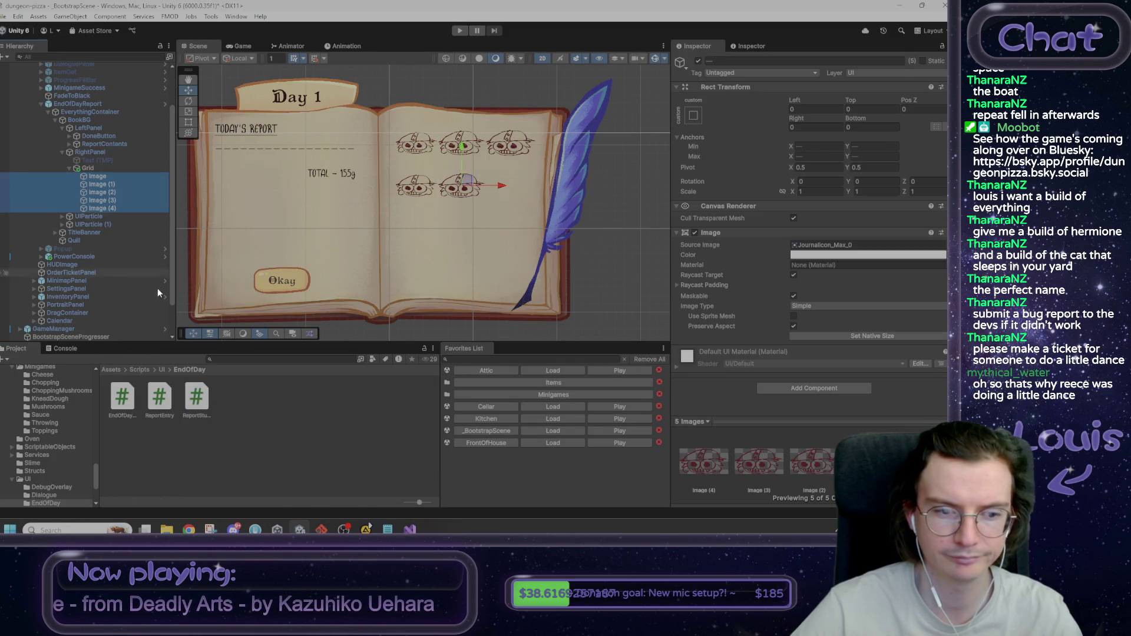
Step: Drag ReportStupidFace onto the five face Images, deactivate them, and inspect the script asset
mouse_move(197, 398)
mouse_down()
mouse_move(692, 344)
mouse_move(791, 231)
mouse_move(807, 370)
mouse_move(757, 228)
mouse_up()
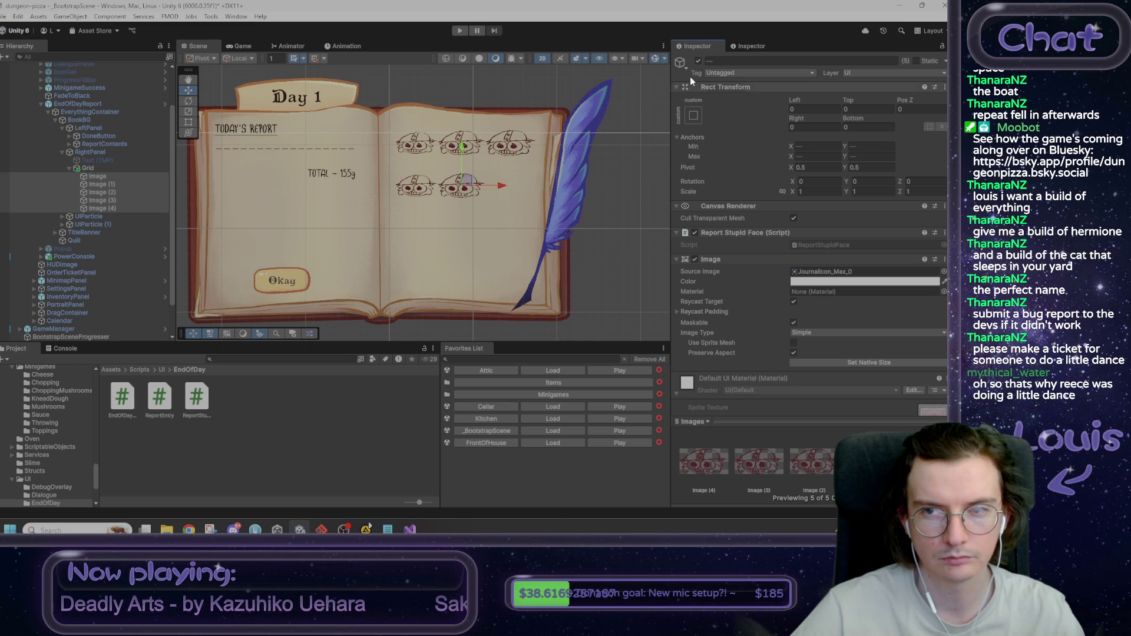
click(698, 61)
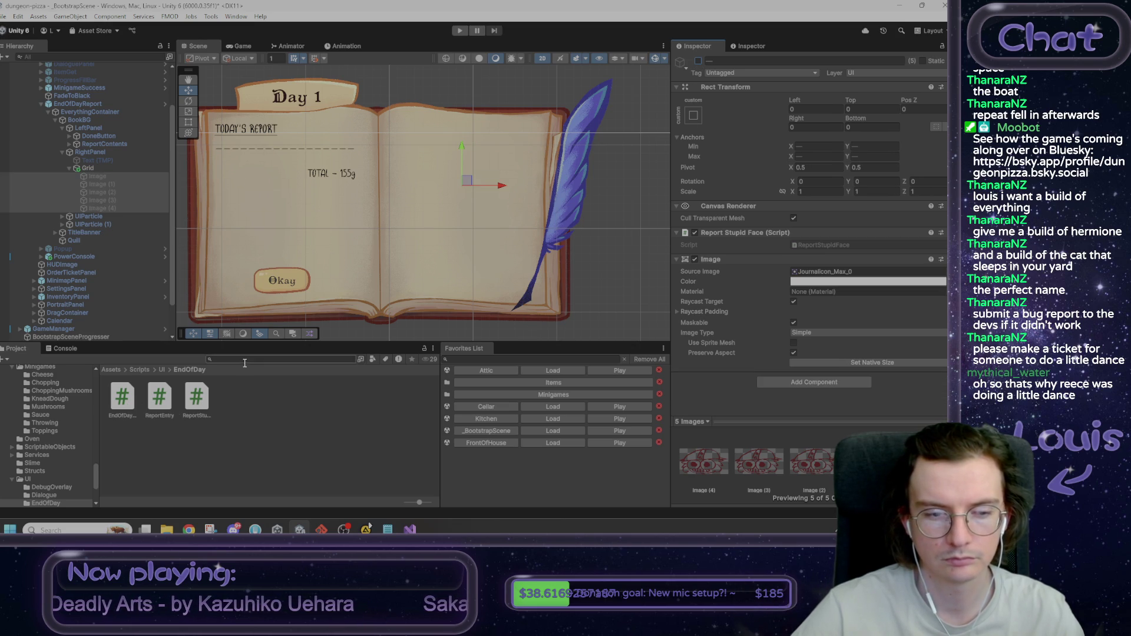
click(199, 400)
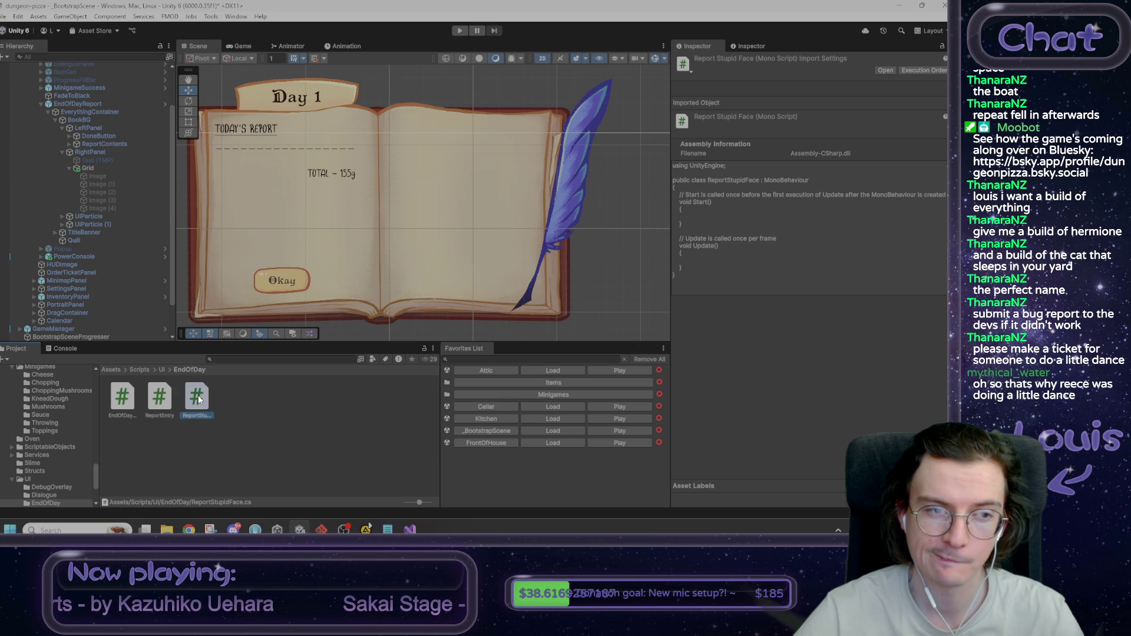
Step: Reselect and reactivate all five face Images, then open ReportStupidFace for editing
click(105, 177)
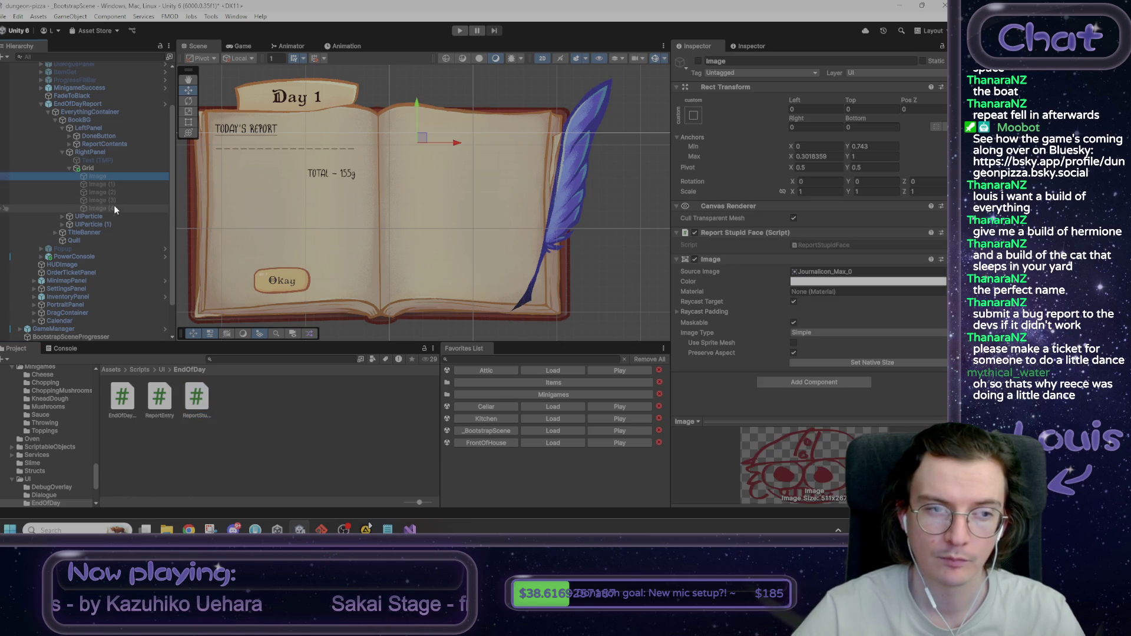
shift+click(114, 208)
click(698, 60)
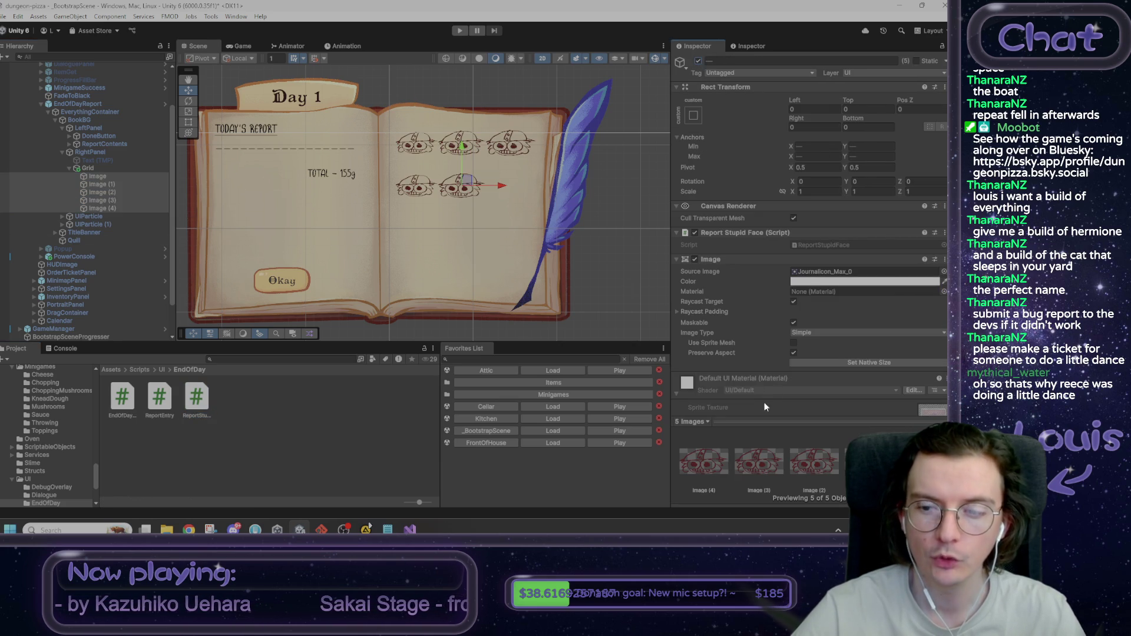
scroll(794, 369, down, 3)
scroll(778, 361, up, 3)
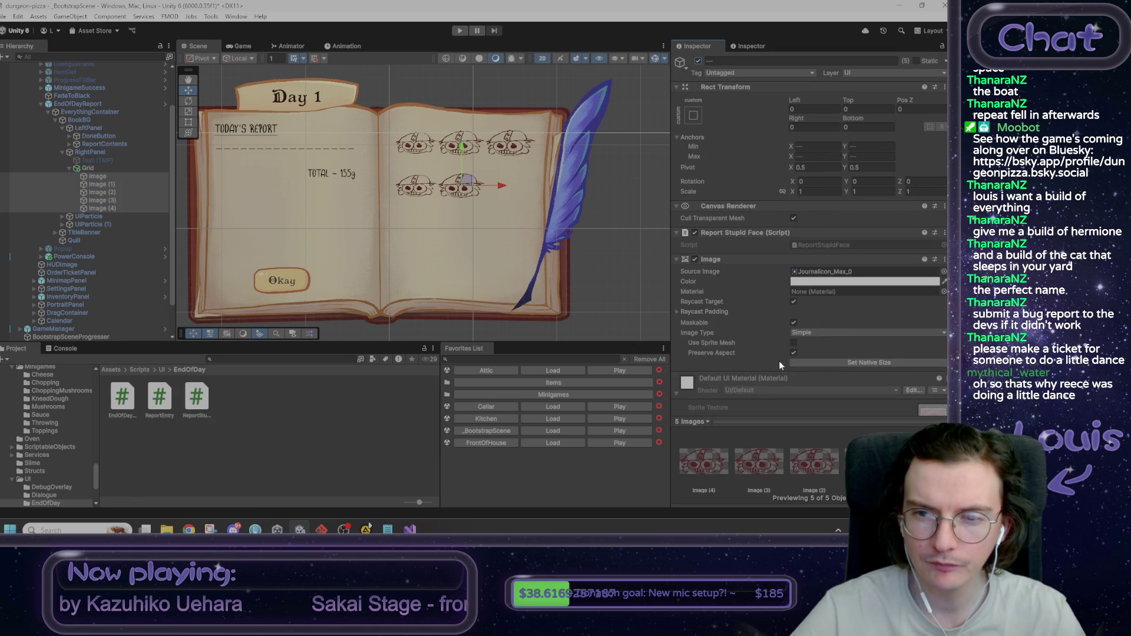
double_click(189, 397)
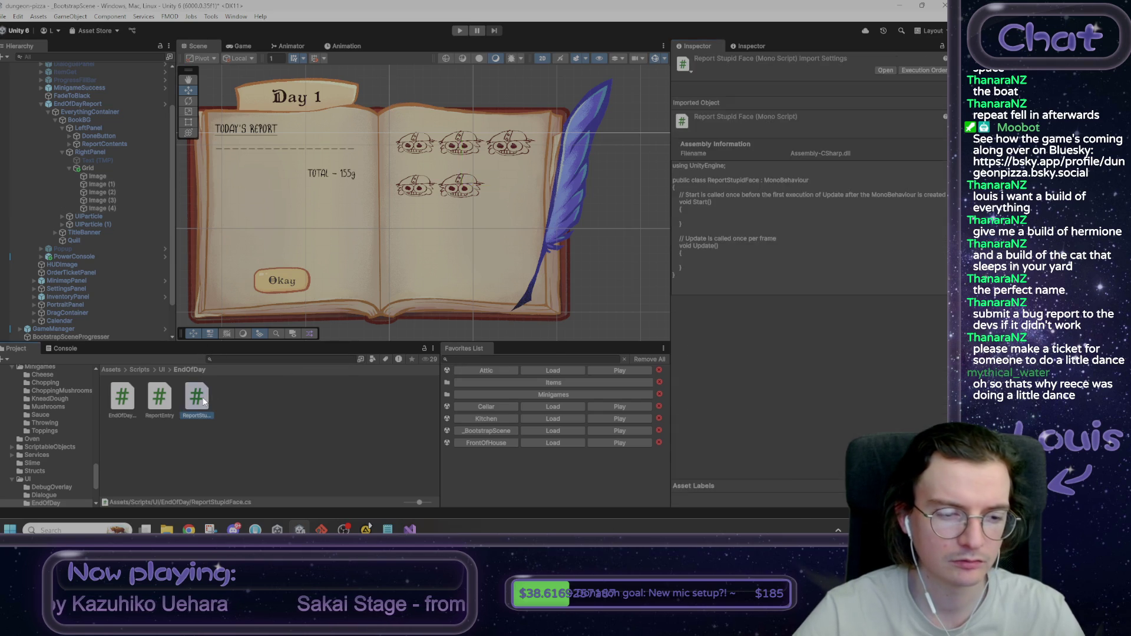
Step: Add a blank line in the class and try a [Button] attribute, deleting it when unresolved
click(144, 118)
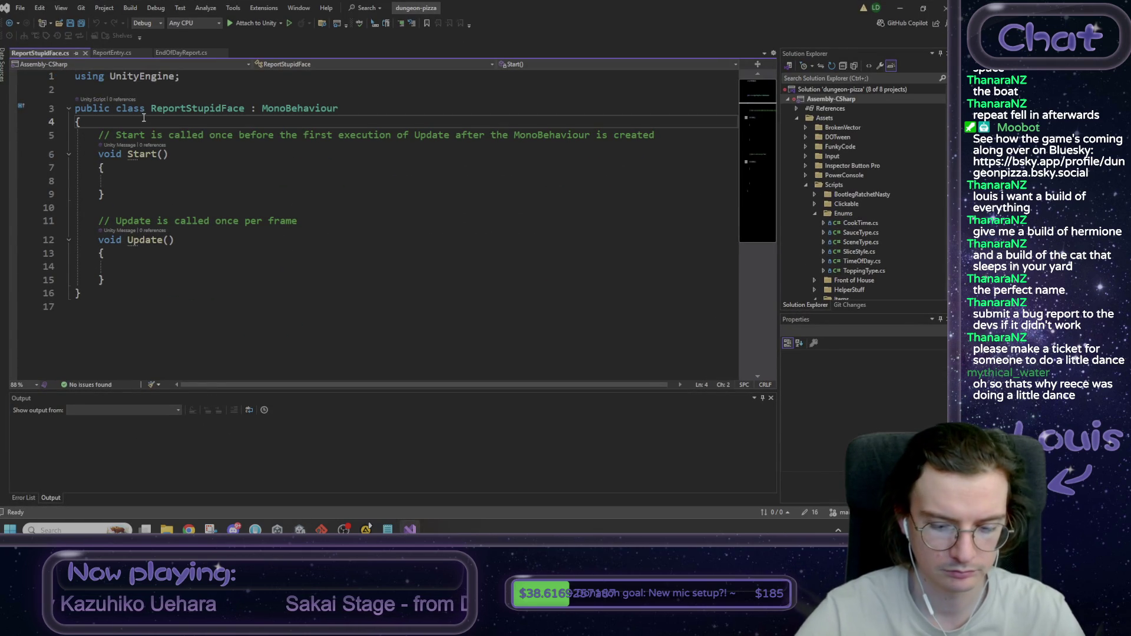
key(Return)
text([Bu)
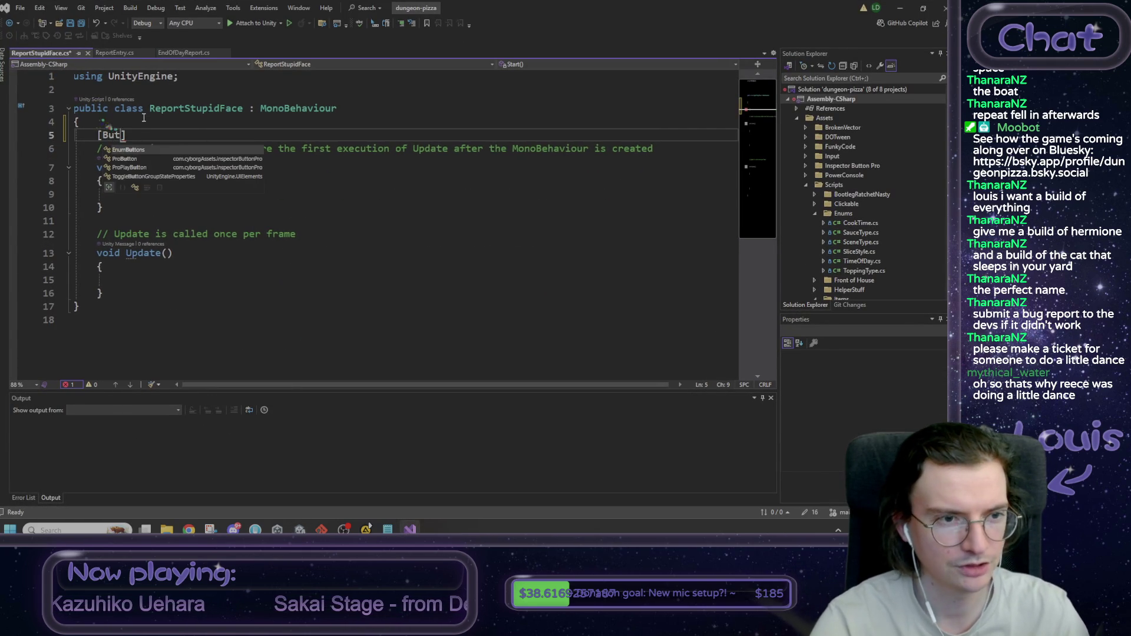
text(tton)
key(BackSpace)
key(BackSpace)
key(BackSpace)
key(BackSpace)
text(Nua)
key(BackSpace)
key(BackSpace)
key(BackSpace)
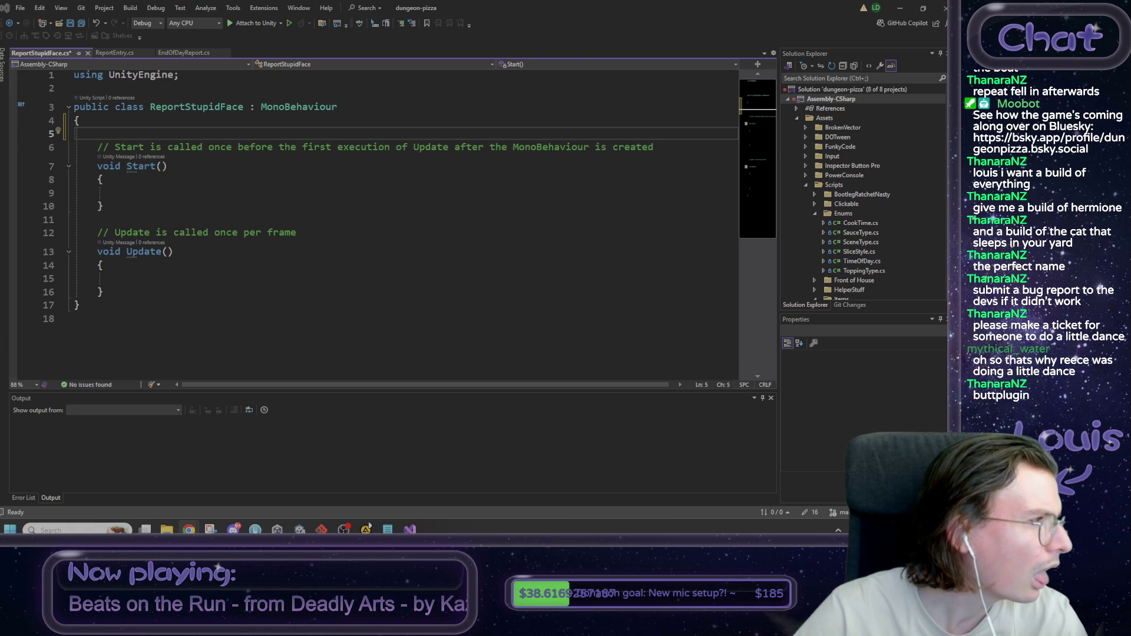
Step: Try a using NaughtyAttributes line below using UnityEngine, remove it, and save the script
click(141, 133)
key(Up)
key(Up)
key(Up)
key(End)
key(Return)
text(using BN)
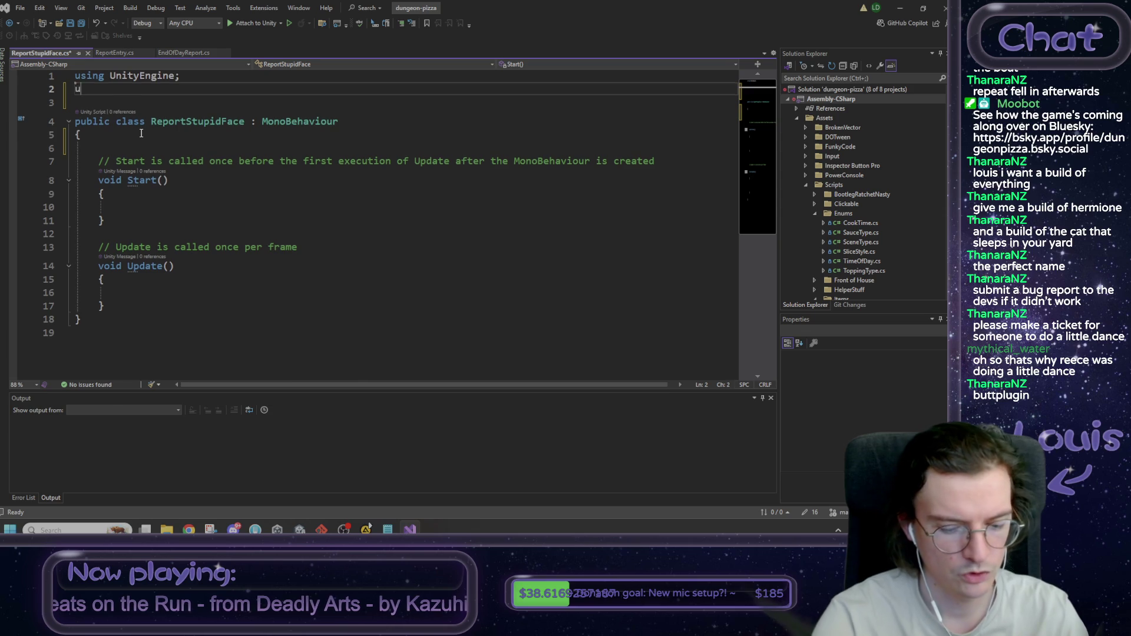
key(BackSpace)
key(BackSpace)
text(Naughty)
key(BackSpace)
key(BackSpace)
key(BackSpace)
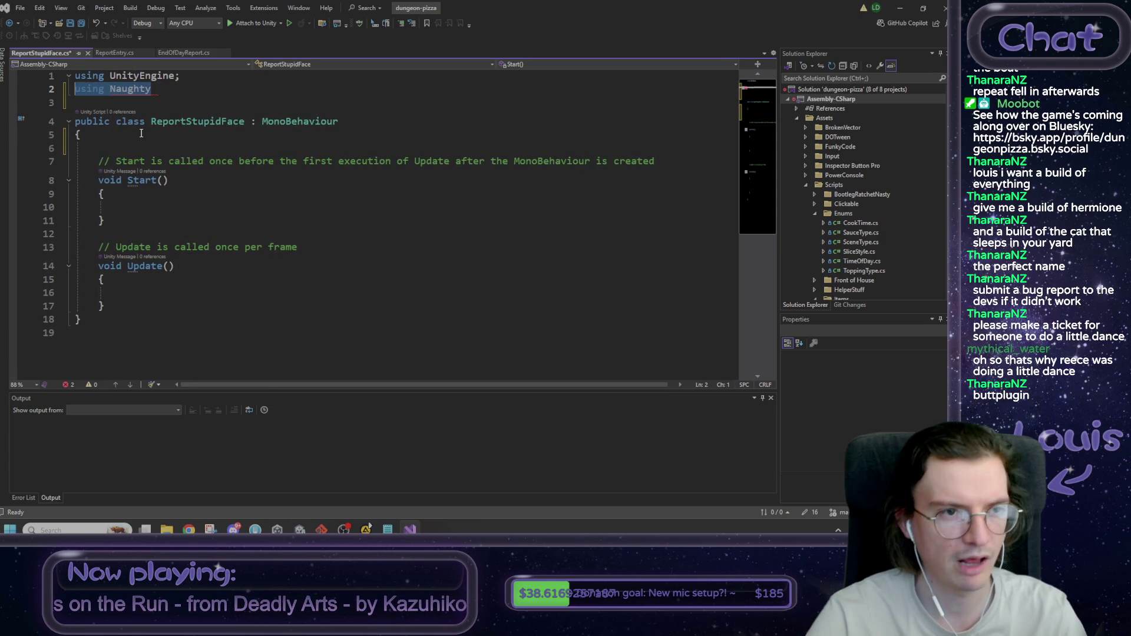
key(ctrl+s)
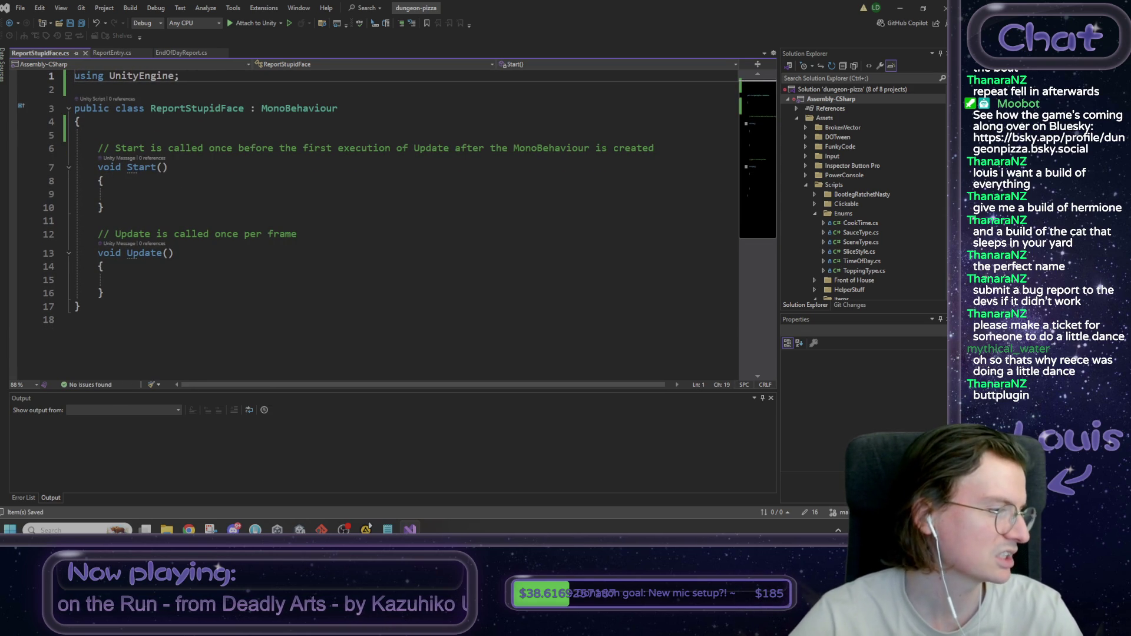
click(368, 526)
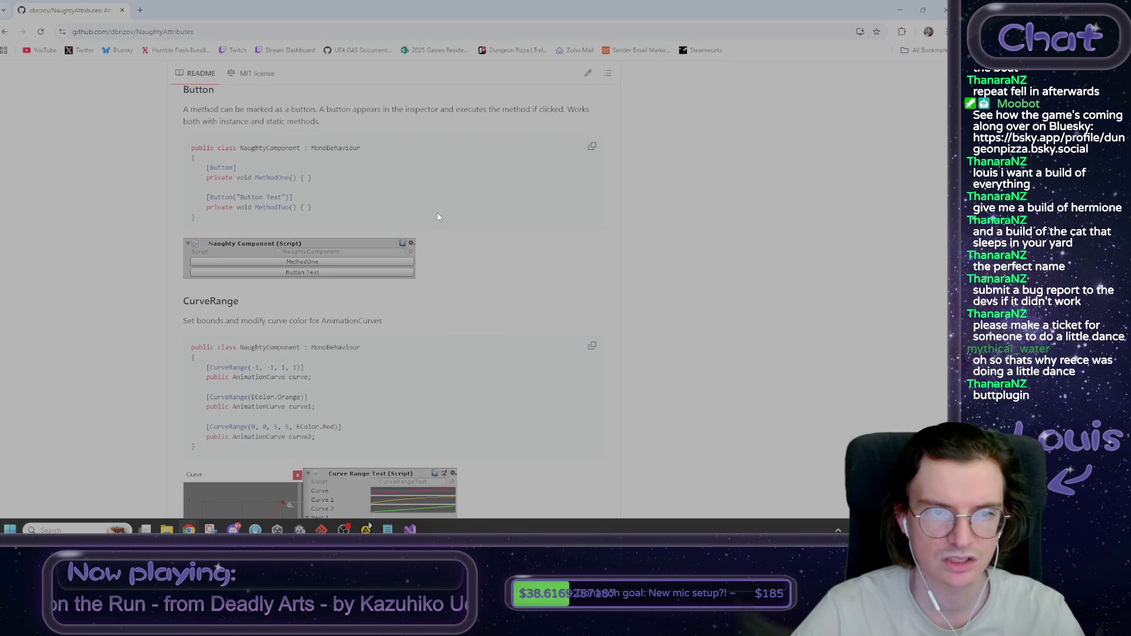
Step: Scroll the NaughtyAttributes README from the [Button] example down to the Installation steps
mouse_move(235, 168)
mouse_down()
mouse_move(197, 168)
mouse_move(272, 163)
mouse_up()
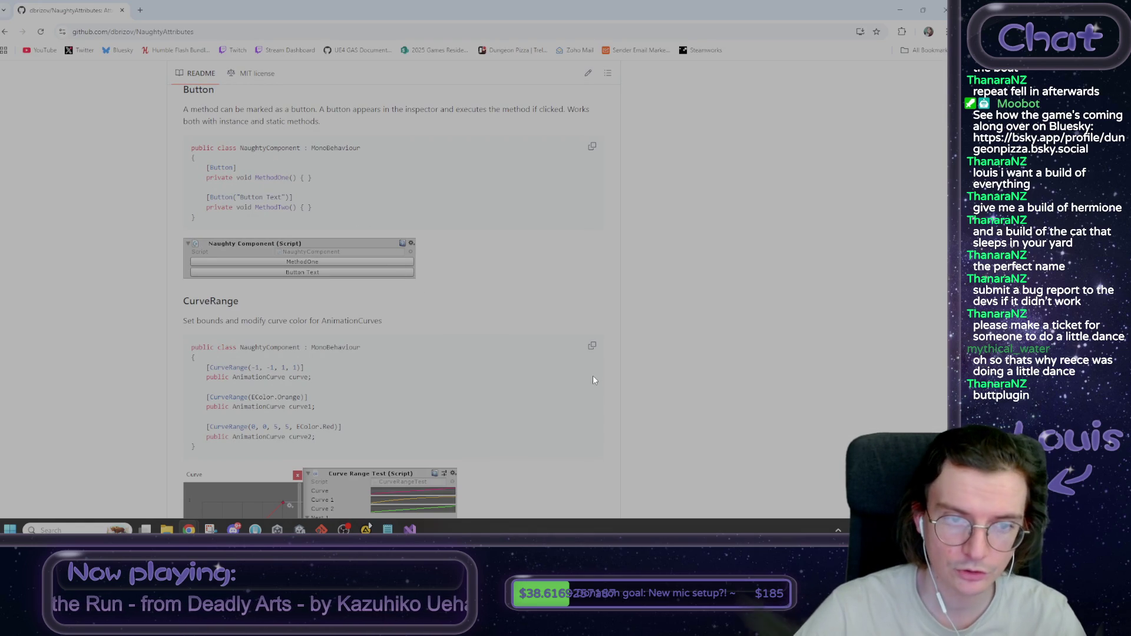
scroll(570, 430, up, 20)
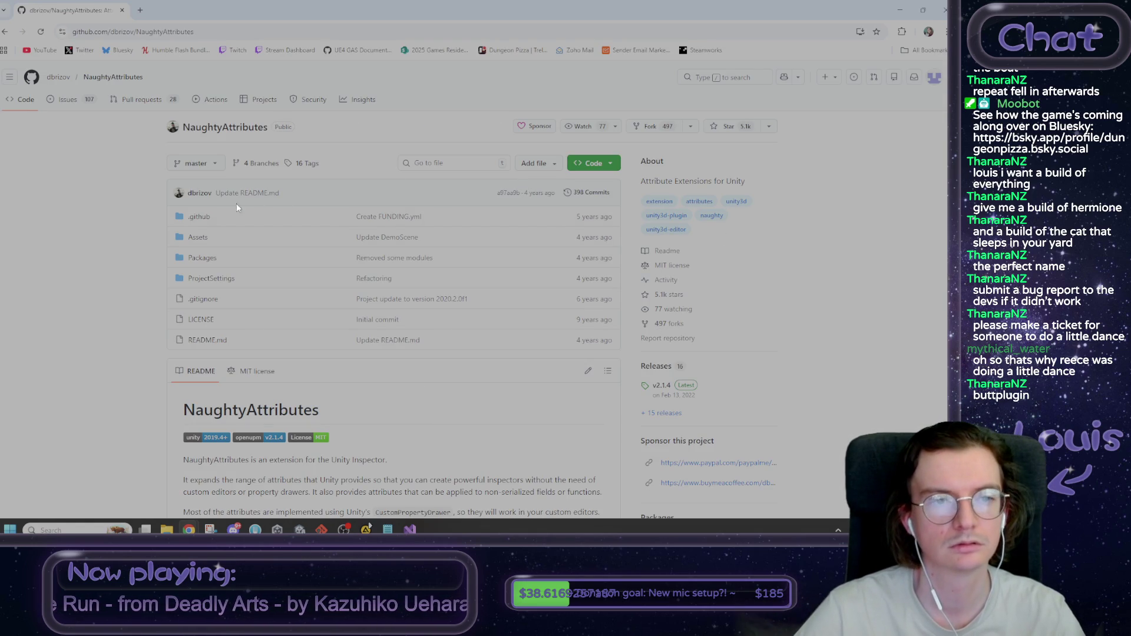
scroll(147, 197, down, 4)
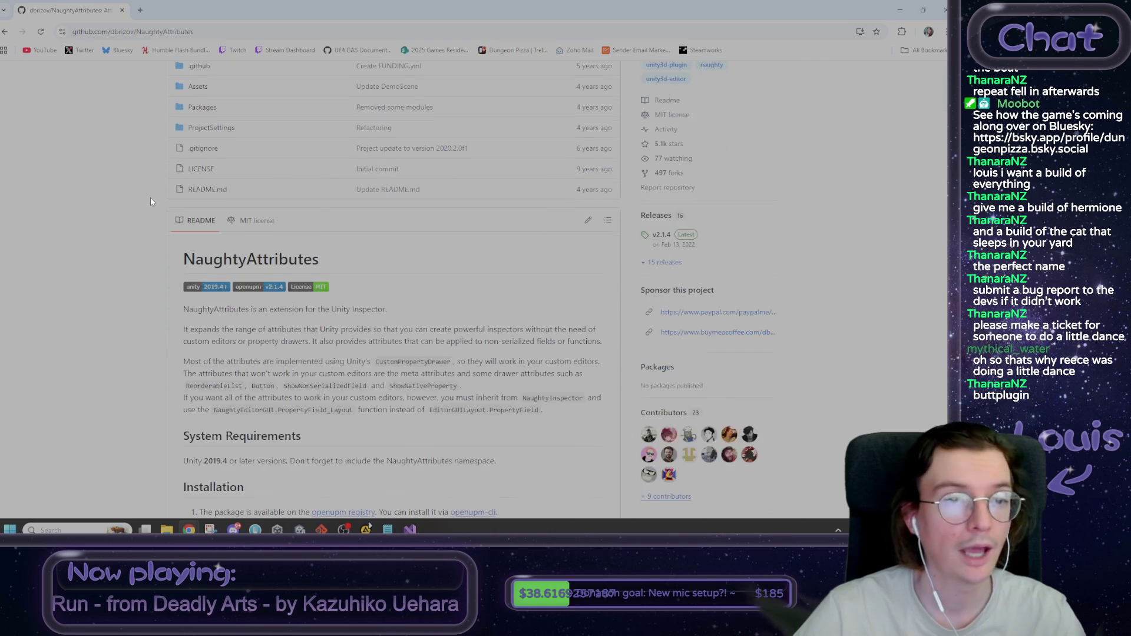
scroll(147, 197, up, 4)
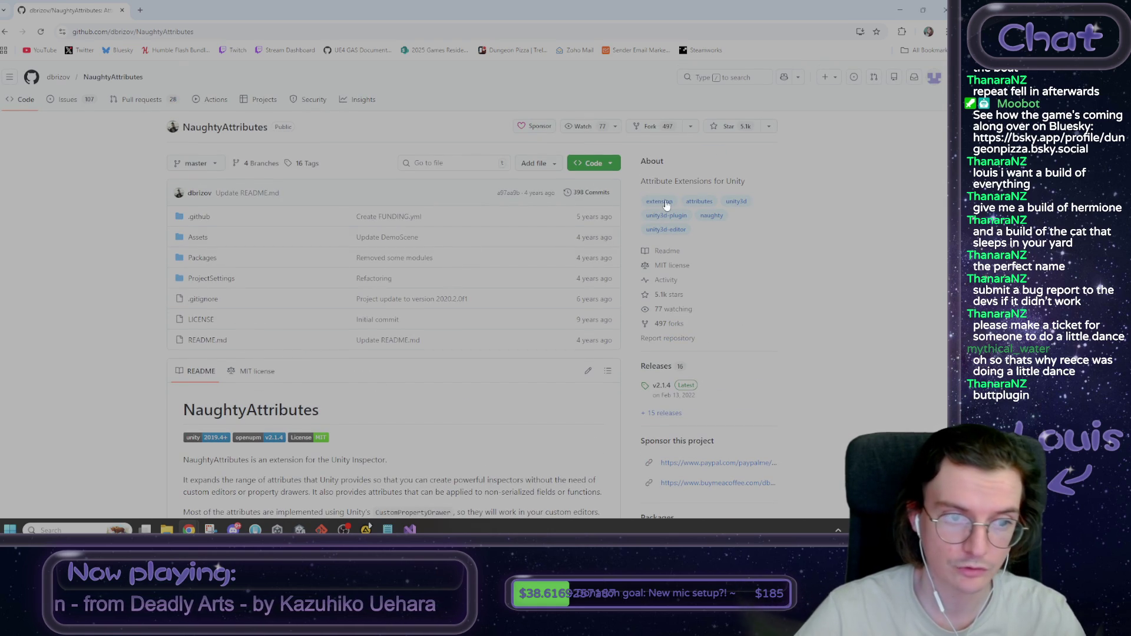
scroll(265, 240, down, 3)
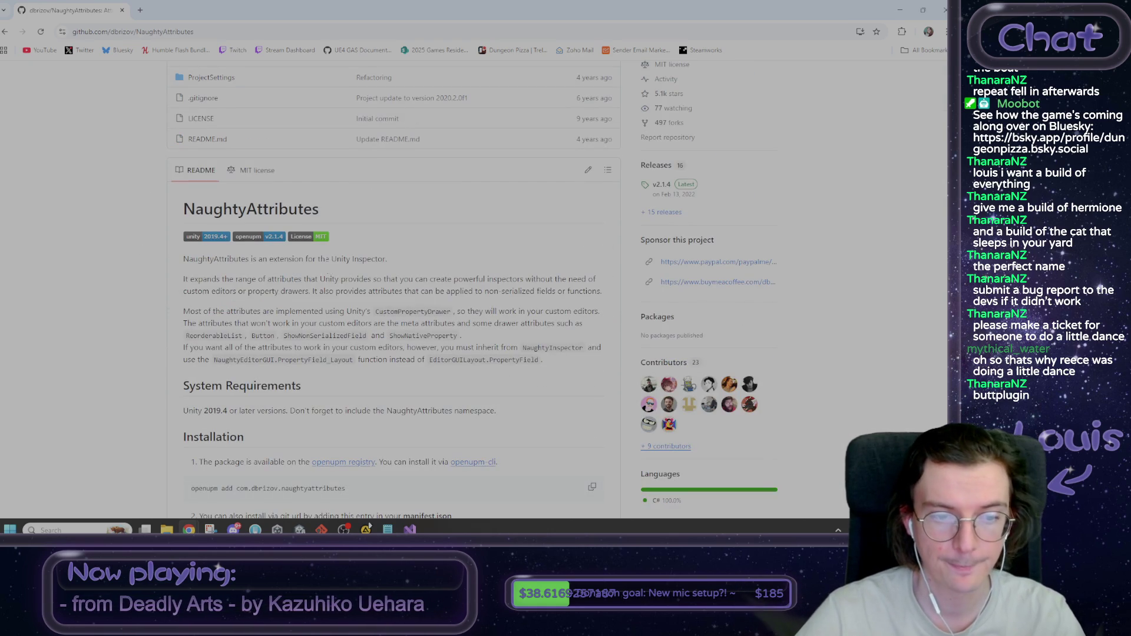
scroll(329, 269, down, 3)
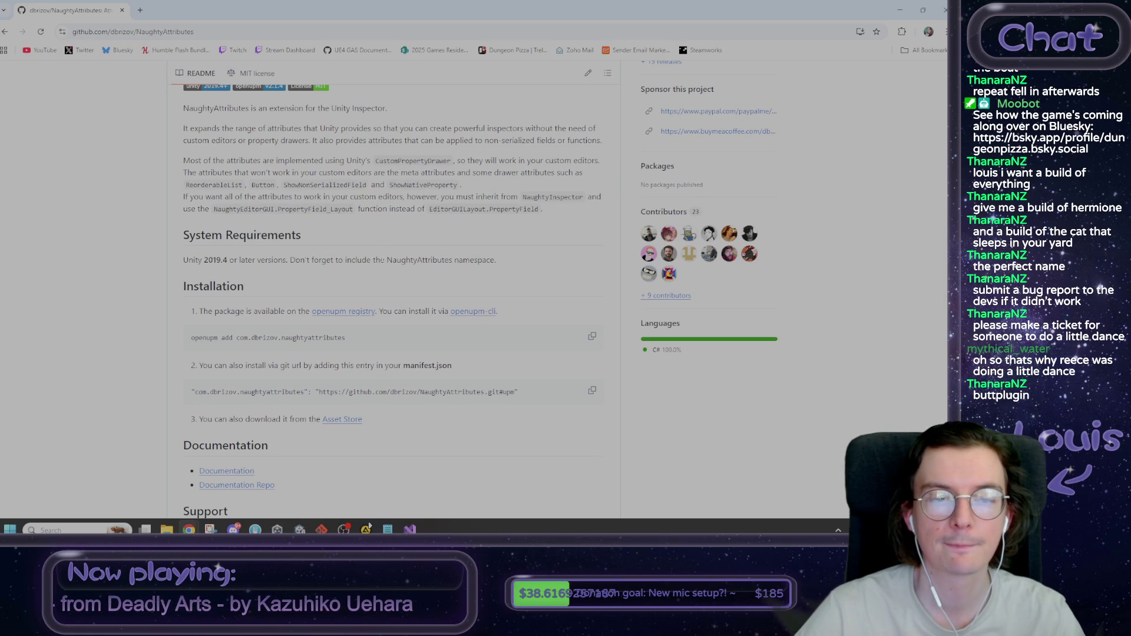
drag(219, 311, 243, 311)
click(267, 312)
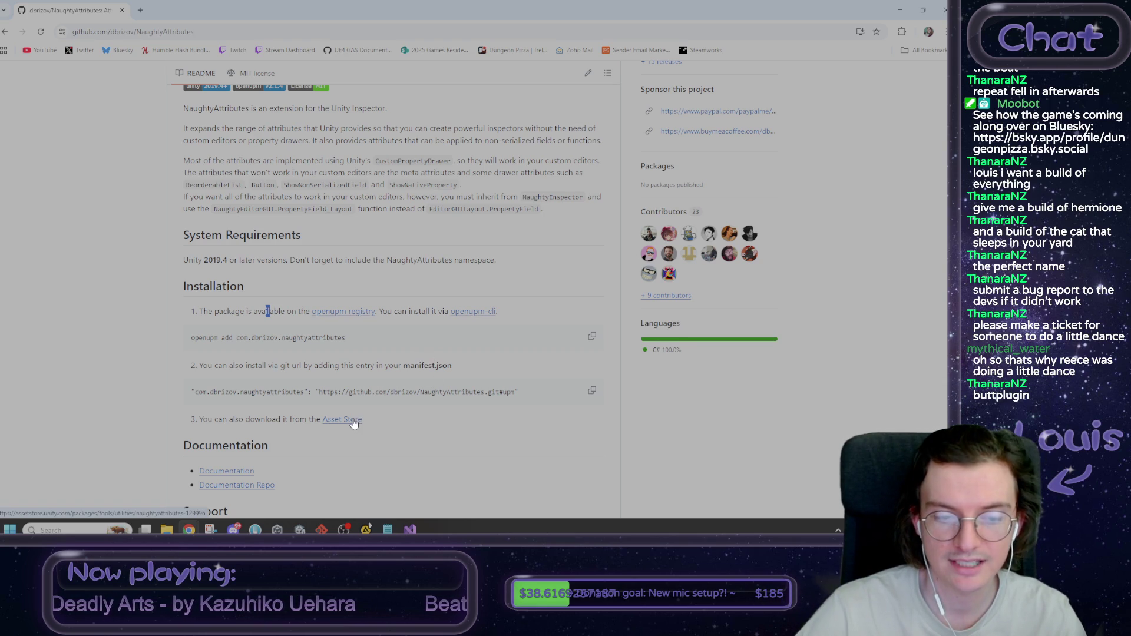
click(905, 7)
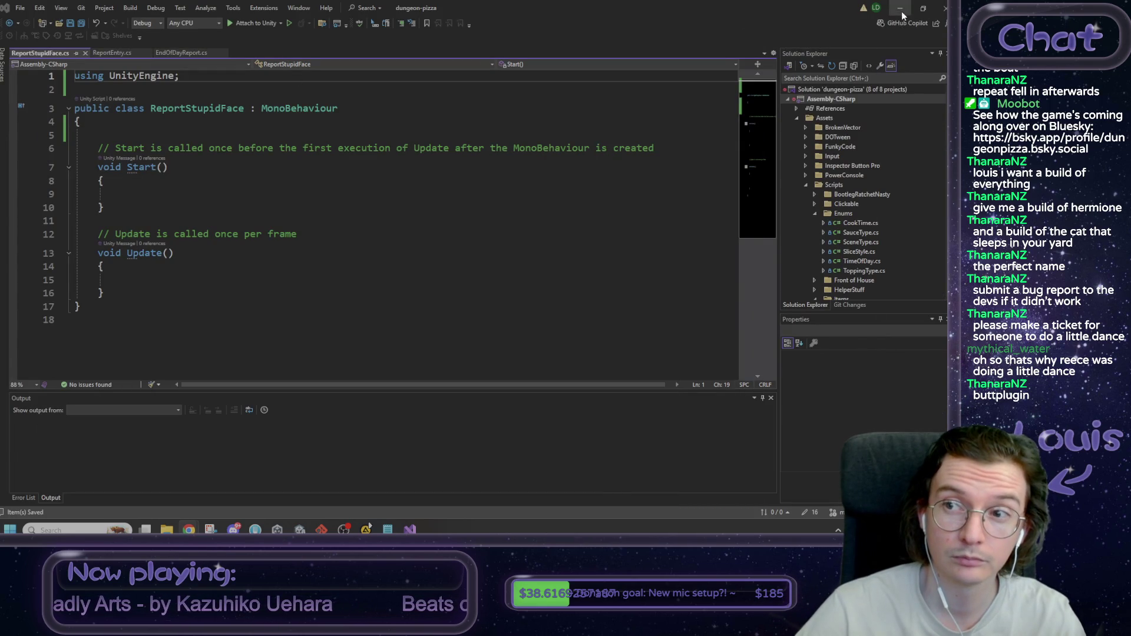
Step: Minimise Visual Studio and select the Grid object in the Unity Hierarchy
click(900, 8)
click(212, 17)
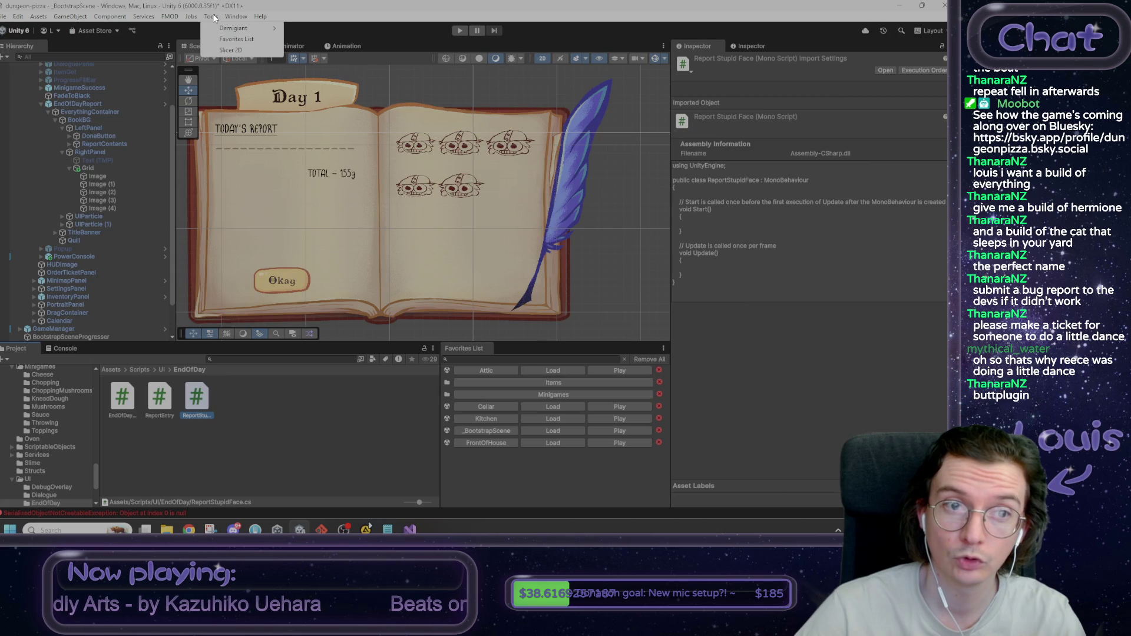
mouse_move(6, 19)
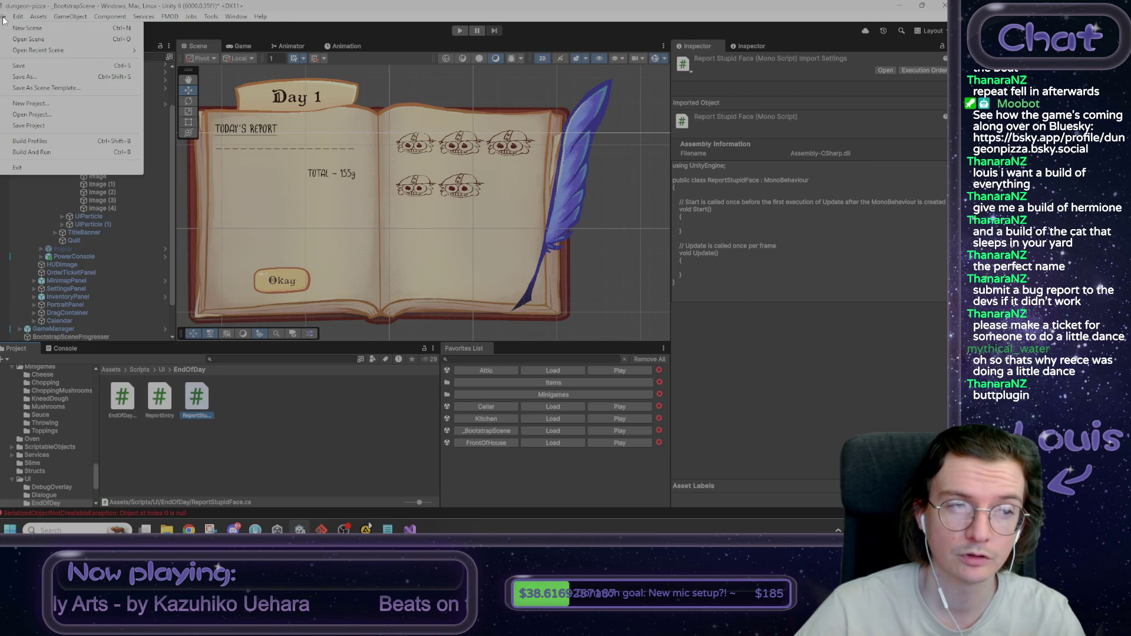
click(18, 21)
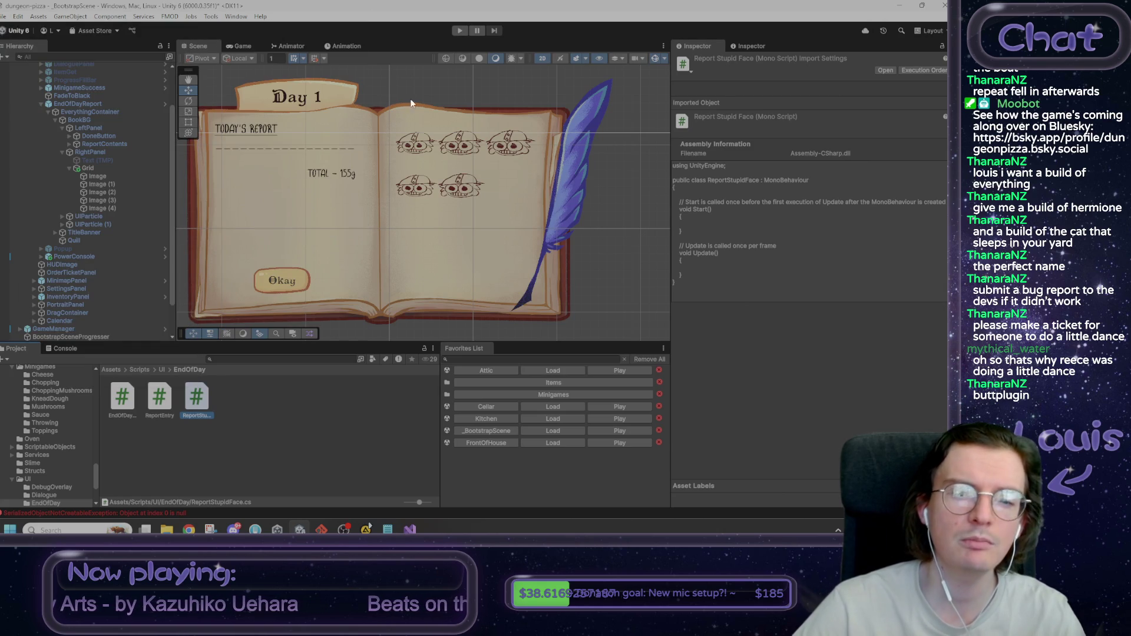
click(94, 168)
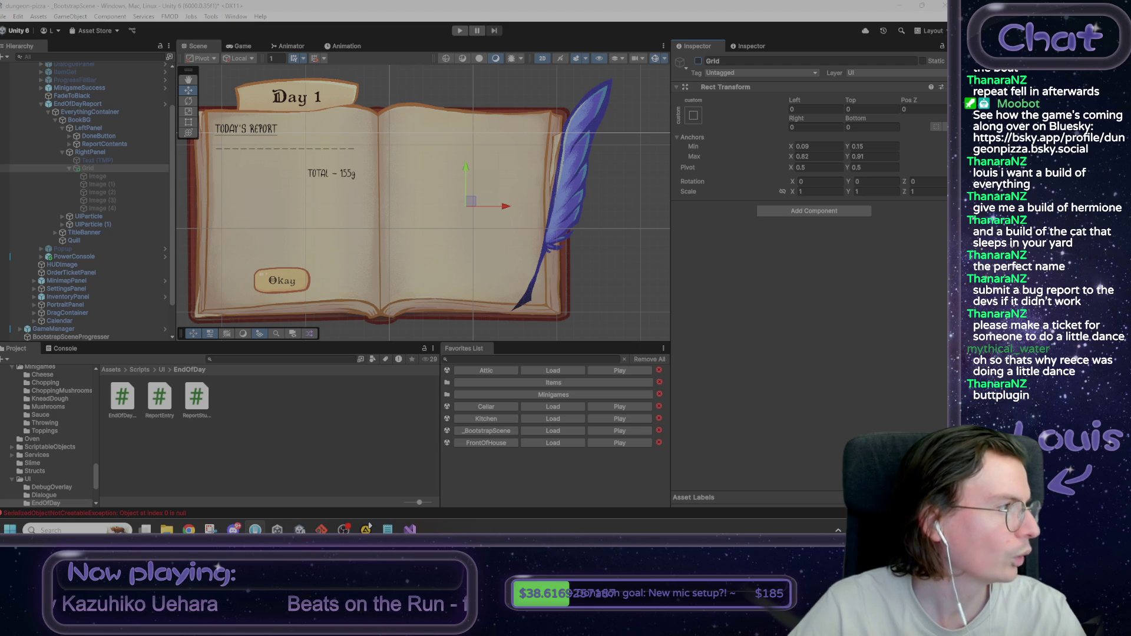
Step: In Notepad, add the note 'end of day reports are prefabbed and have their own little stepthrough stuffies.'
click(387, 529)
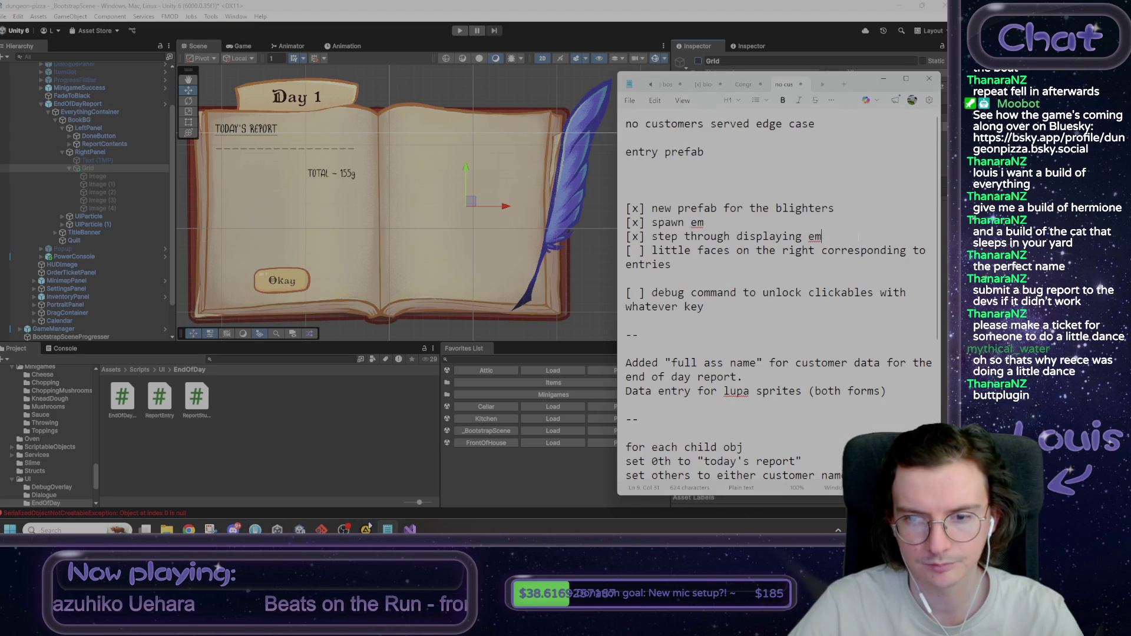
key(Return)
key(Return)
key(Return)
key(Up)
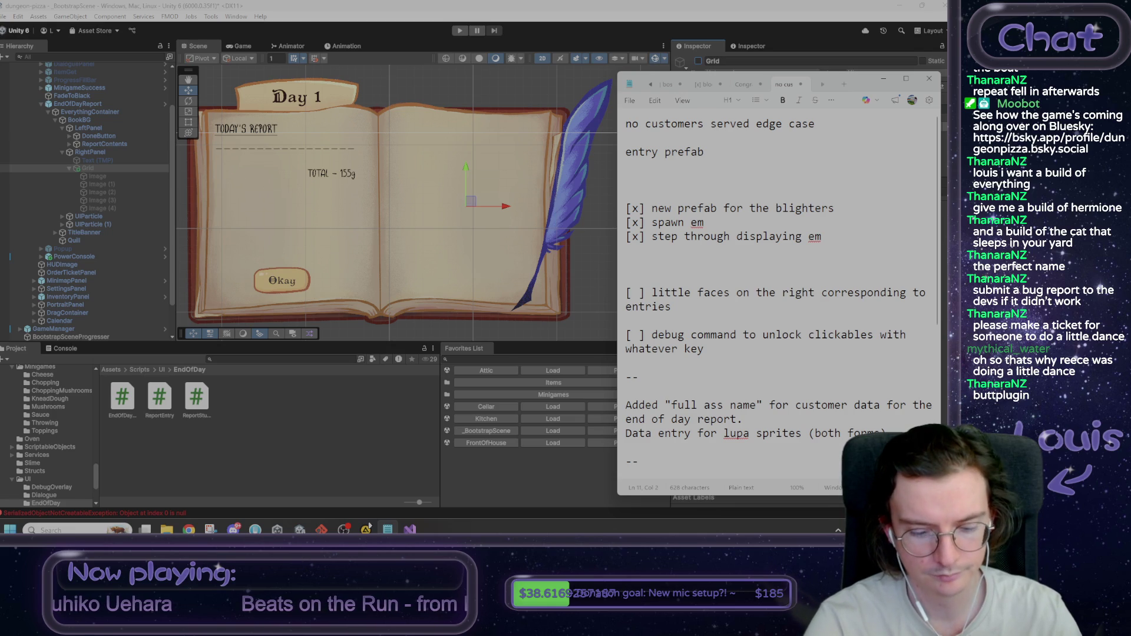
text(end ofday)
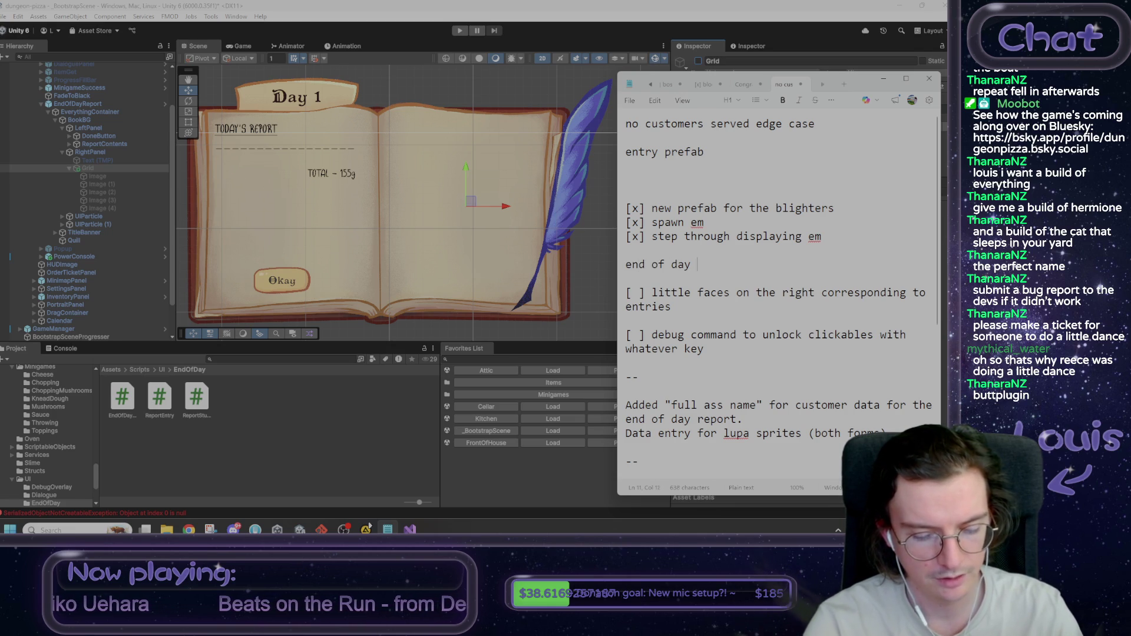
text(reports are )
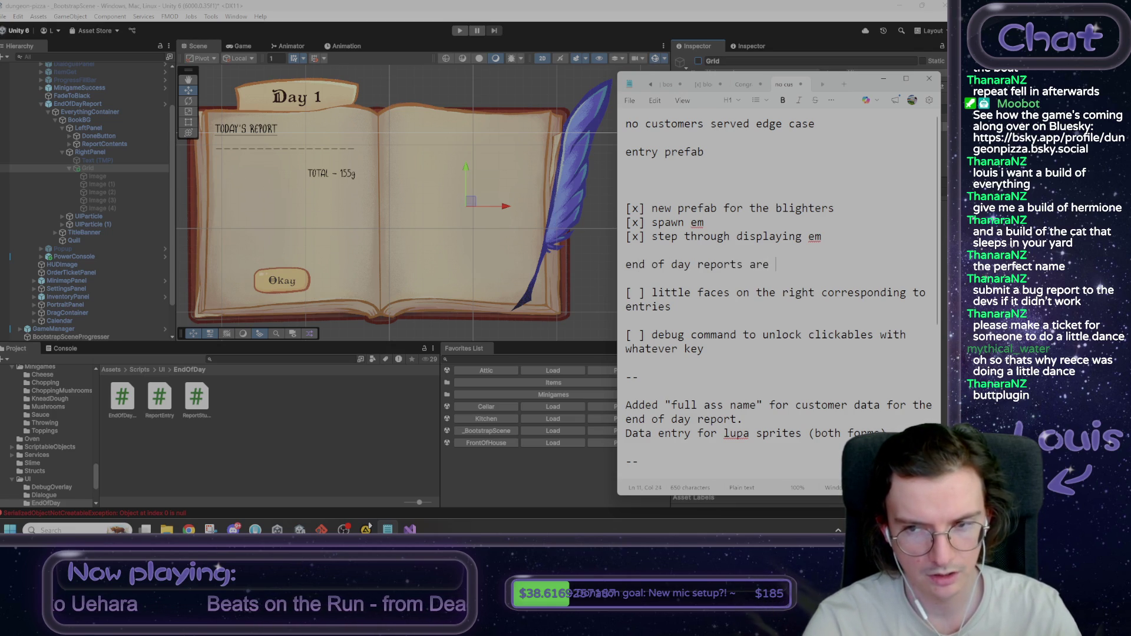
text(prefabbed and )
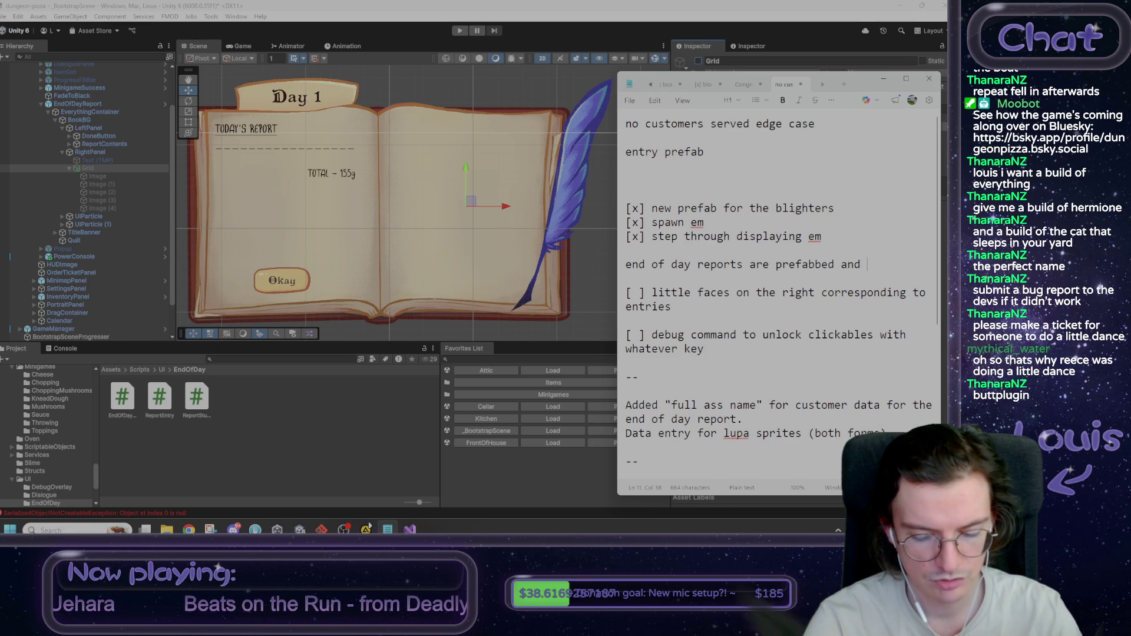
text(have their ow)
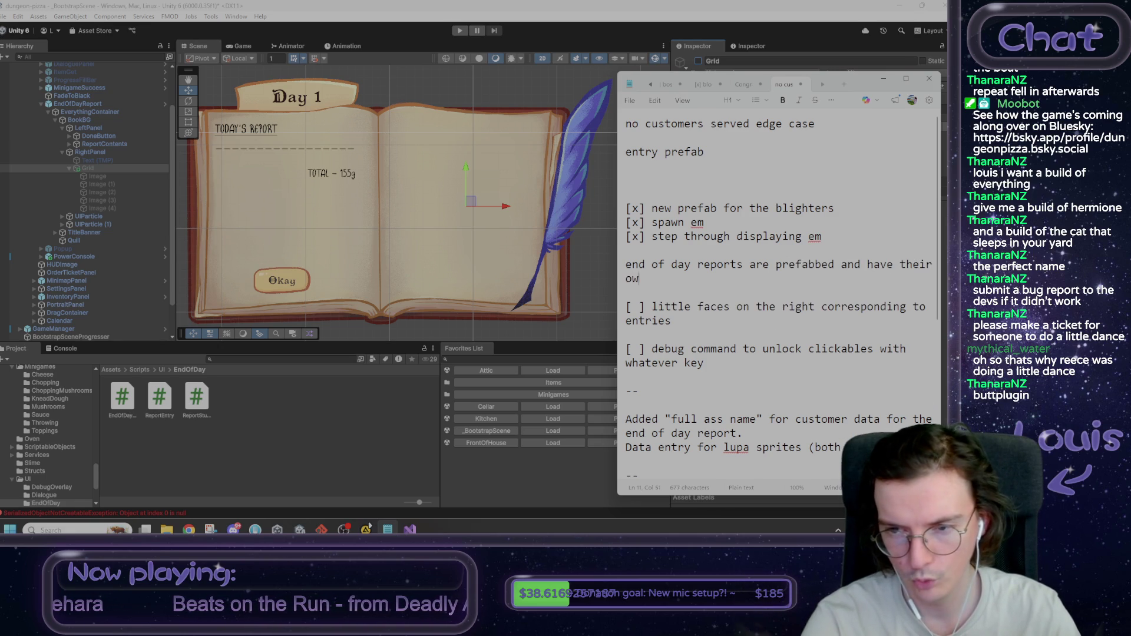
text(n little step)
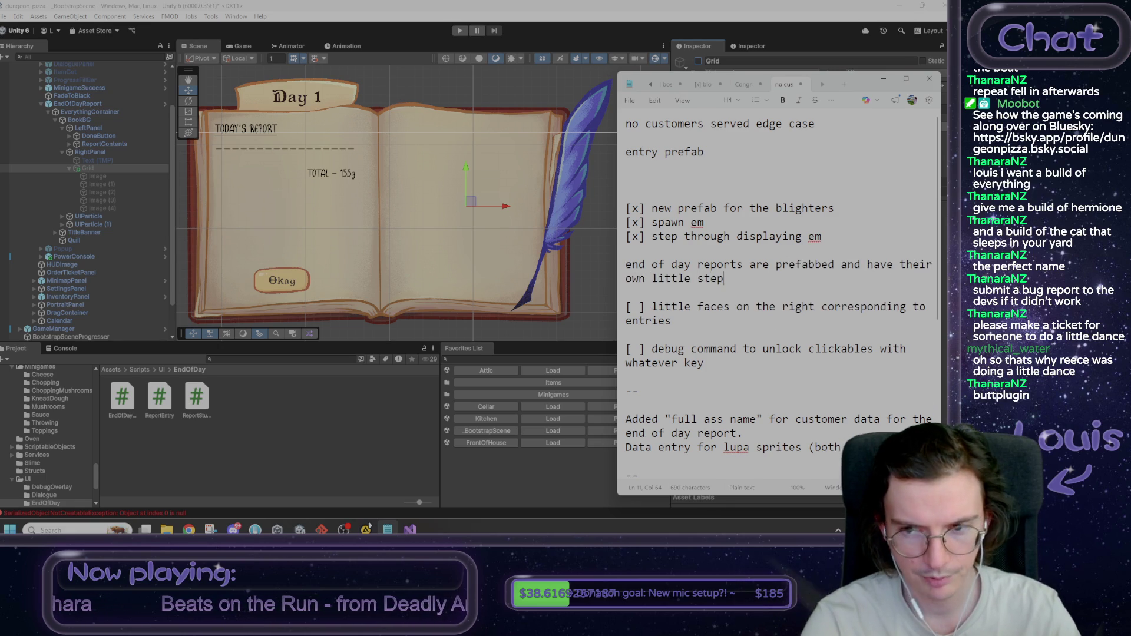
text(through stu)
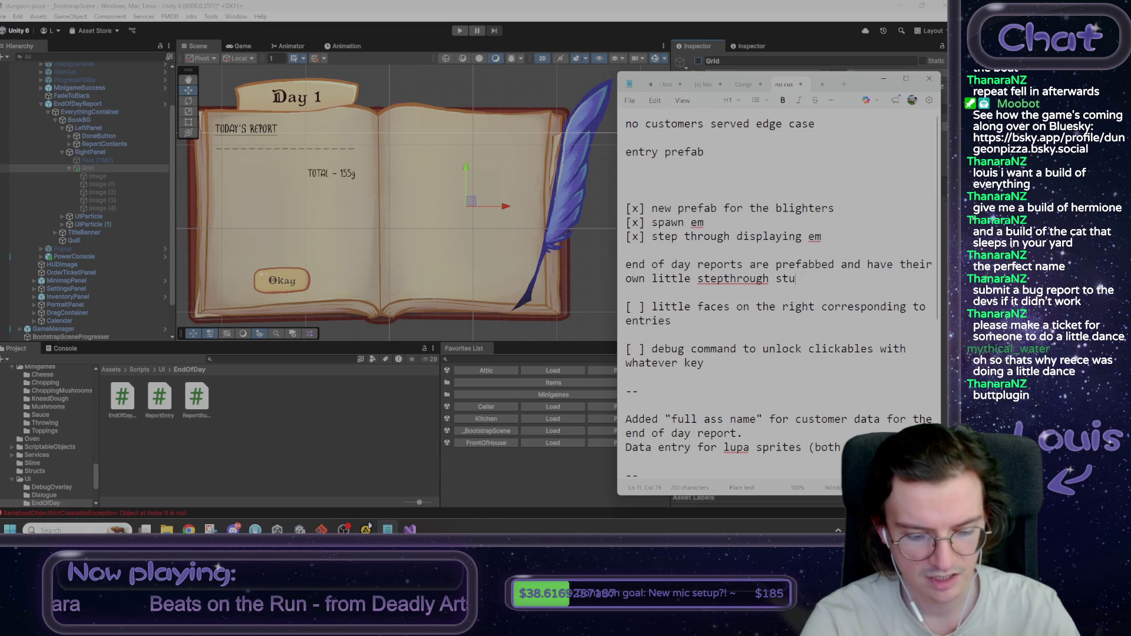
text(ffies.)
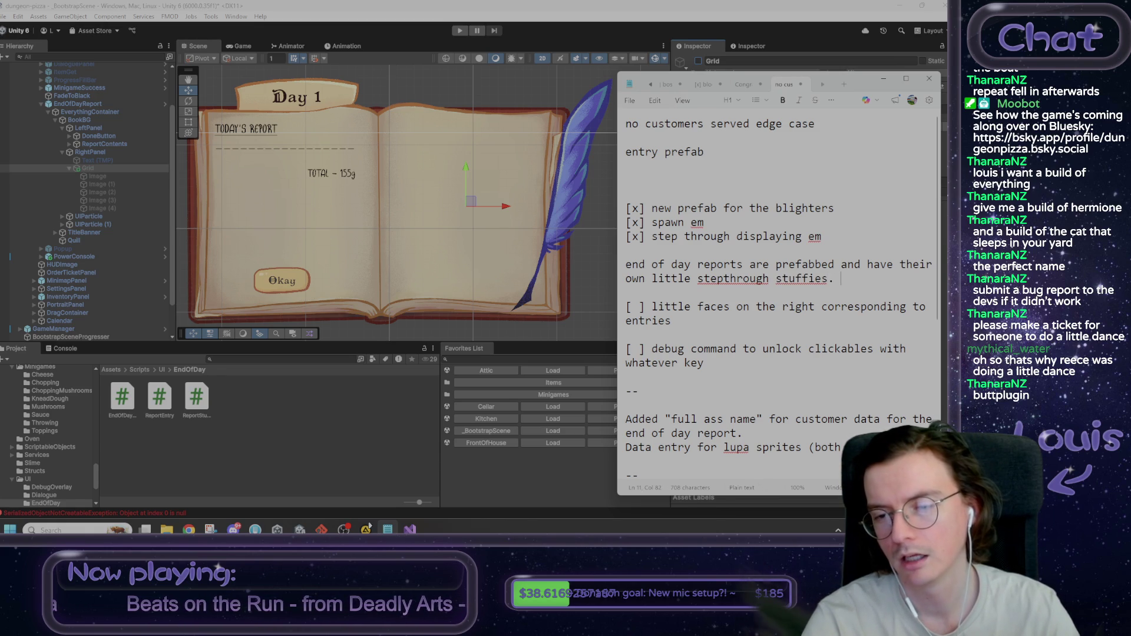
text(essir)
key(shift+Up)
key(shift+Home)
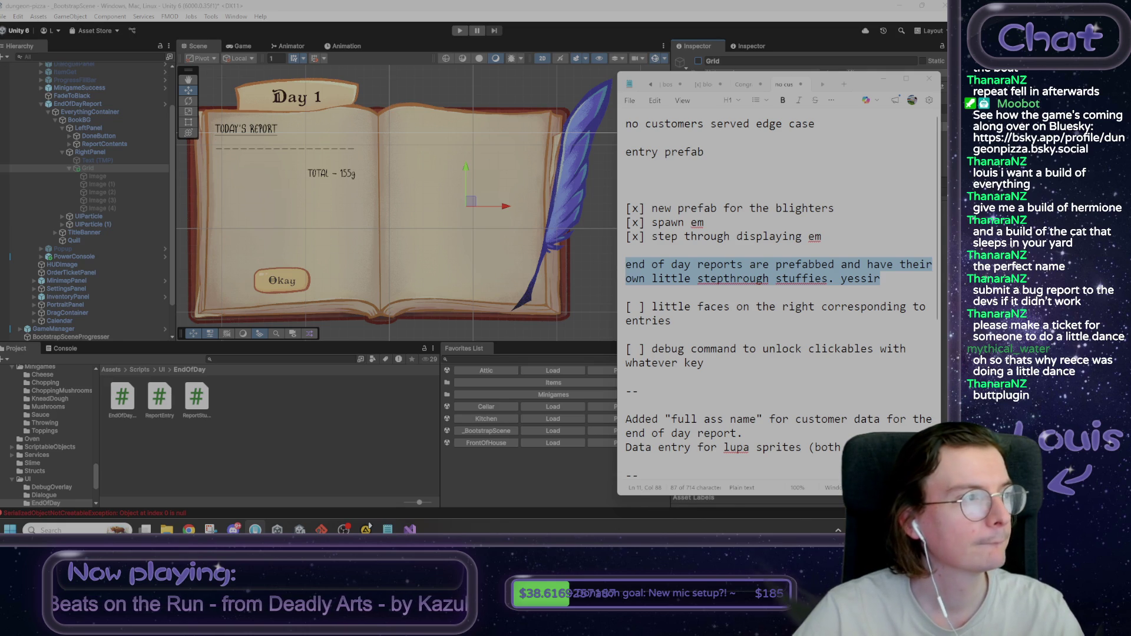
click(388, 529)
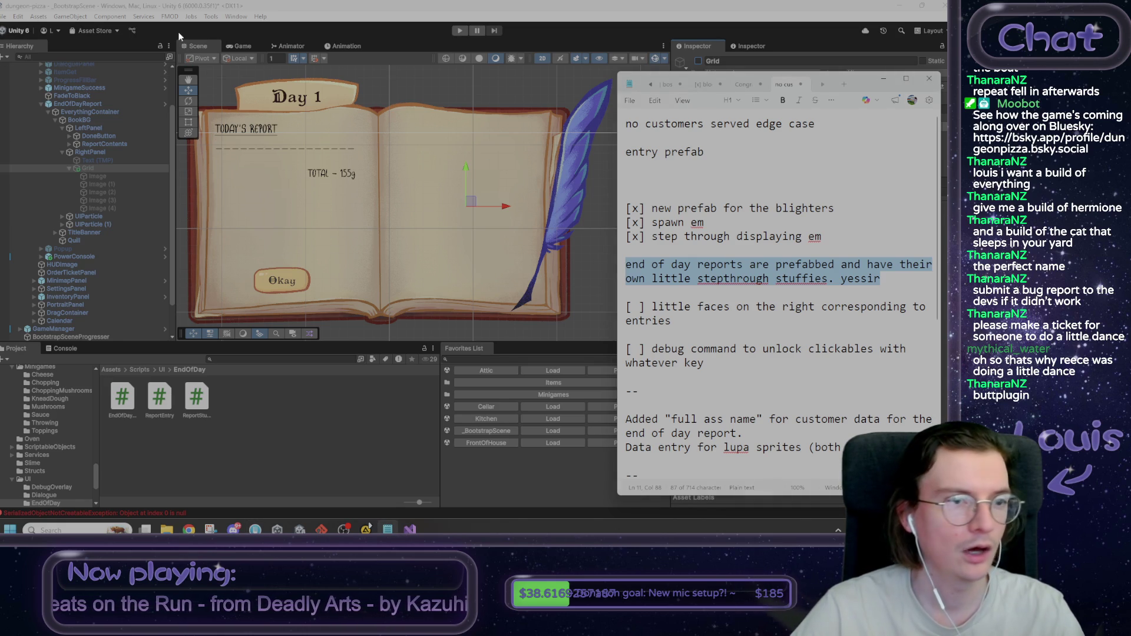
Step: Bring Unity forward and open the Package Manager from the Window menu
click(189, 53)
click(18, 17)
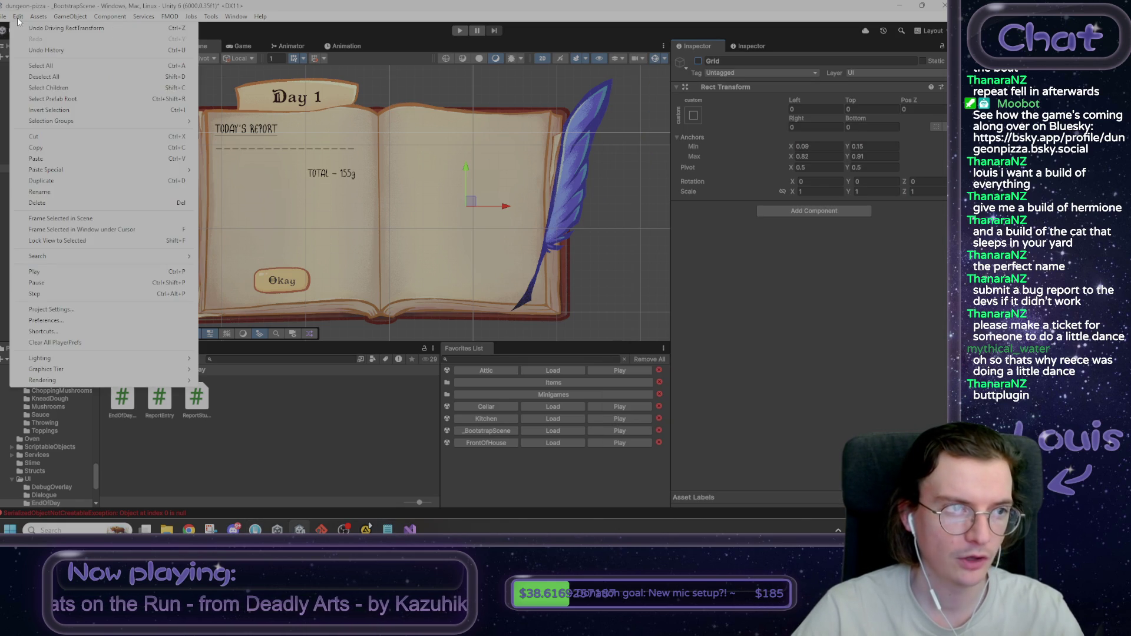
mouse_move(41, 18)
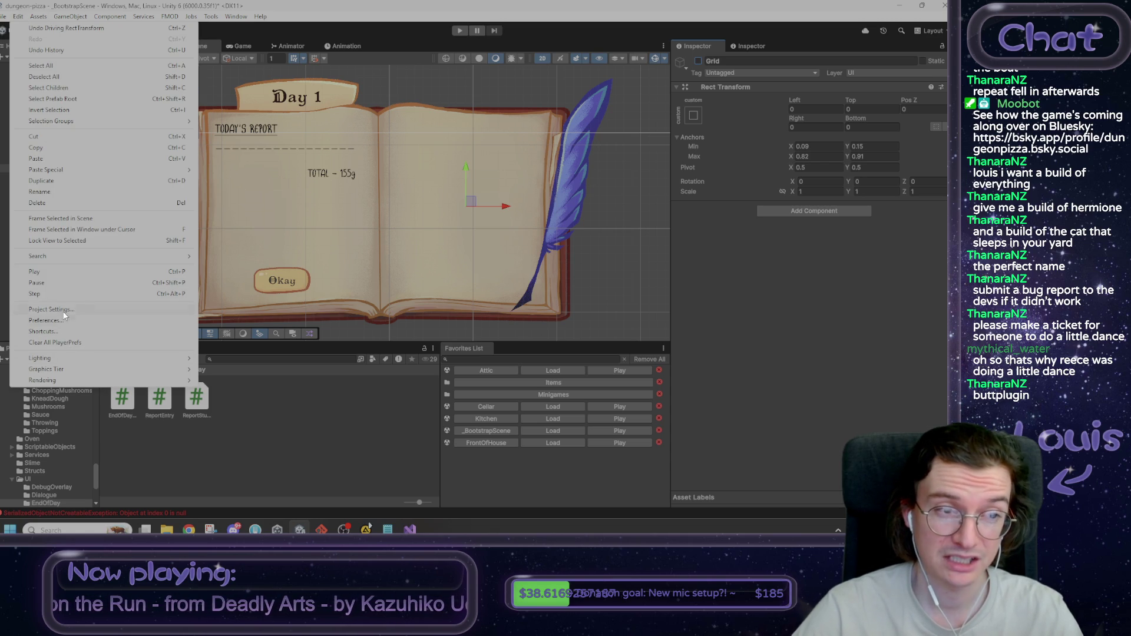
mouse_move(228, 17)
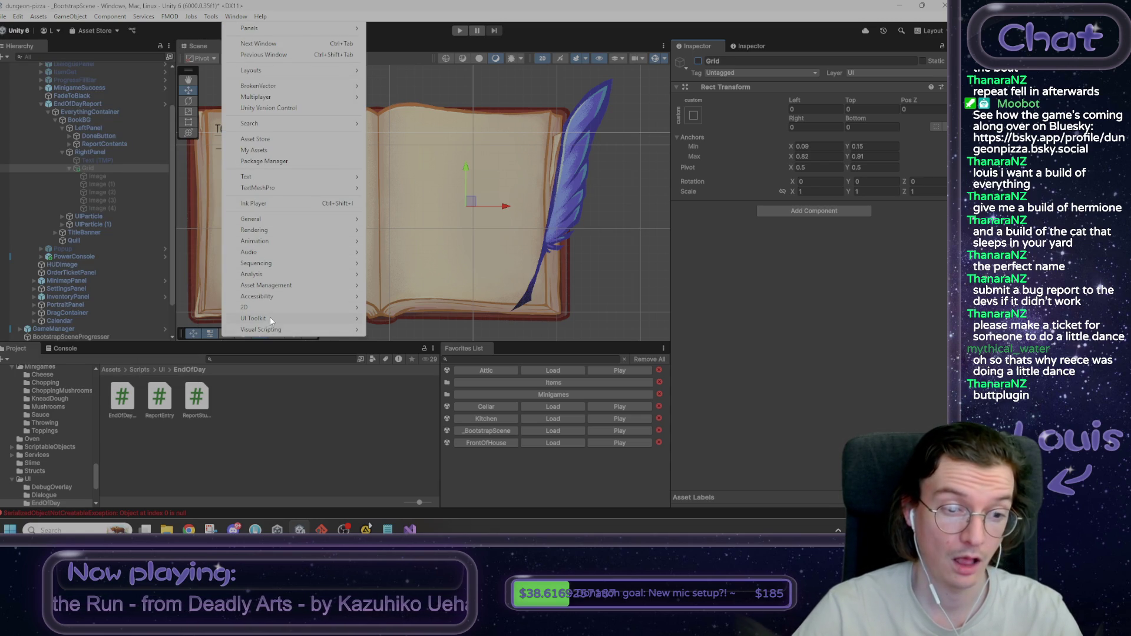
click(270, 161)
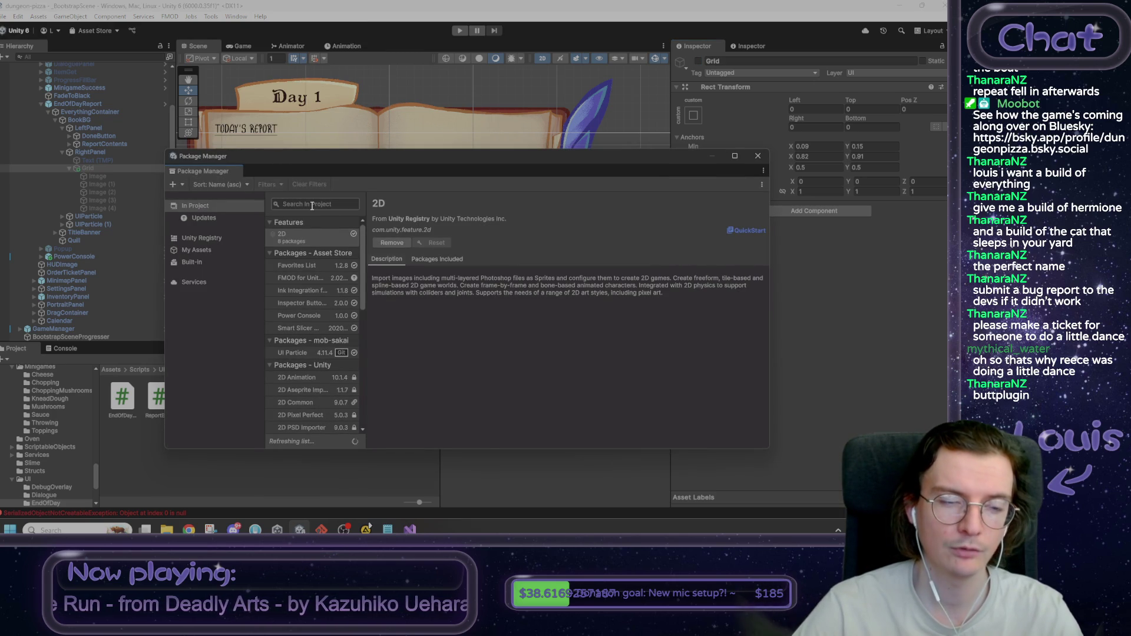
Step: Search the Unity Registry for 'naughty', then review the In Project and Updates package lists
click(207, 238)
click(357, 204)
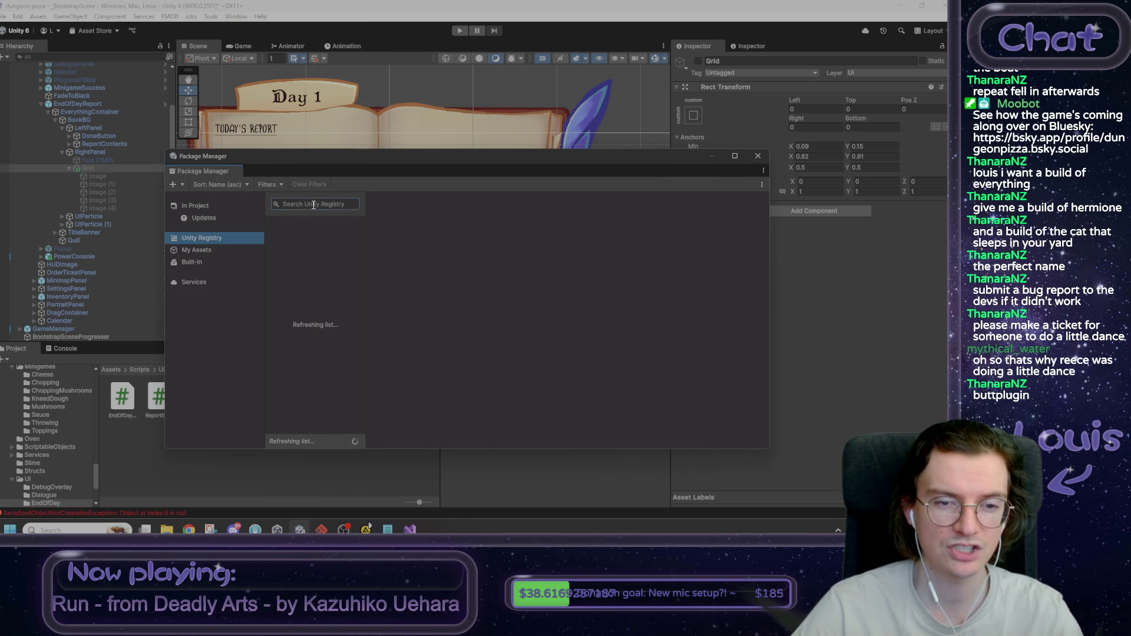
text(naughty)
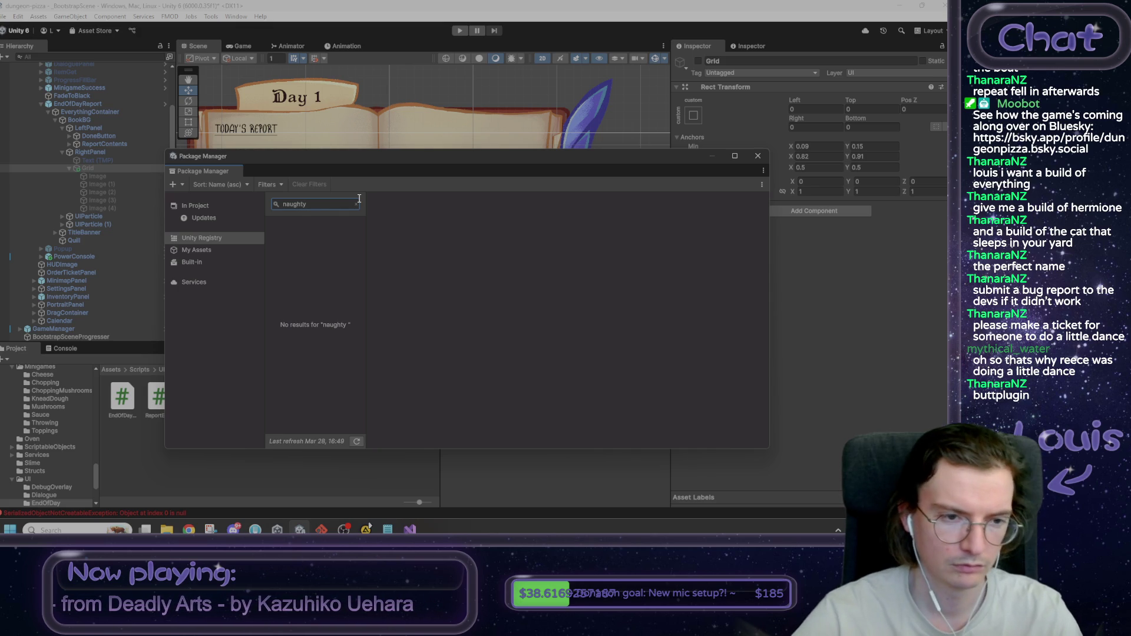
click(197, 243)
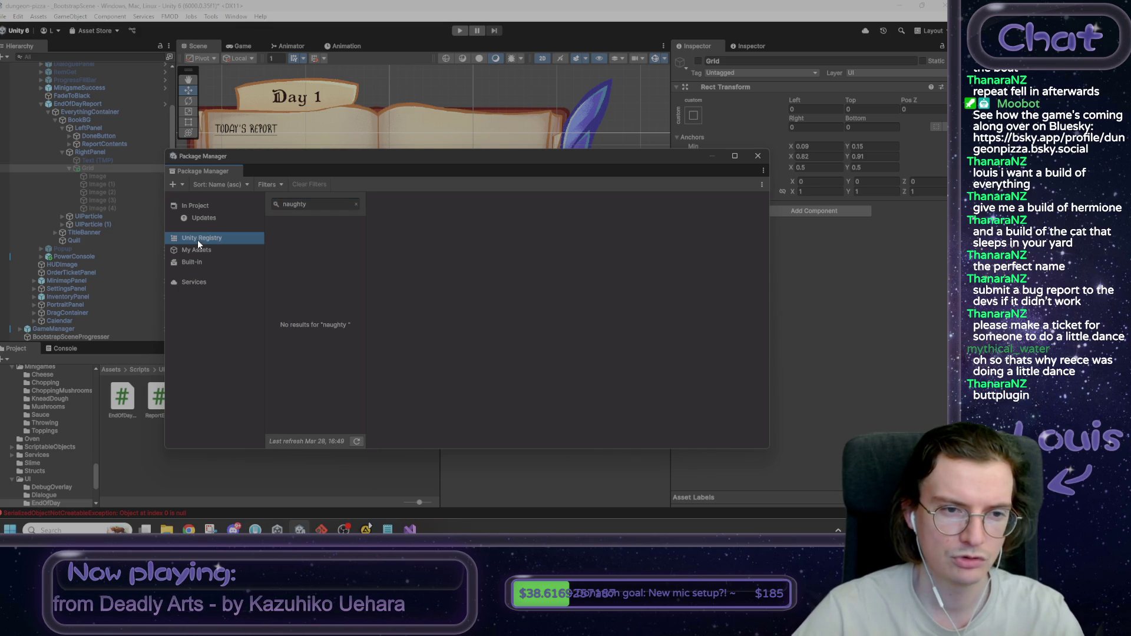
click(199, 206)
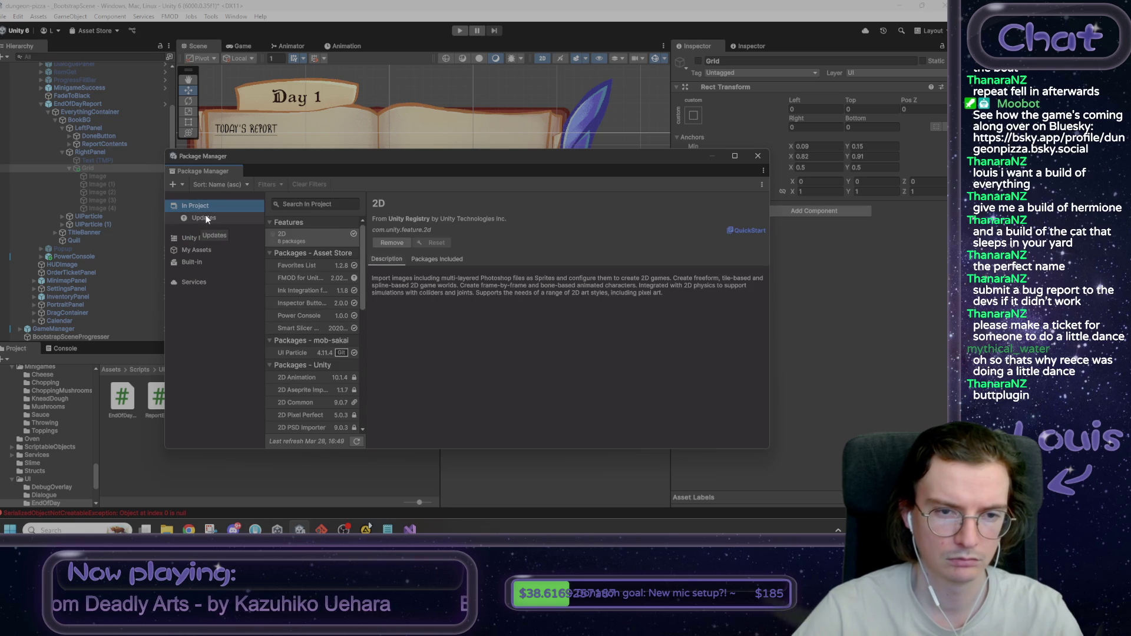
click(204, 218)
click(203, 211)
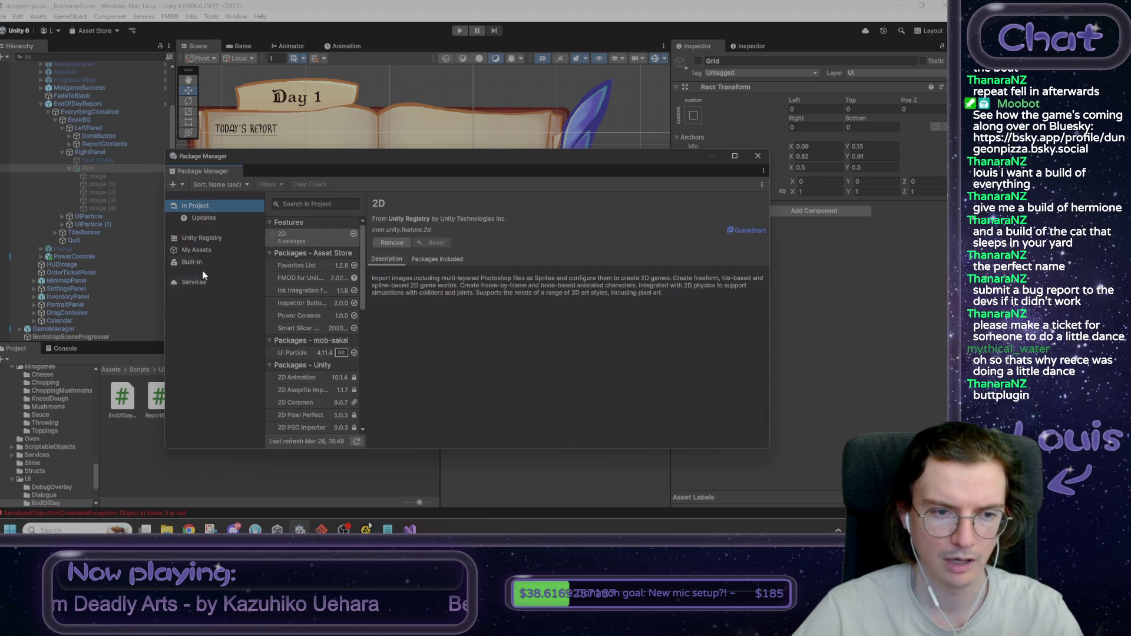
Step: Choose Install package from git URL, then bring the NaughtyAttributes GitHub page forward
click(174, 185)
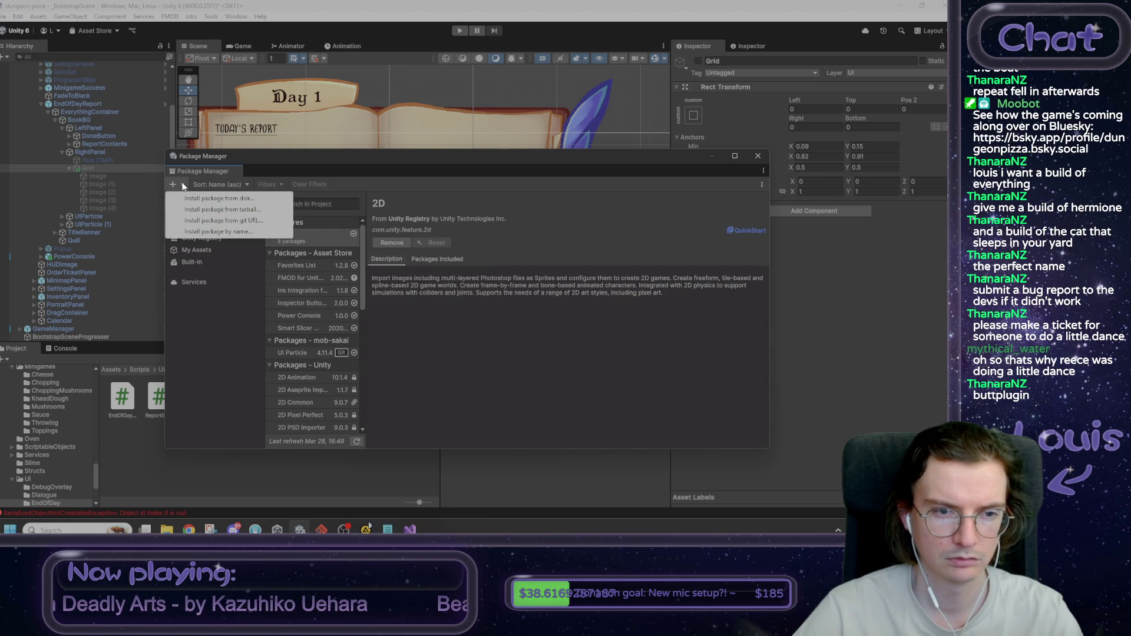
click(226, 222)
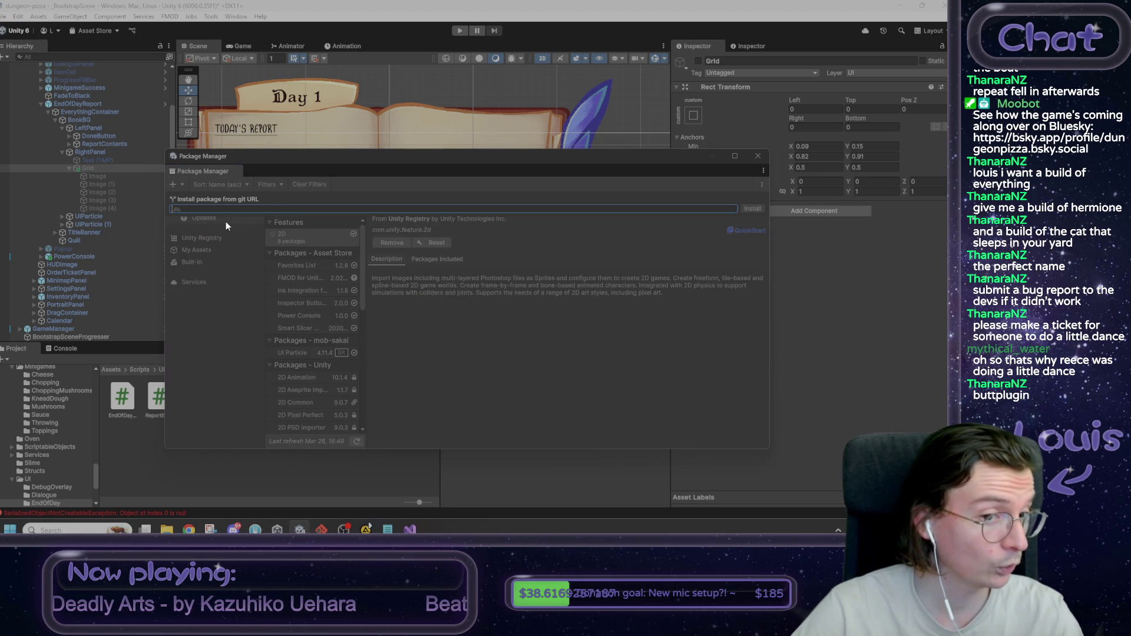
click(189, 530)
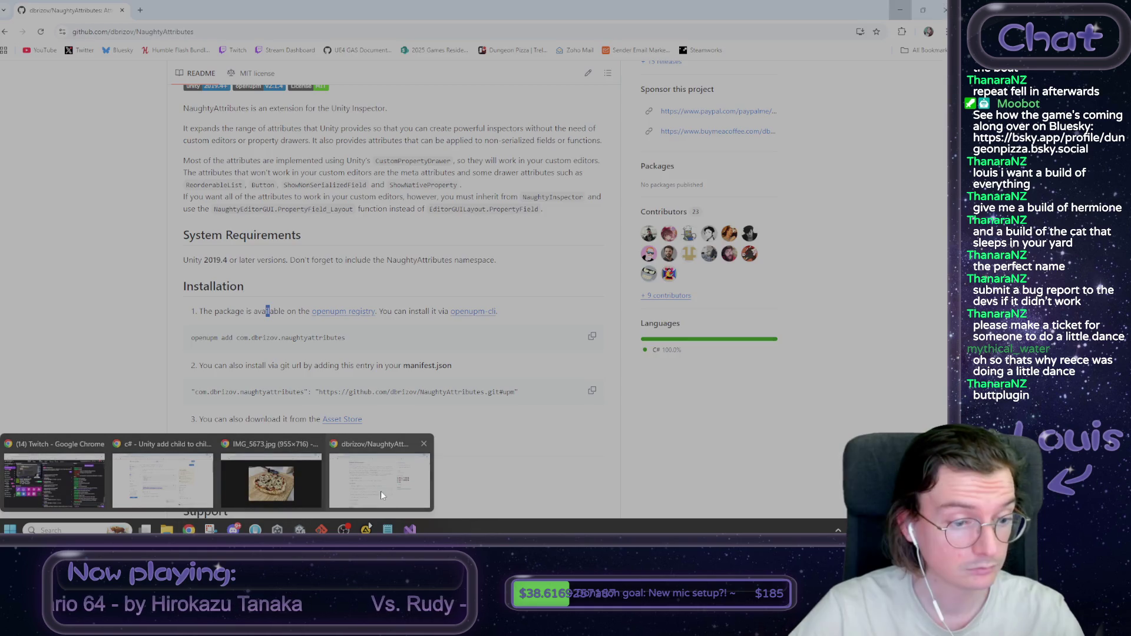
click(380, 490)
Step: Select and copy the NaughtyAttributes git URL from the manifest.json line, then return to Unity
scroll(370, 393, down, 1)
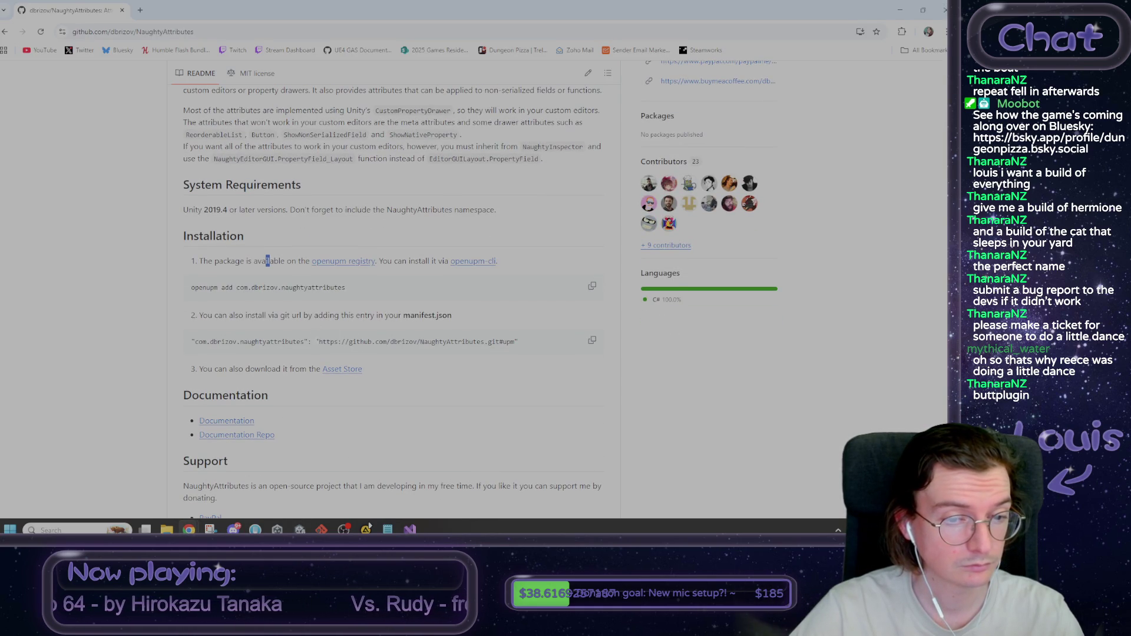
mouse_move(318, 342)
mouse_down()
mouse_move(516, 341)
mouse_move(499, 346)
mouse_up()
key(ctrl+c)
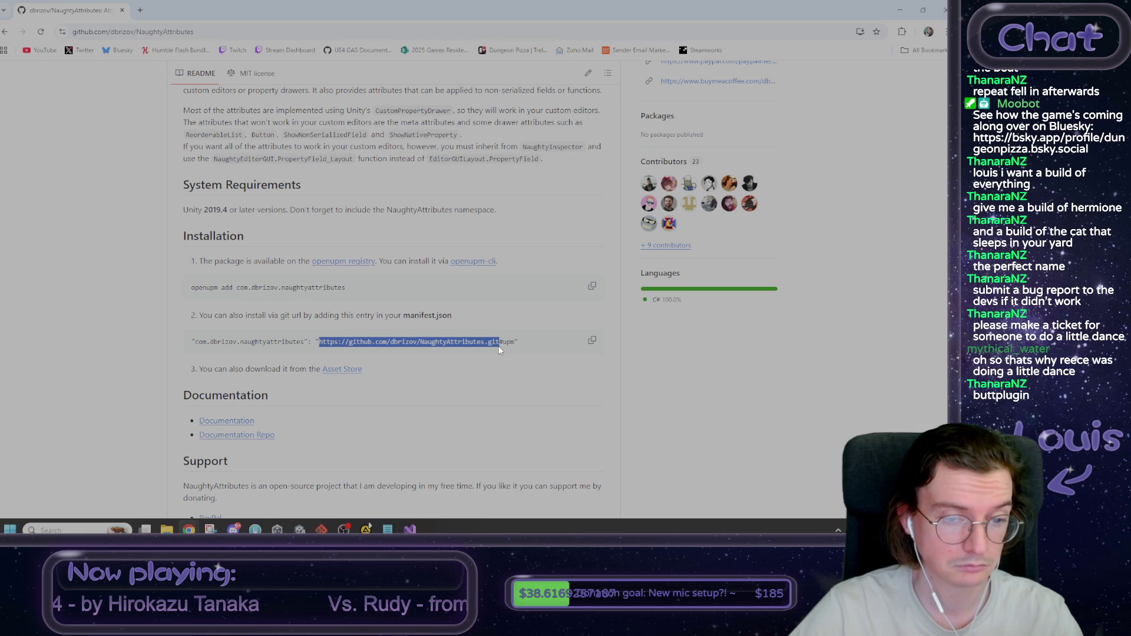
key(alt+Tab)
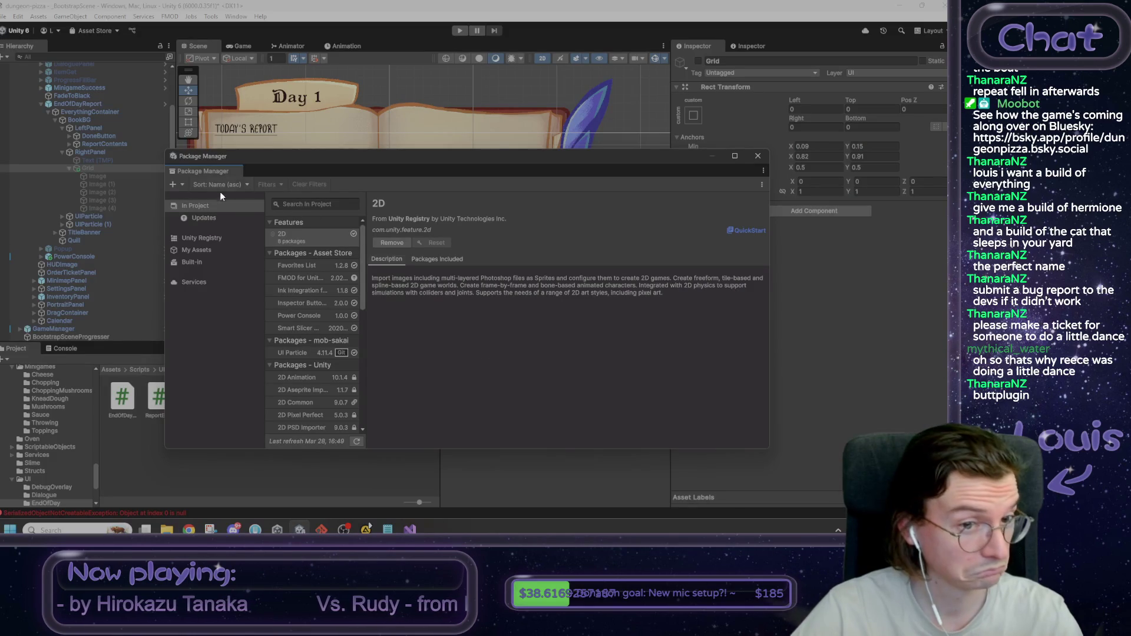
Step: Paste the copied NaughtyAttributes git URL into Install package from git URL and install it
click(179, 182)
click(232, 221)
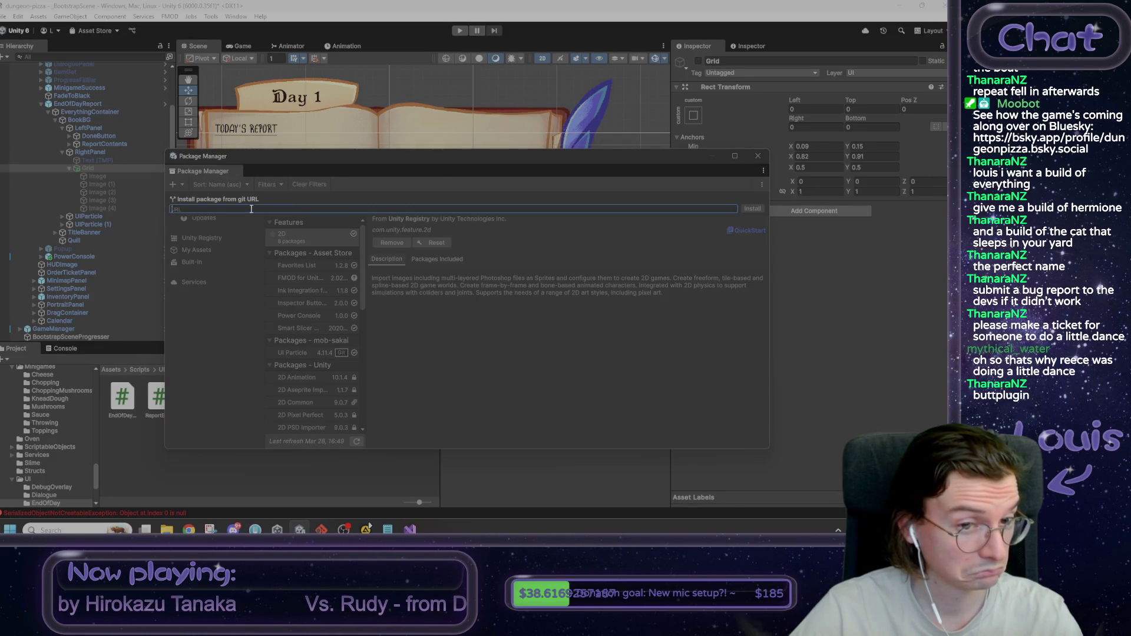
key(ctrl+v)
click(750, 208)
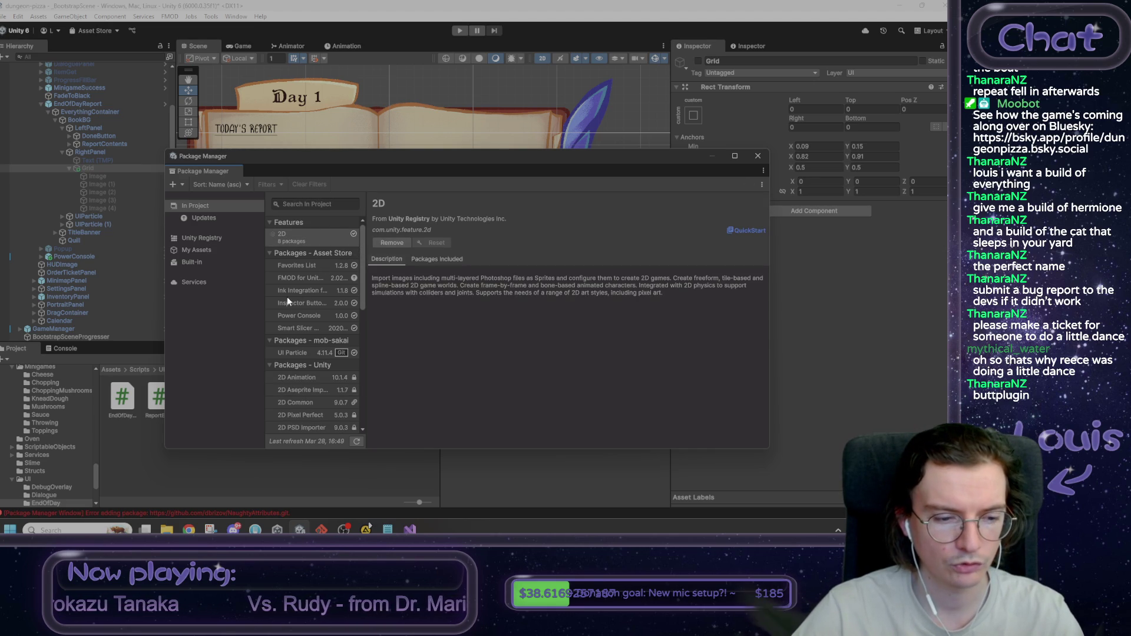
Step: Inspect and clear the Console errors, then open the Asset Store from the Window menu
click(53, 349)
click(116, 440)
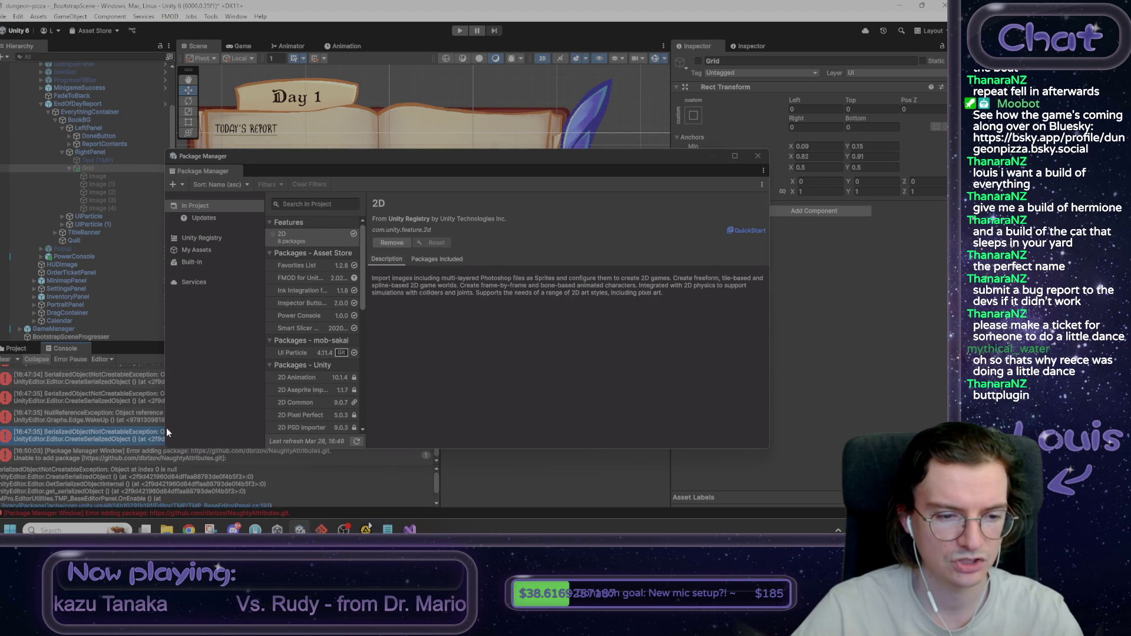
click(7, 360)
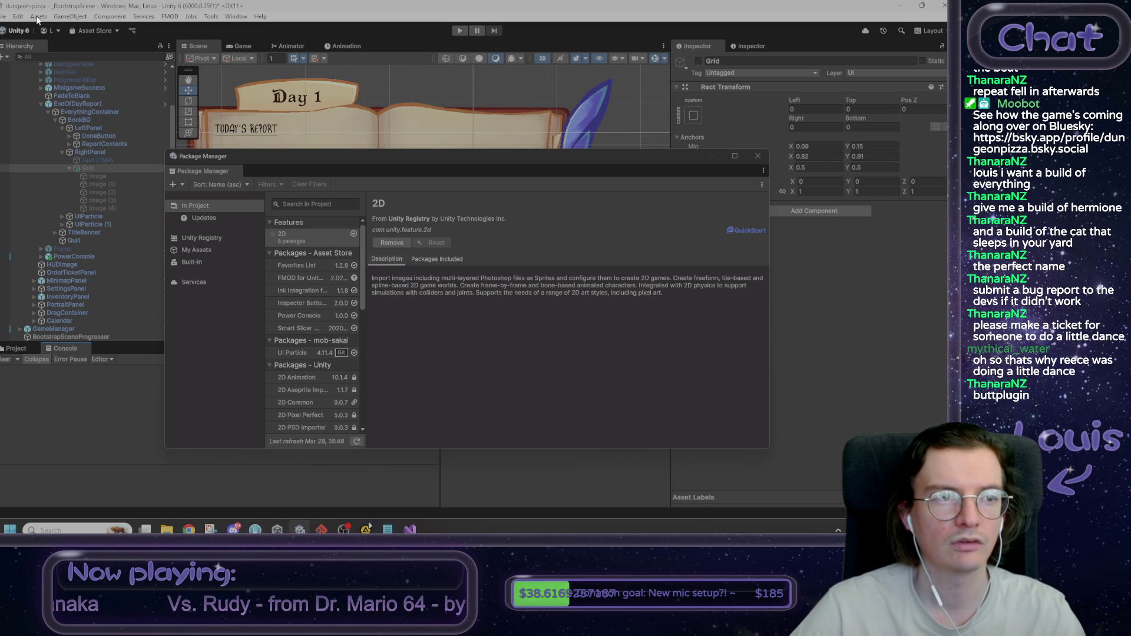
click(3, 16)
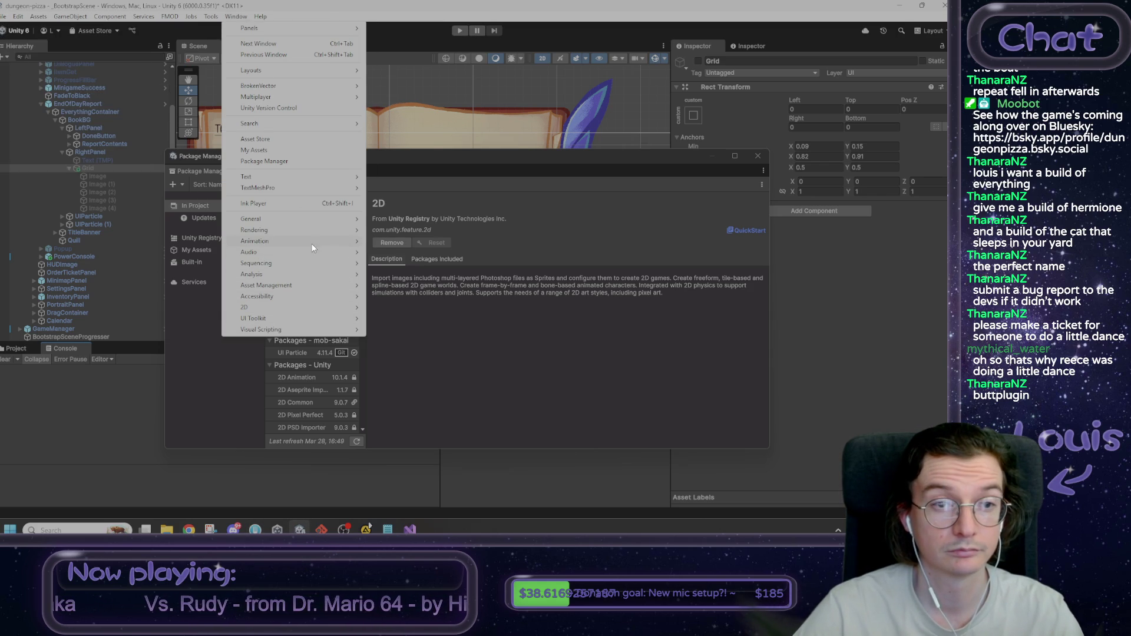
click(283, 161)
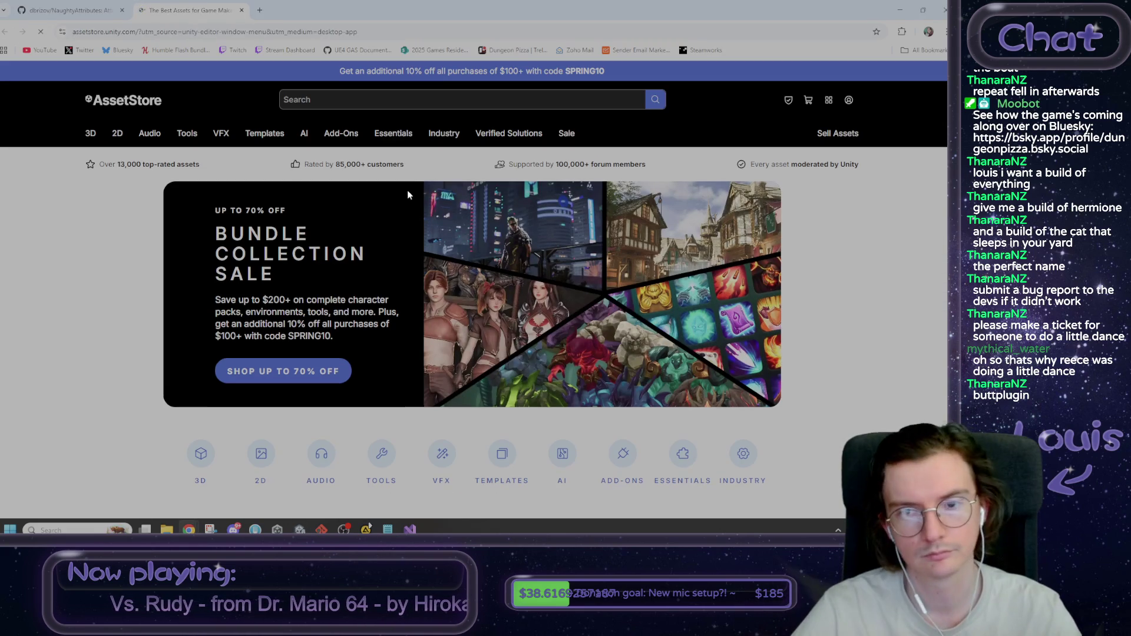
Step: Search the Asset Store for 'naughty attributes' and open the NaughtyAttributes asset page
click(407, 102)
text(augh)
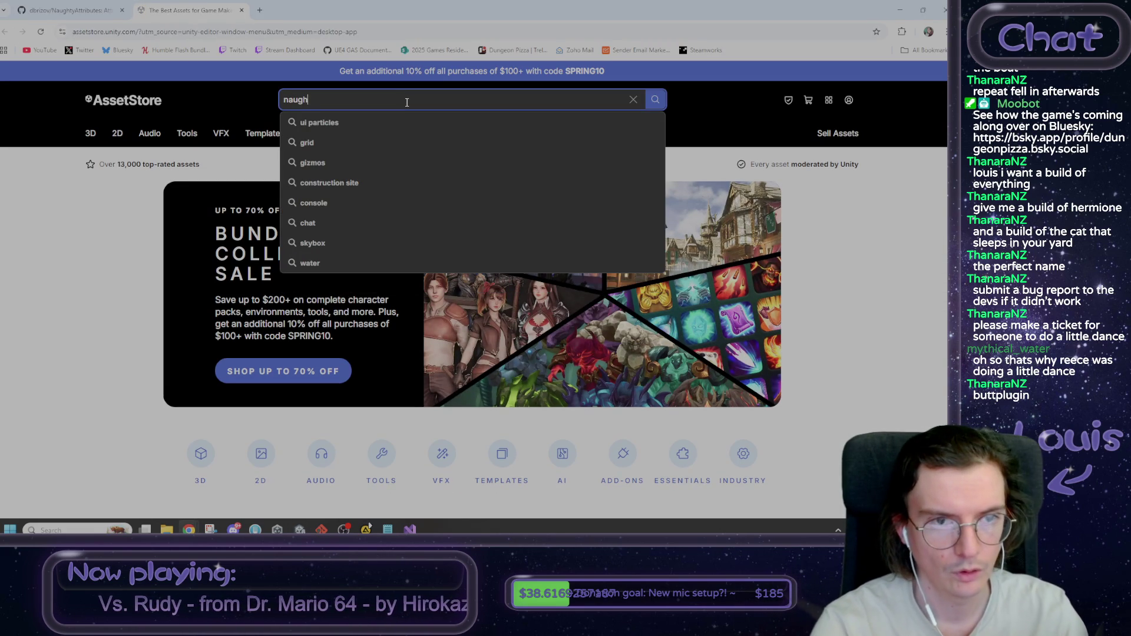
text(ty attributes)
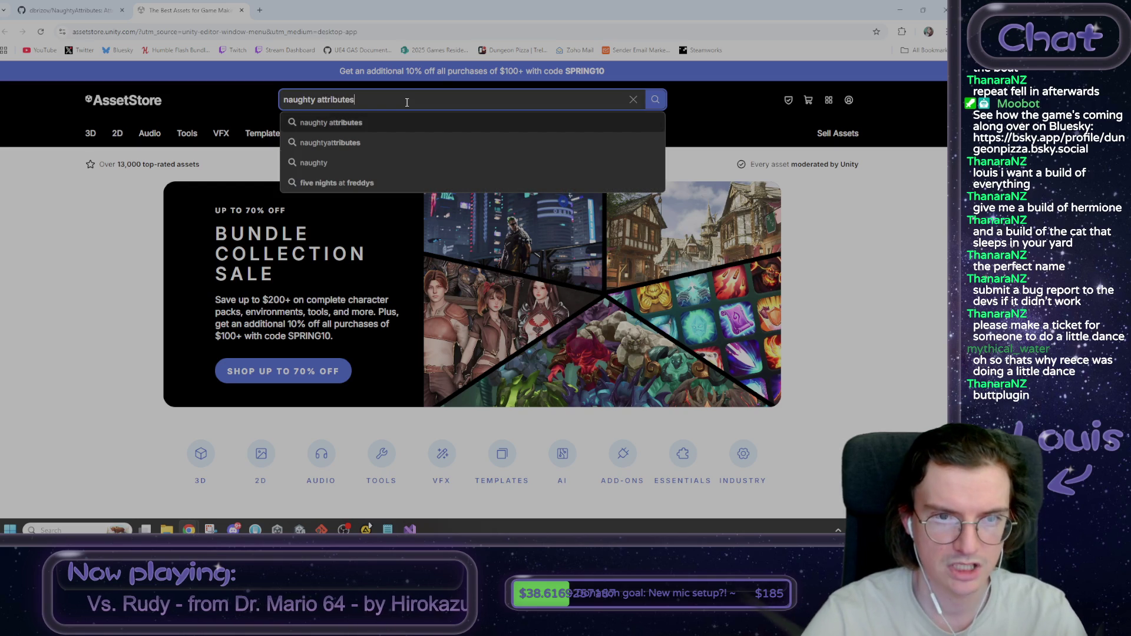
key(Return)
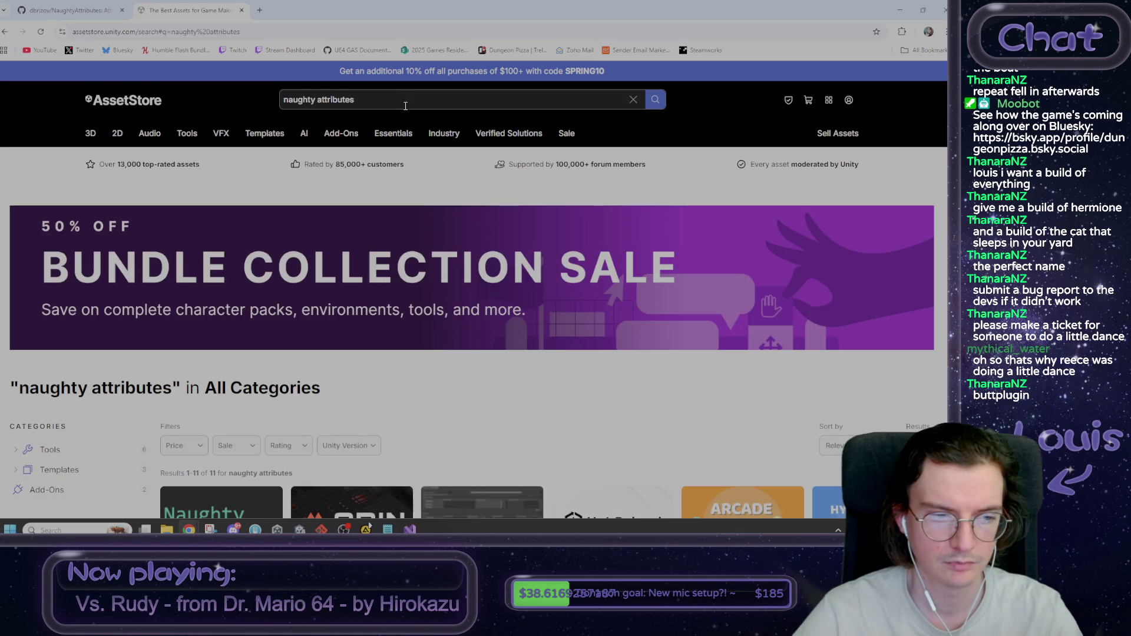
scroll(411, 174, down, 3)
click(219, 401)
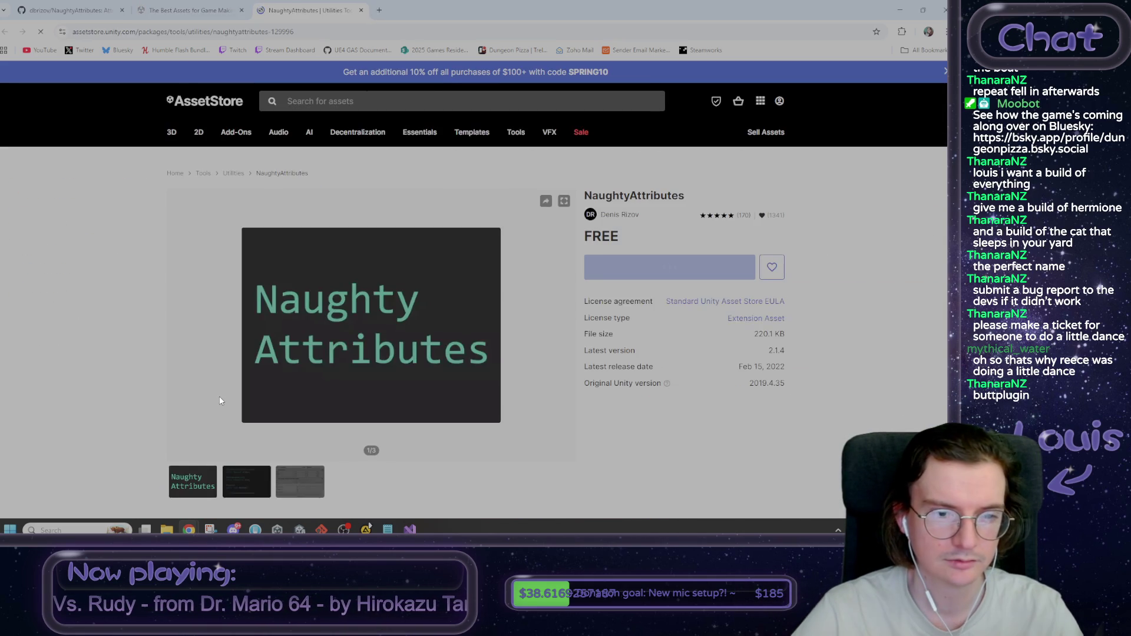
Step: Add NaughtyAttributes to My Assets, accept the terms, and open it in Unity
click(676, 318)
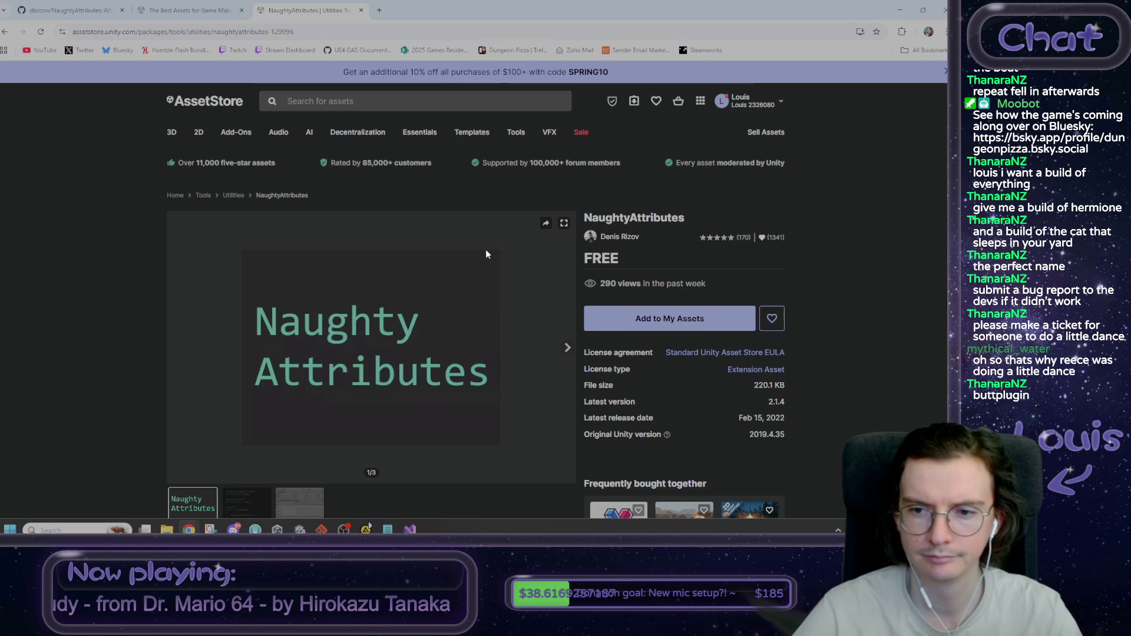
click(659, 316)
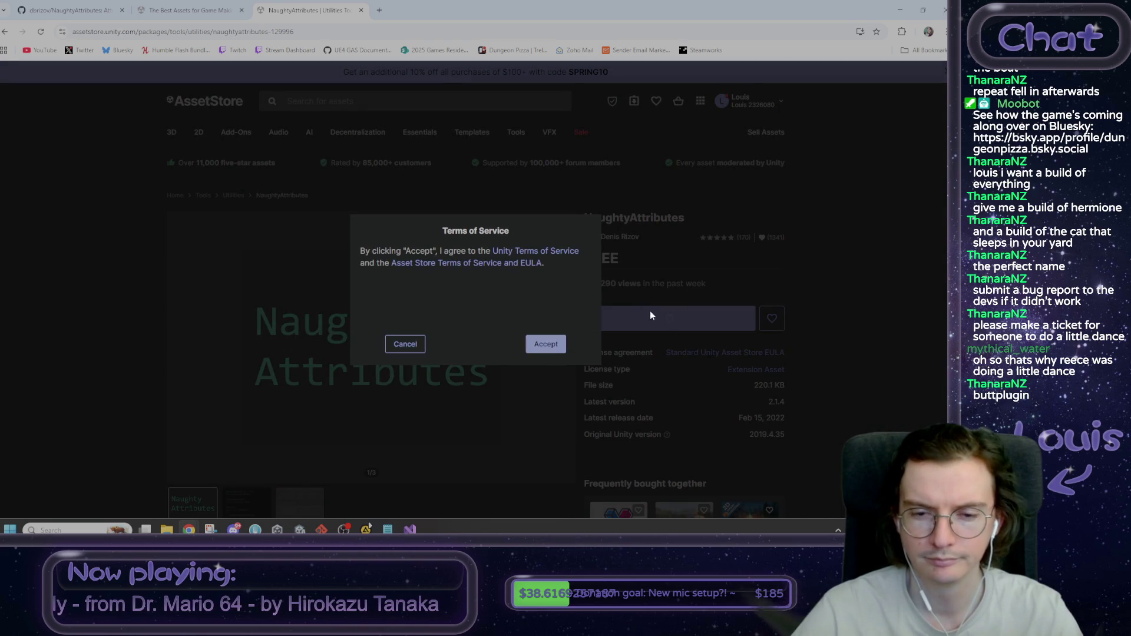
click(542, 342)
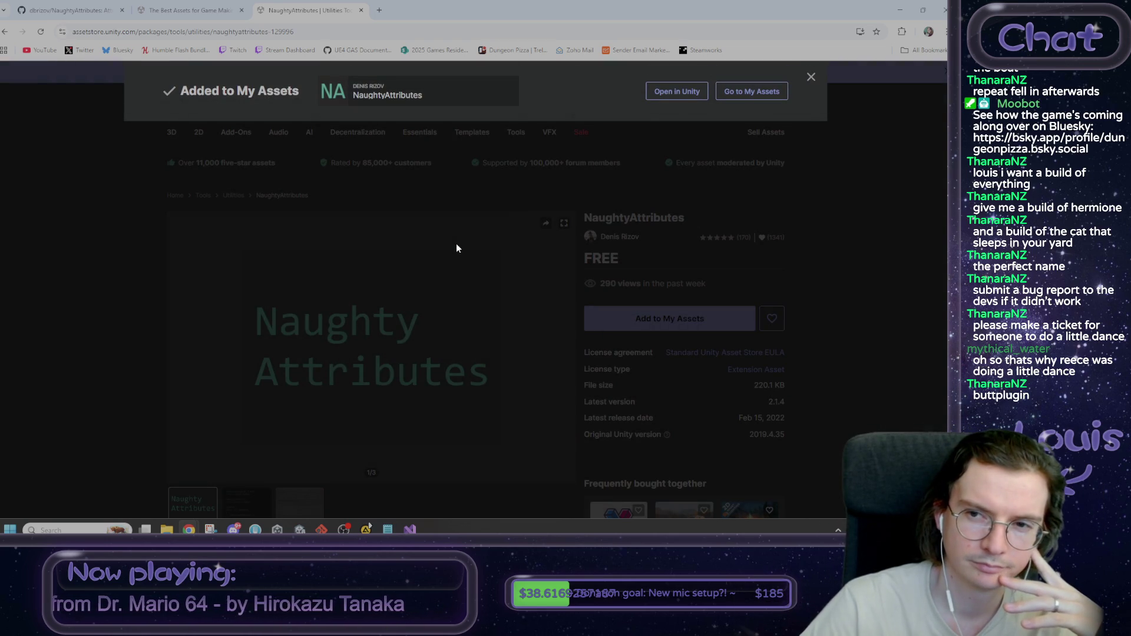
click(671, 94)
click(524, 126)
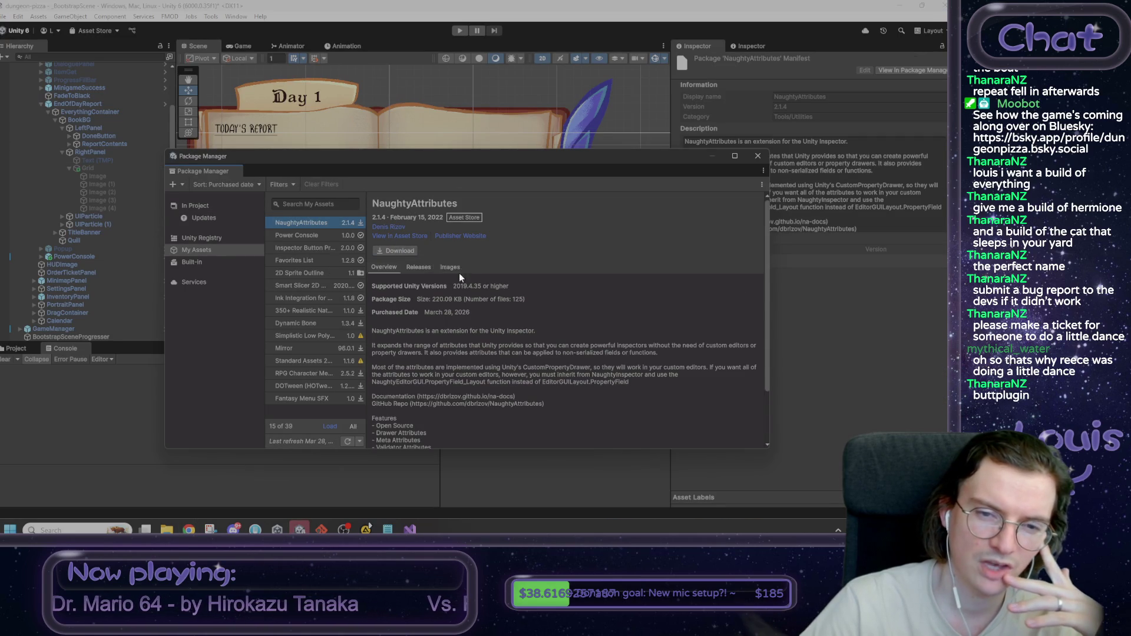
Step: Download NaughtyAttributes 2.1.4 and import it with the Samples folder unchecked
click(404, 252)
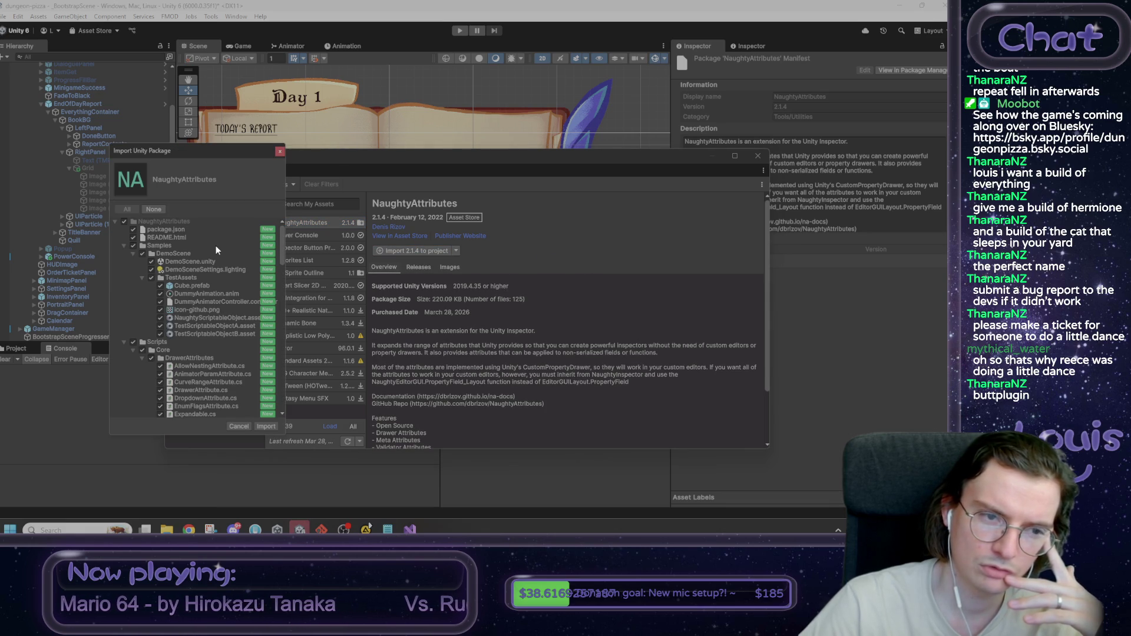
click(132, 245)
scroll(150, 317, down, 10)
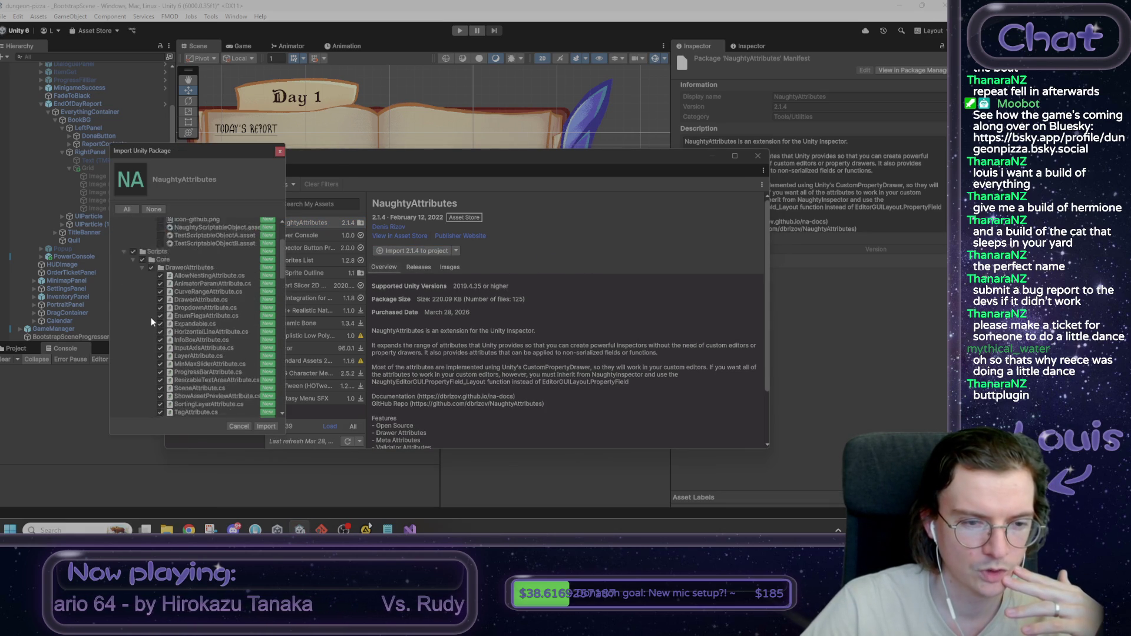
scroll(152, 316, down, 5)
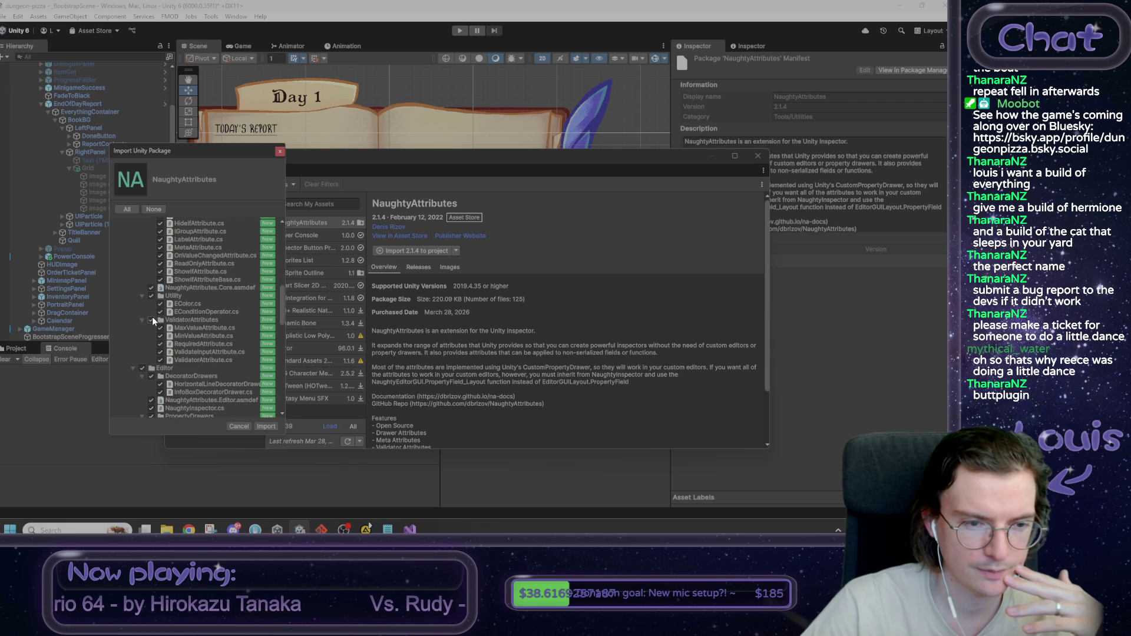
scroll(152, 316, down, 10)
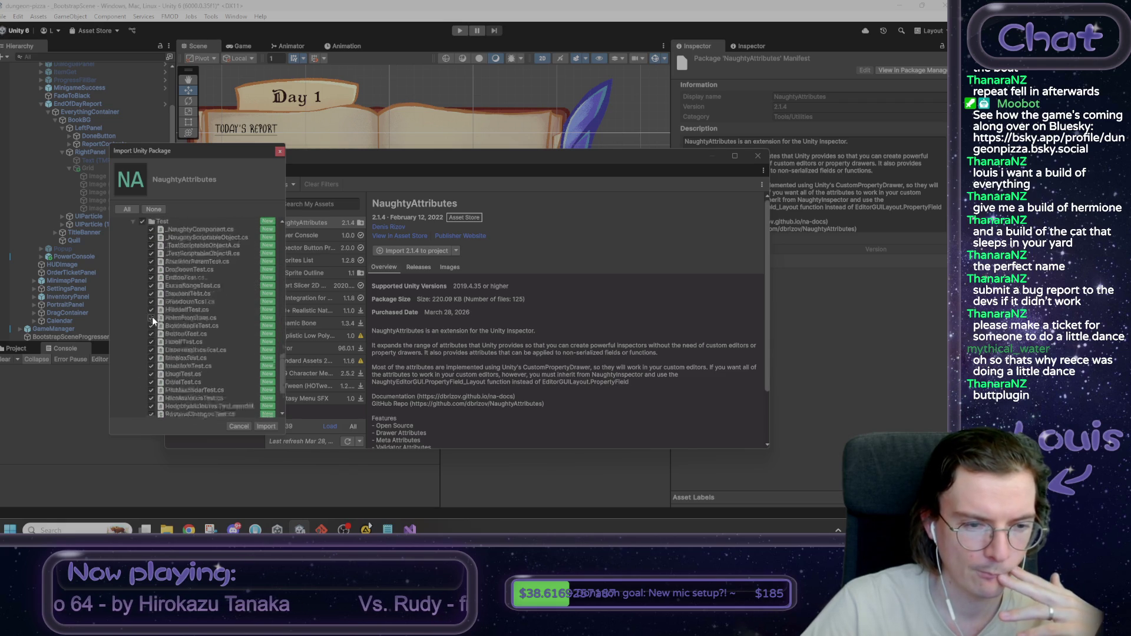
click(265, 426)
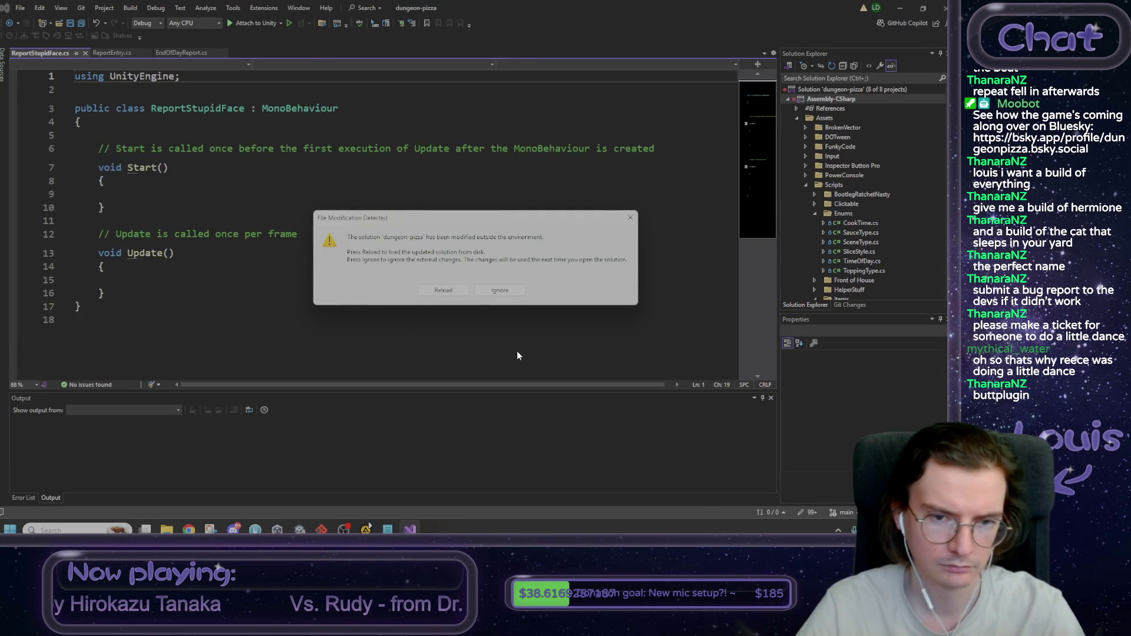
Step: Reload the externally modified solution in Visual Studio, then minimize Visual Studio
click(454, 289)
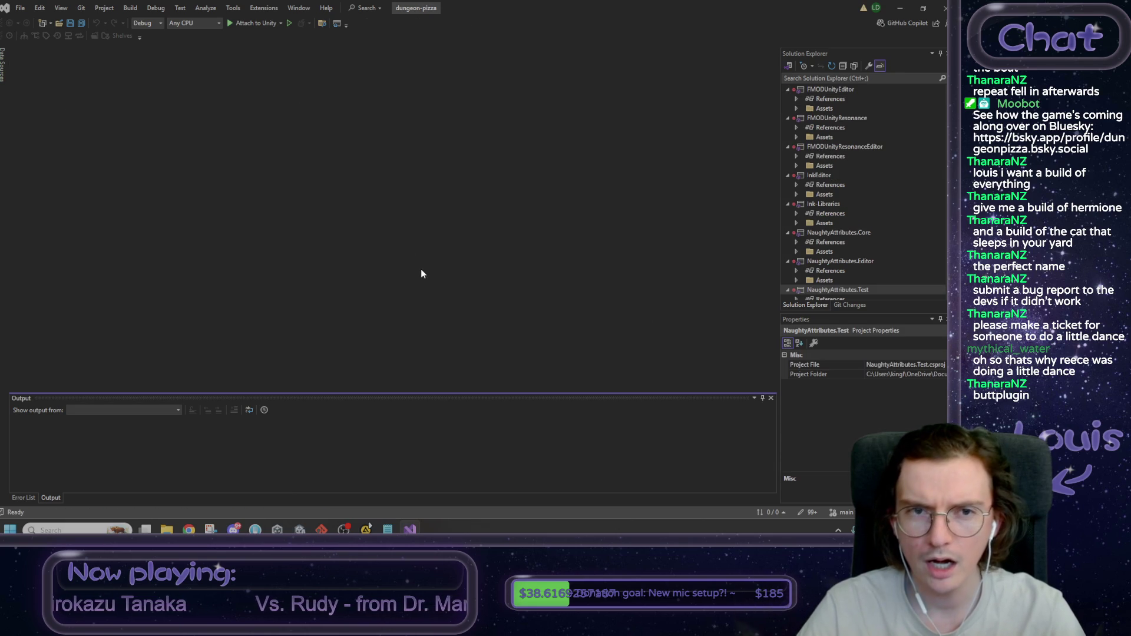
click(902, 7)
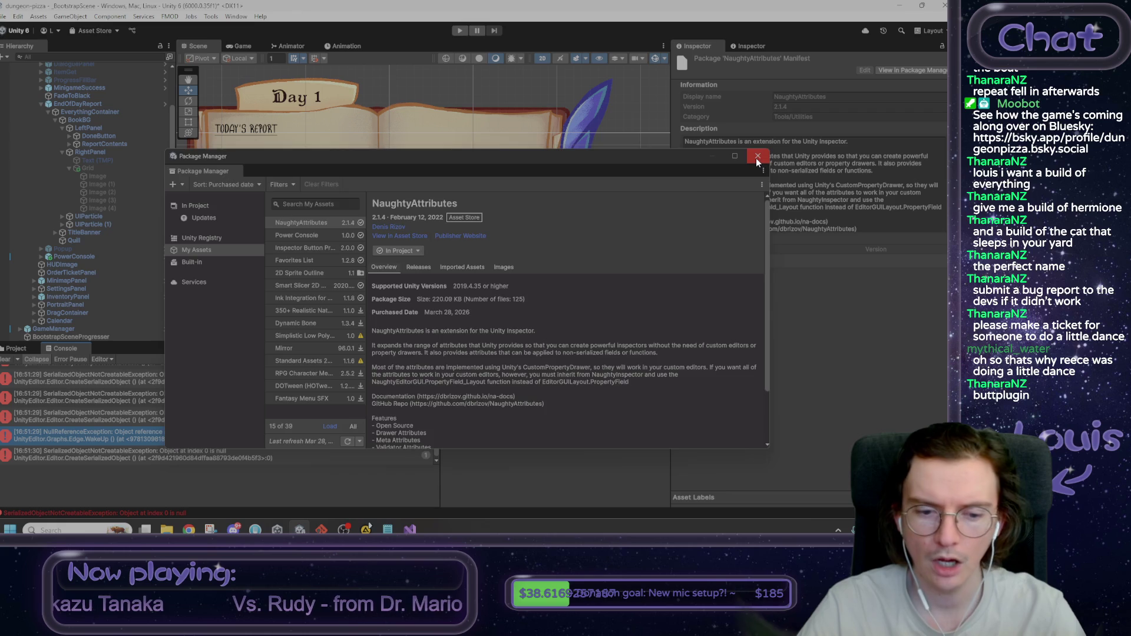
Step: Close Package Manager, activate the report page's Grid, and select its first Image child
click(757, 156)
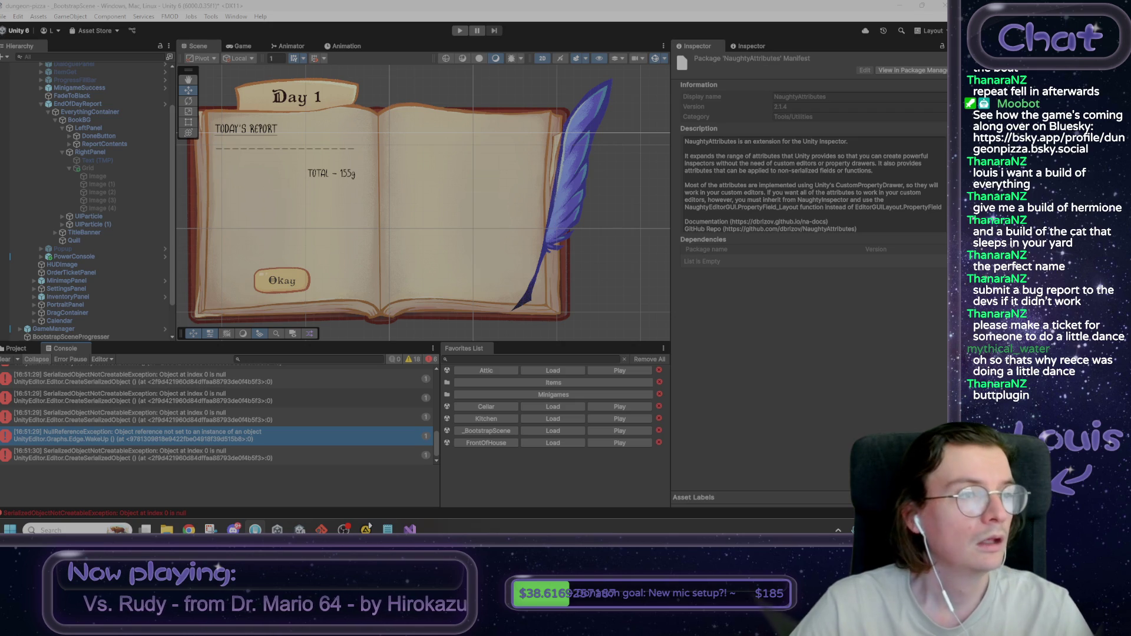
click(410, 529)
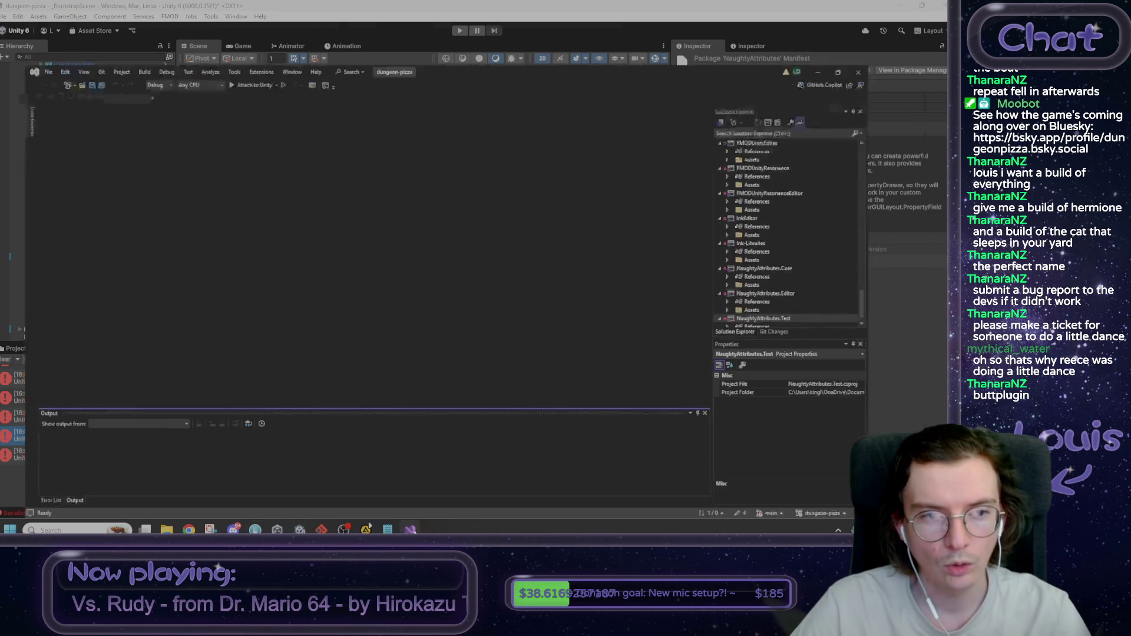
click(410, 529)
click(90, 170)
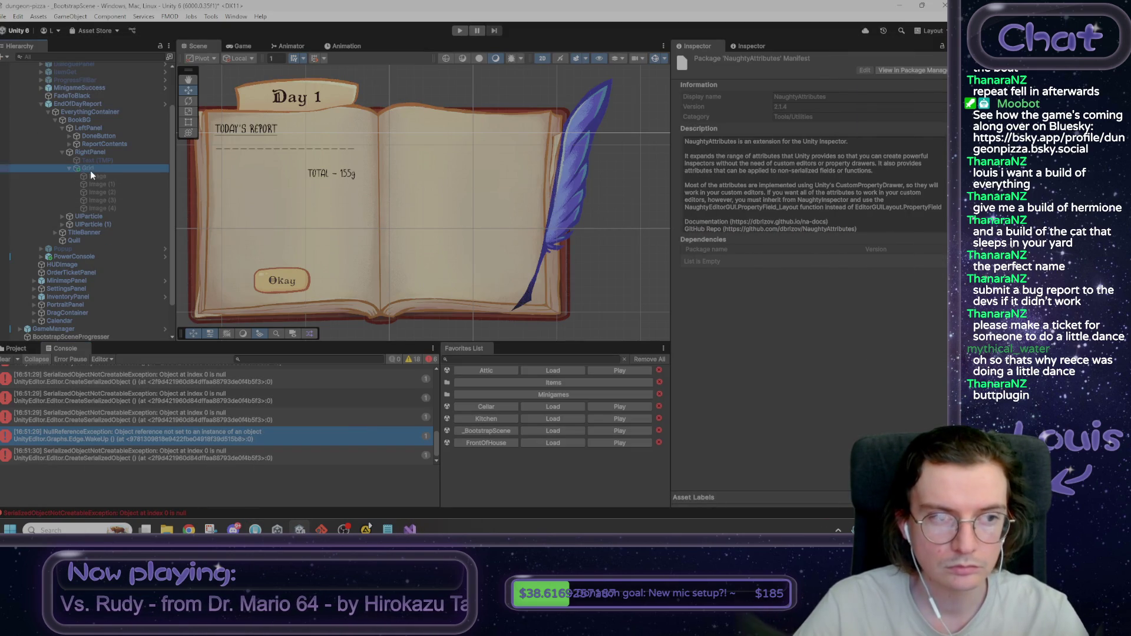
click(698, 60)
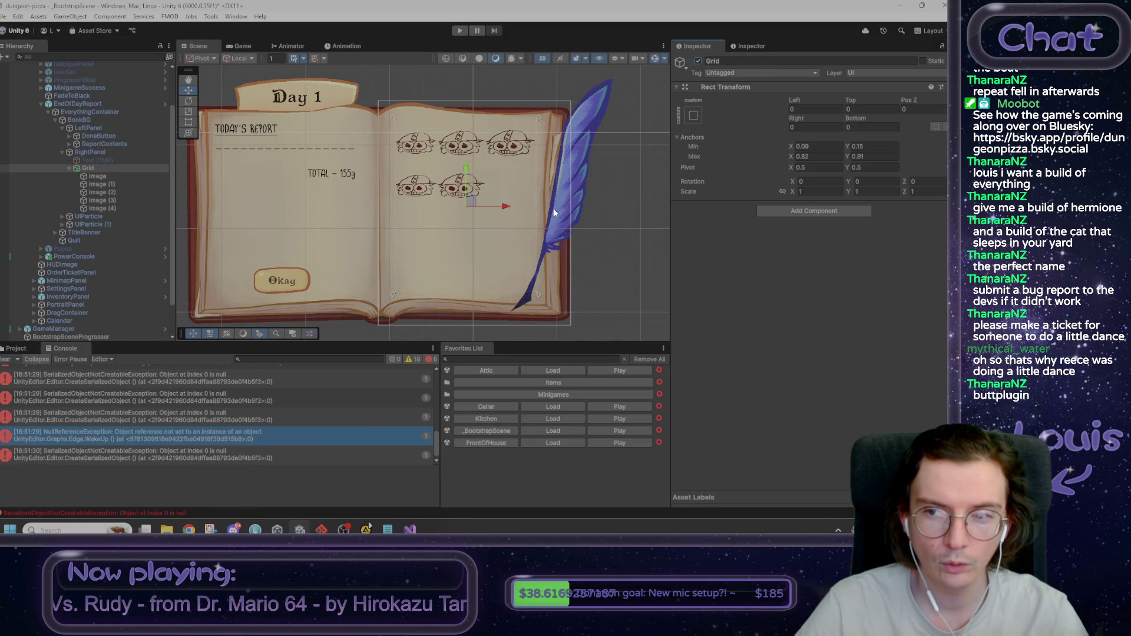
click(113, 177)
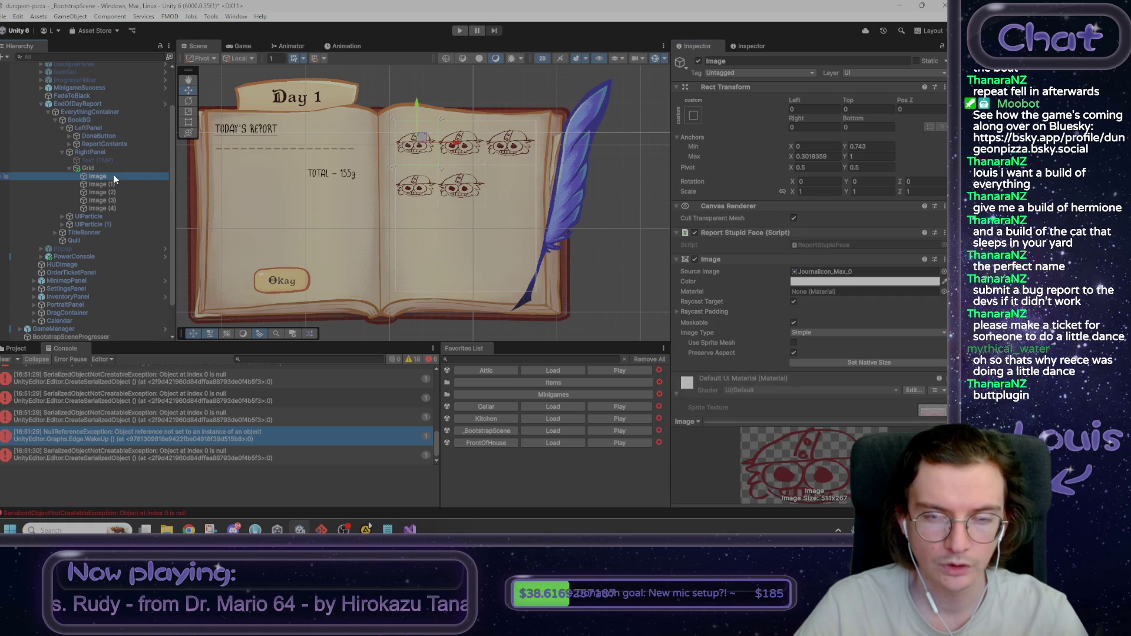
click(404, 529)
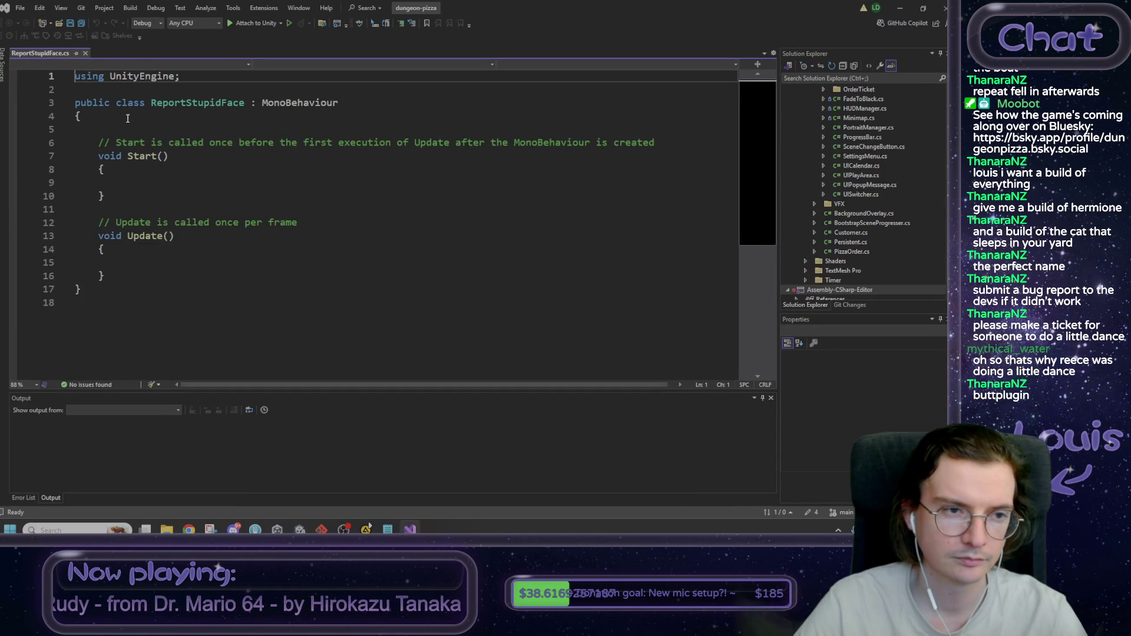
click(135, 123)
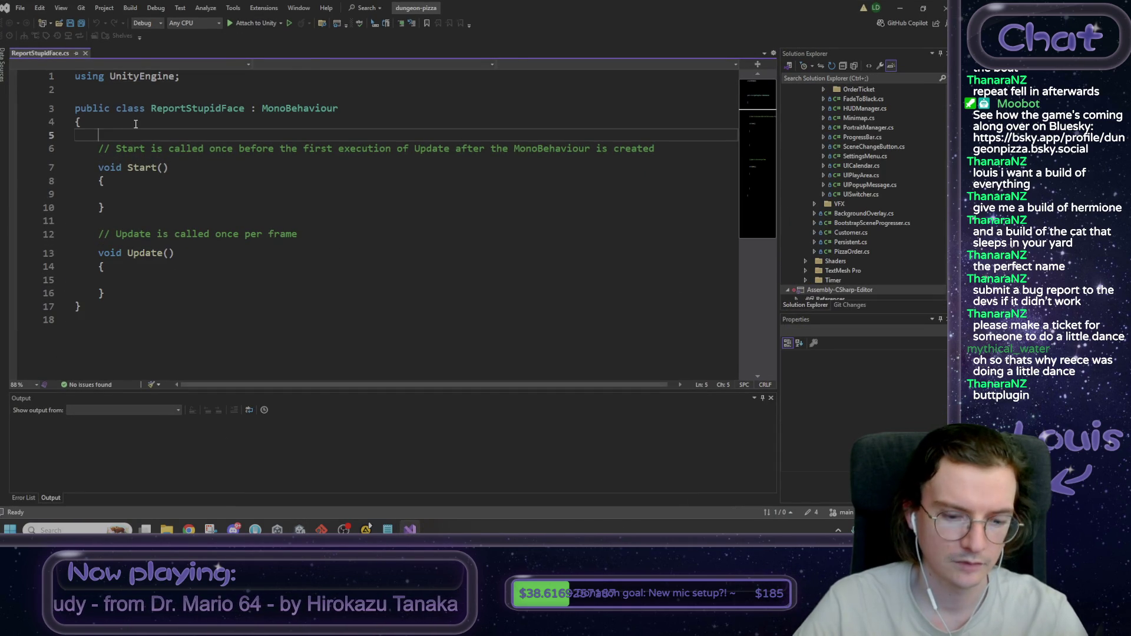
Step: Type a [Button] attribute above the Start method in ReportStupidFace.cs
text([B)
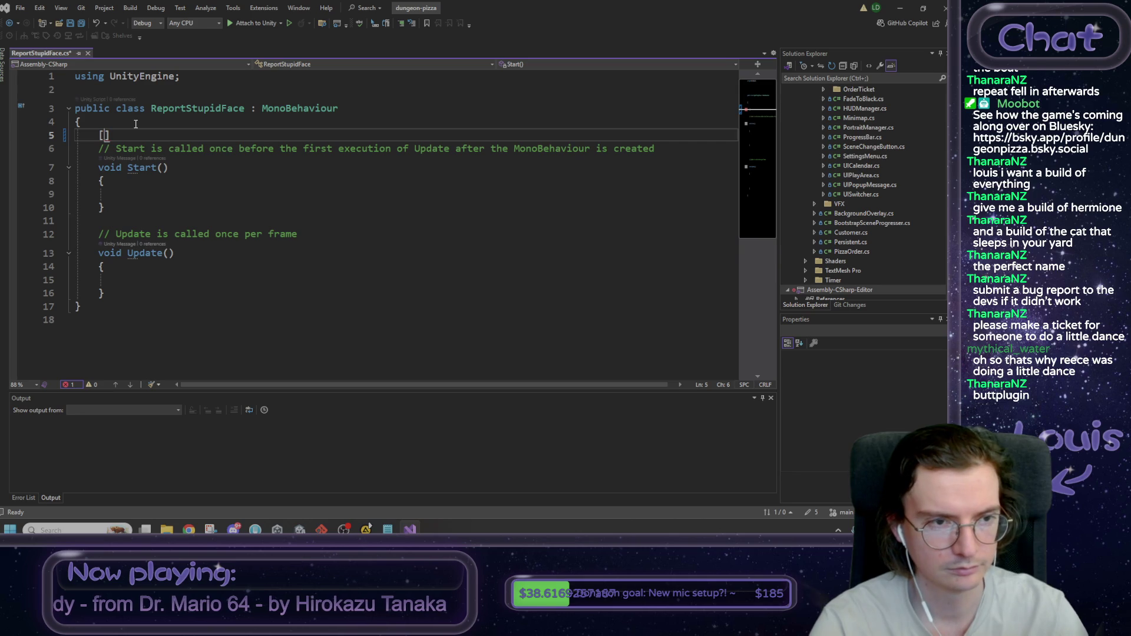
text(utton)
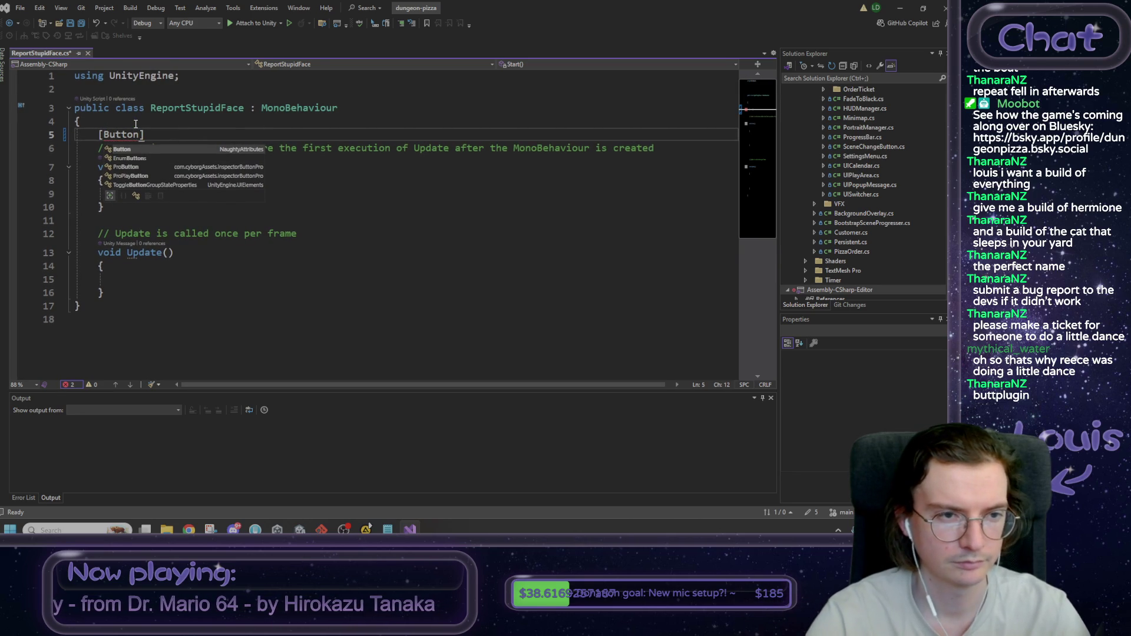
text(])
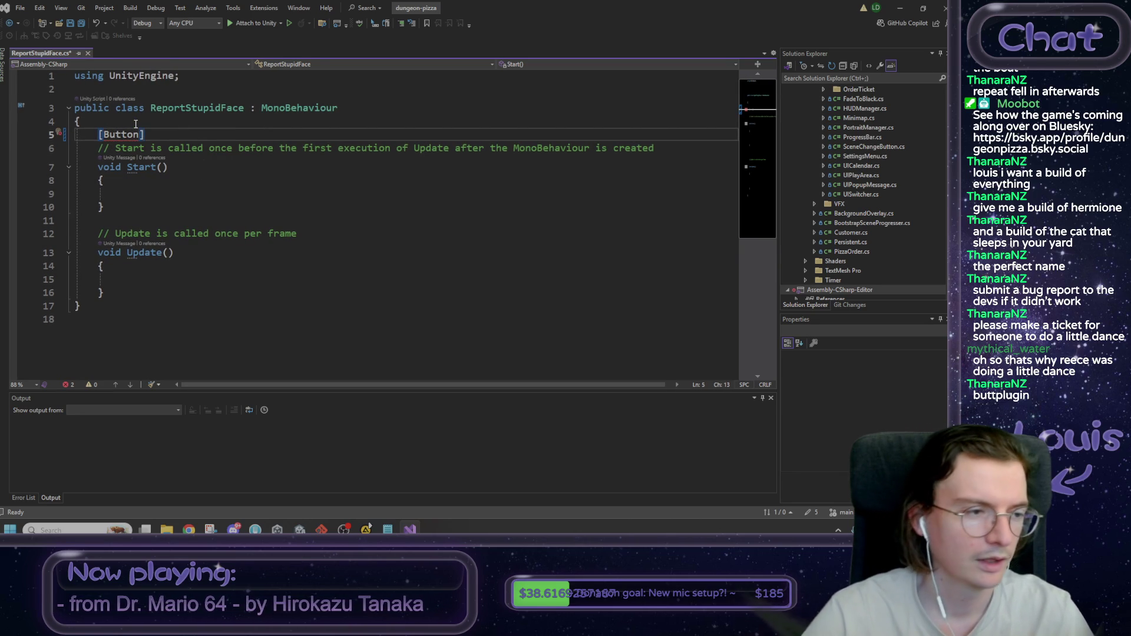
mouse_move(194, 530)
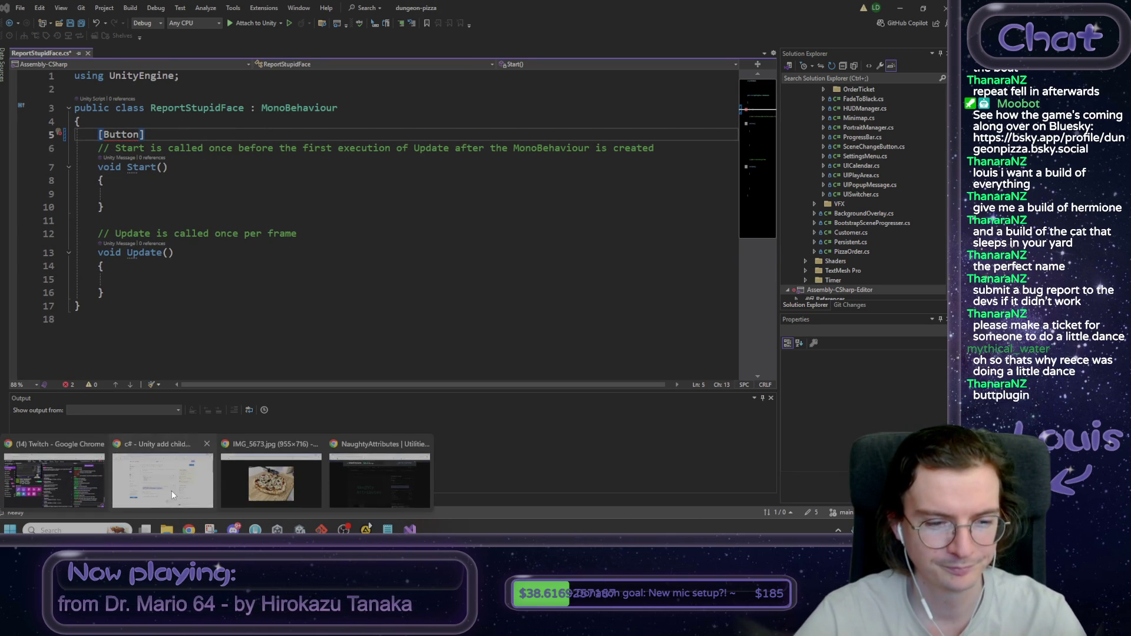
click(172, 491)
key(alt+Tab)
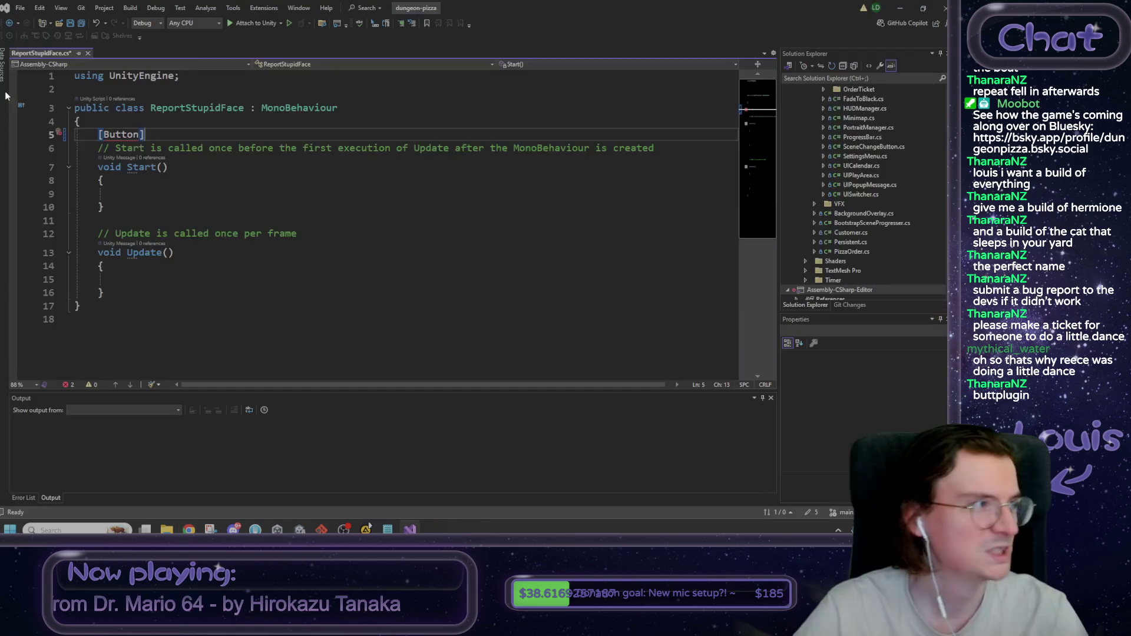
Step: Bring up the NaughtyAttributes GitHub README in Chrome
mouse_move(188, 530)
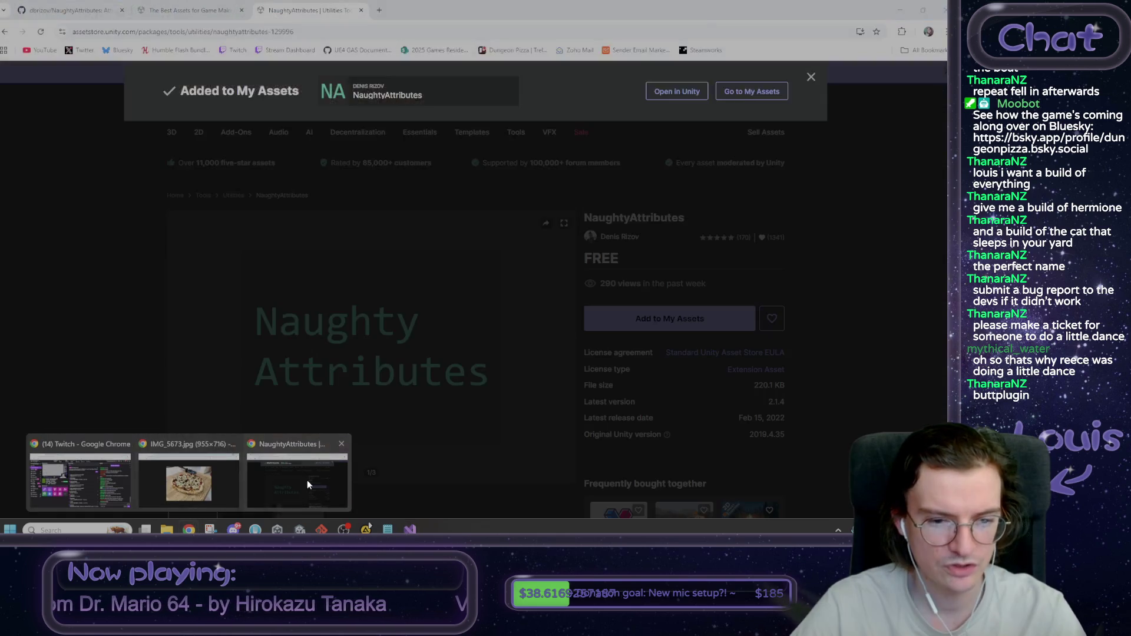
click(306, 480)
click(188, 10)
click(74, 6)
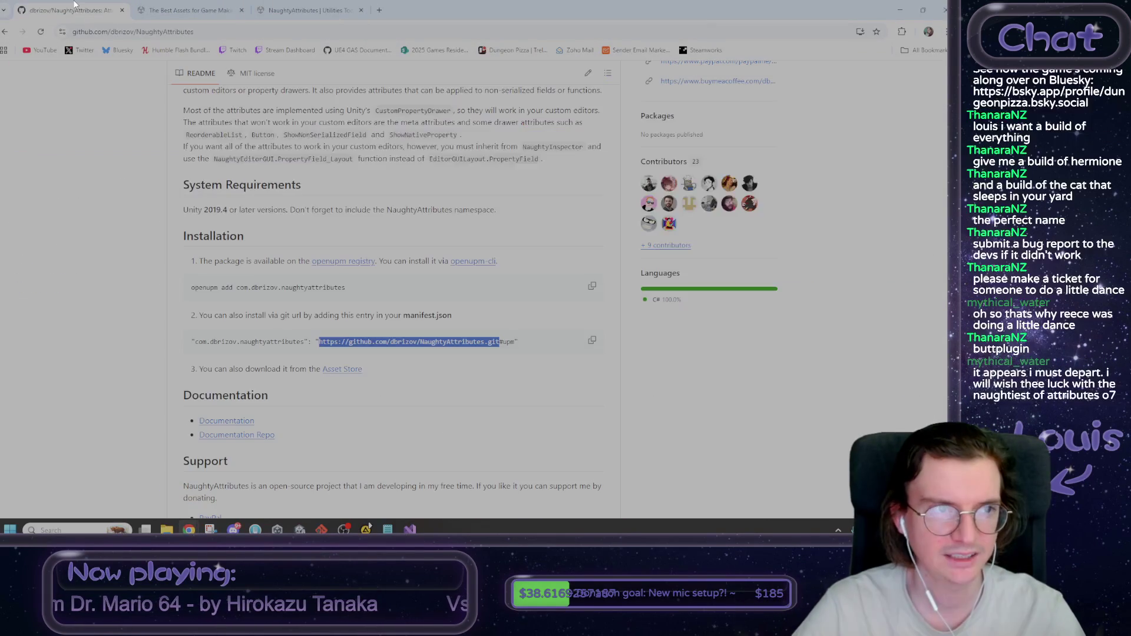
Step: Scroll down through the NaughtyAttributes README on GitHub
click(202, 213)
scroll(171, 248, down, 15)
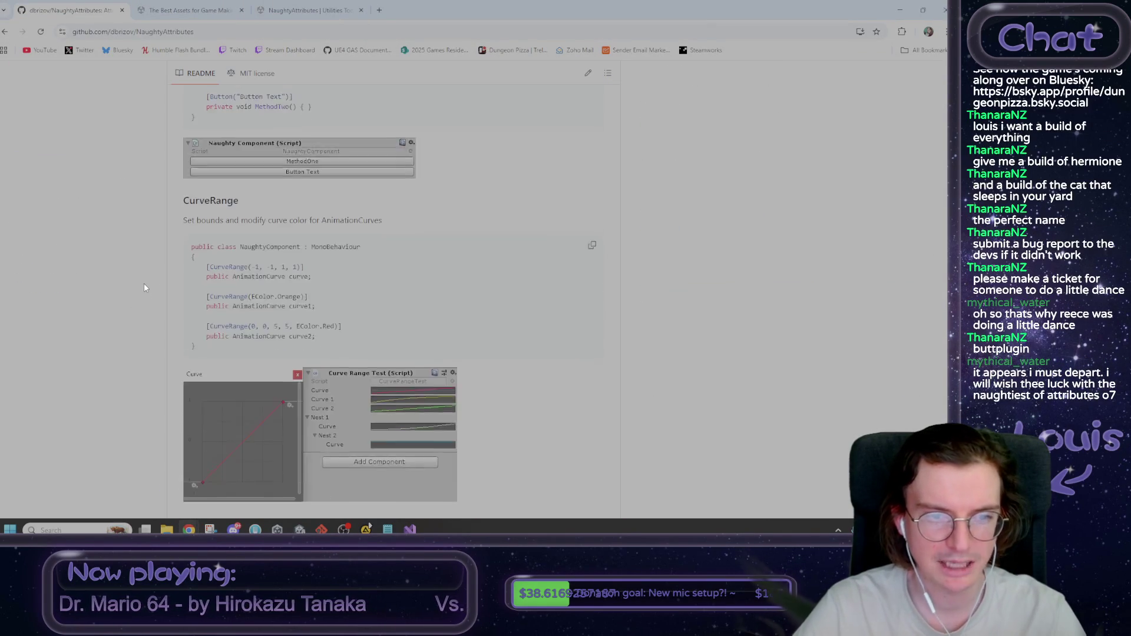
scroll(148, 286, down, 15)
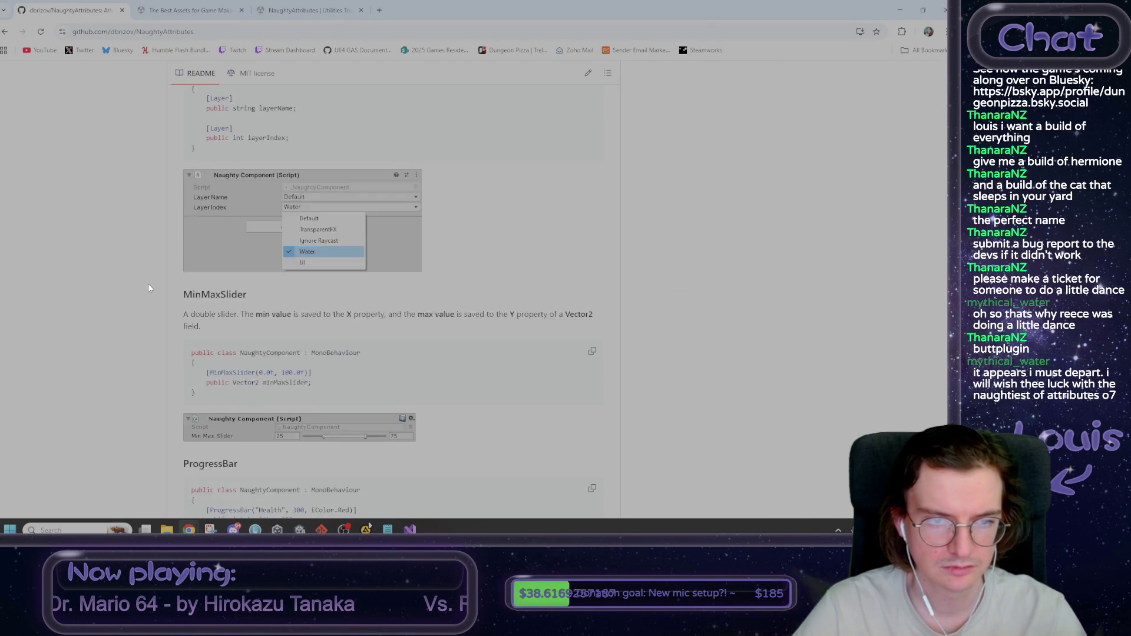
scroll(148, 287, down, 20)
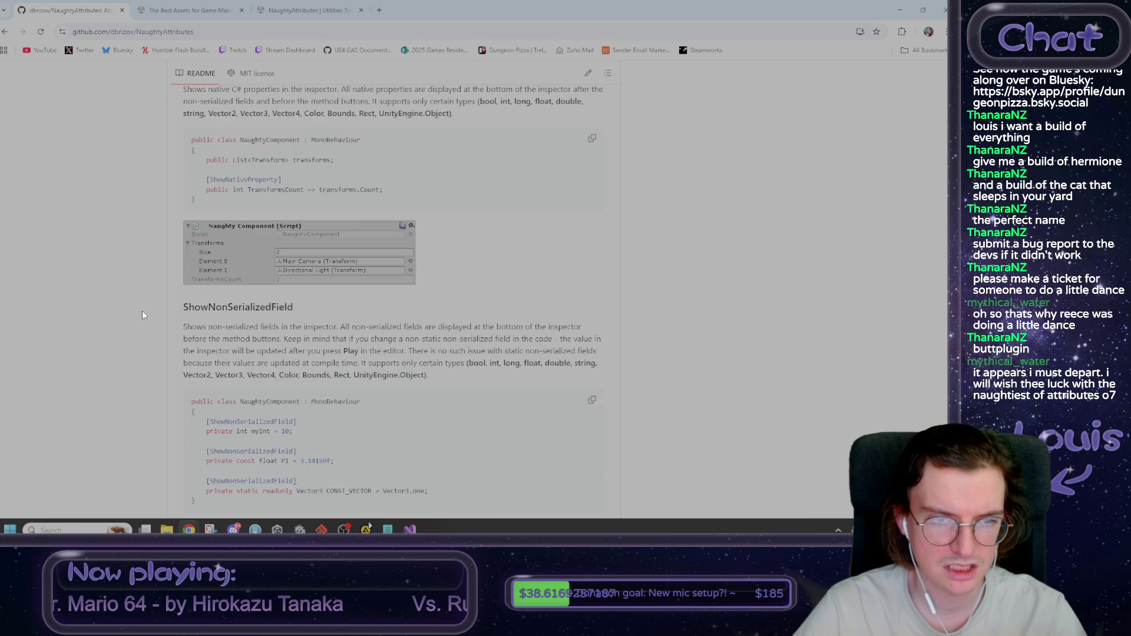
scroll(129, 126, up, 20)
scroll(165, 218, down, 20)
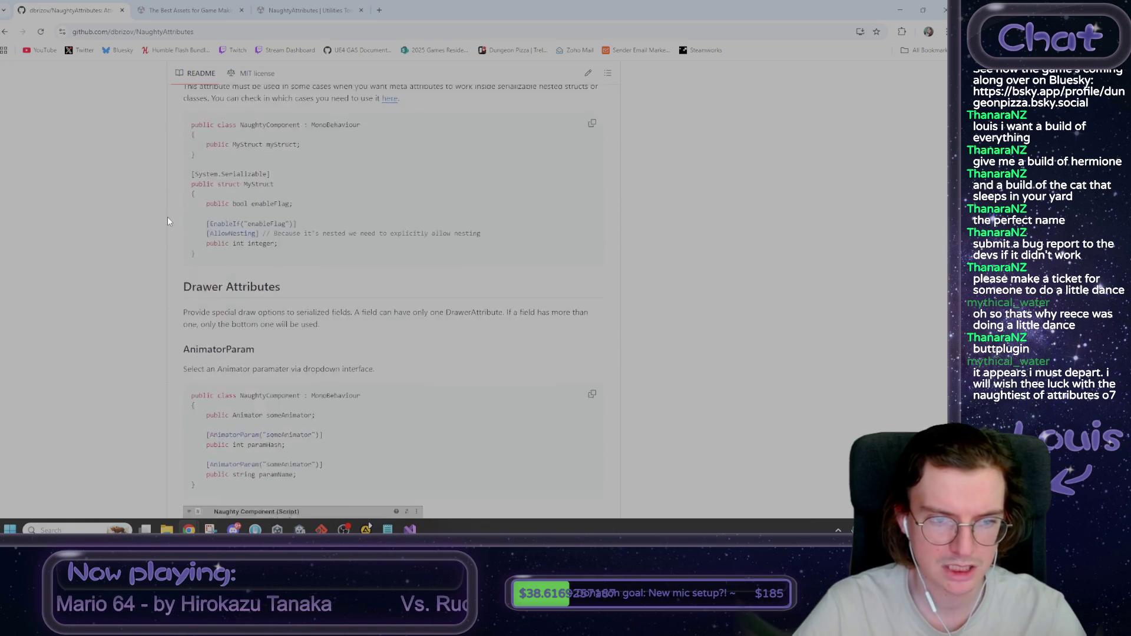
Step: Find 'button' in the README to read the Button usage, then select [Button] in the script
key(ctrl+f)
text(button)
key(Return)
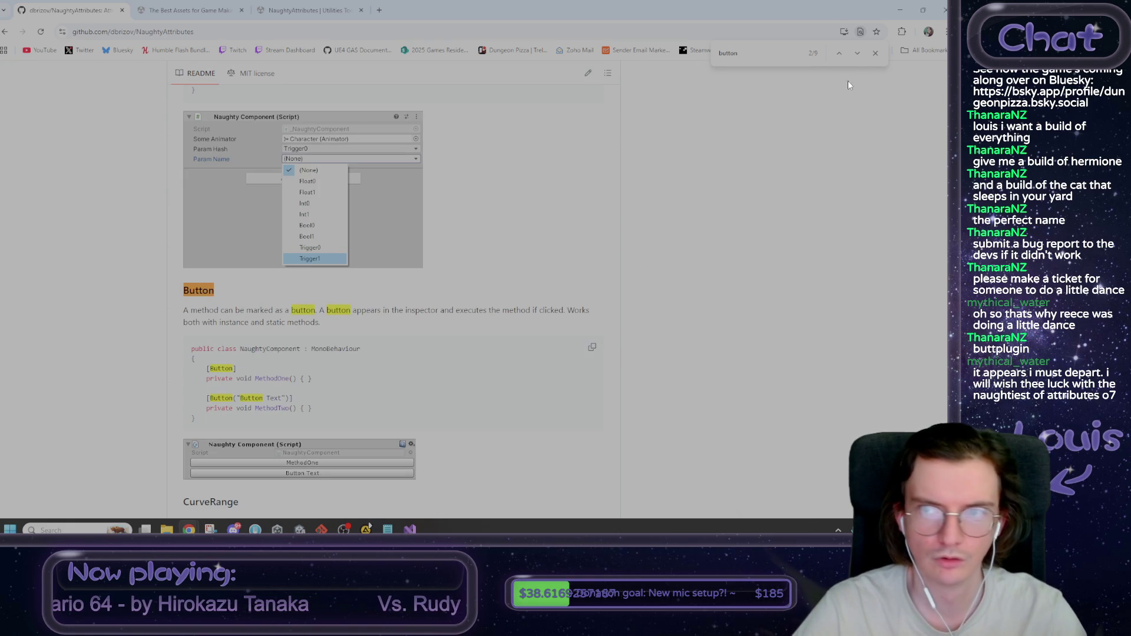
click(875, 53)
scroll(386, 260, down, 1)
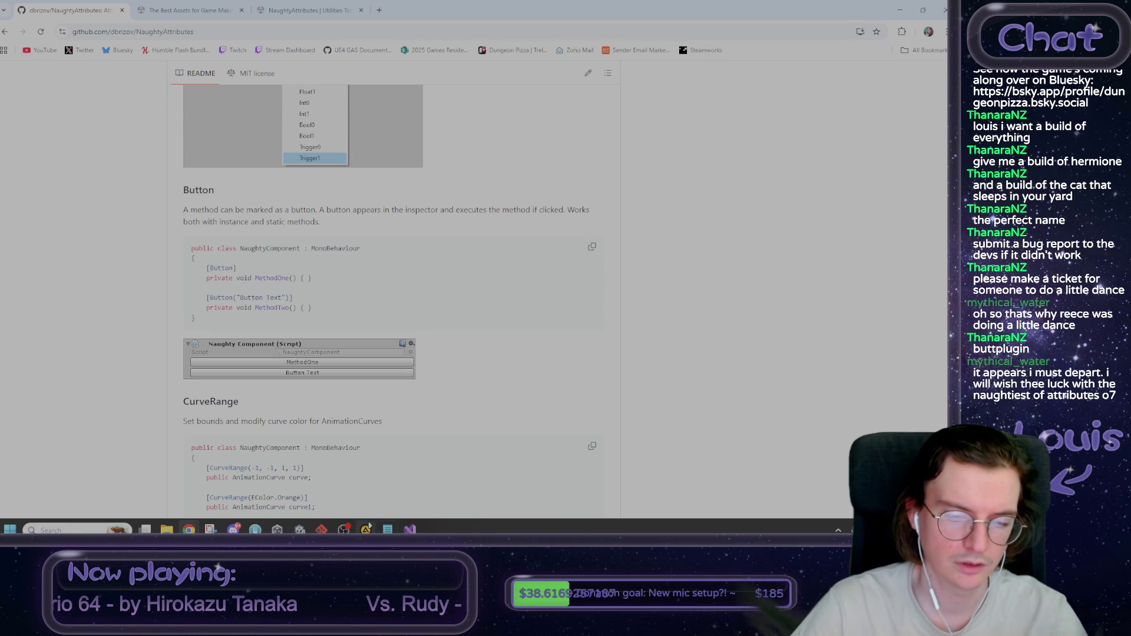
click(410, 529)
shift+click(97, 134)
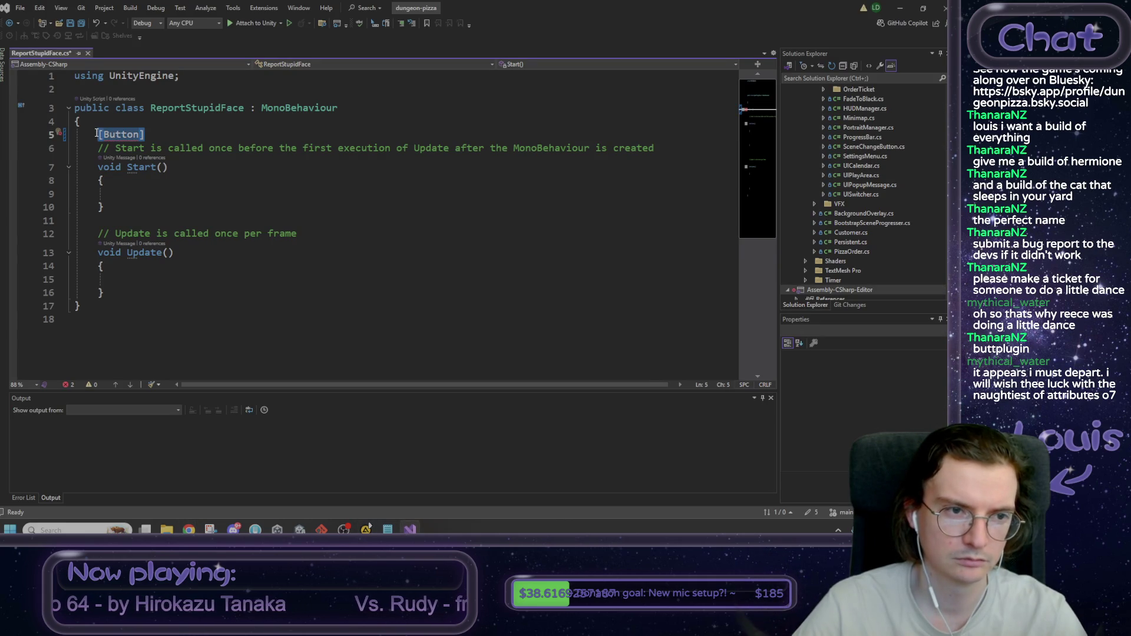
Step: Delete the misplaced [Button] and add an empty public DoThing() method after Update
mouse_move(145, 138)
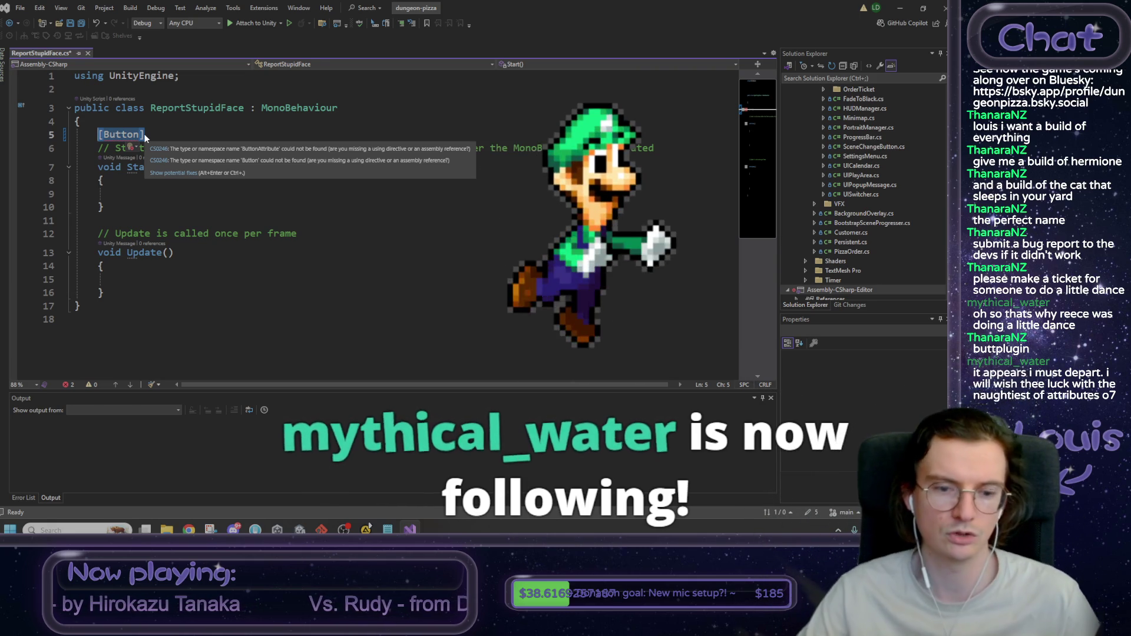
key(BackSpace)
click(191, 80)
click(124, 290)
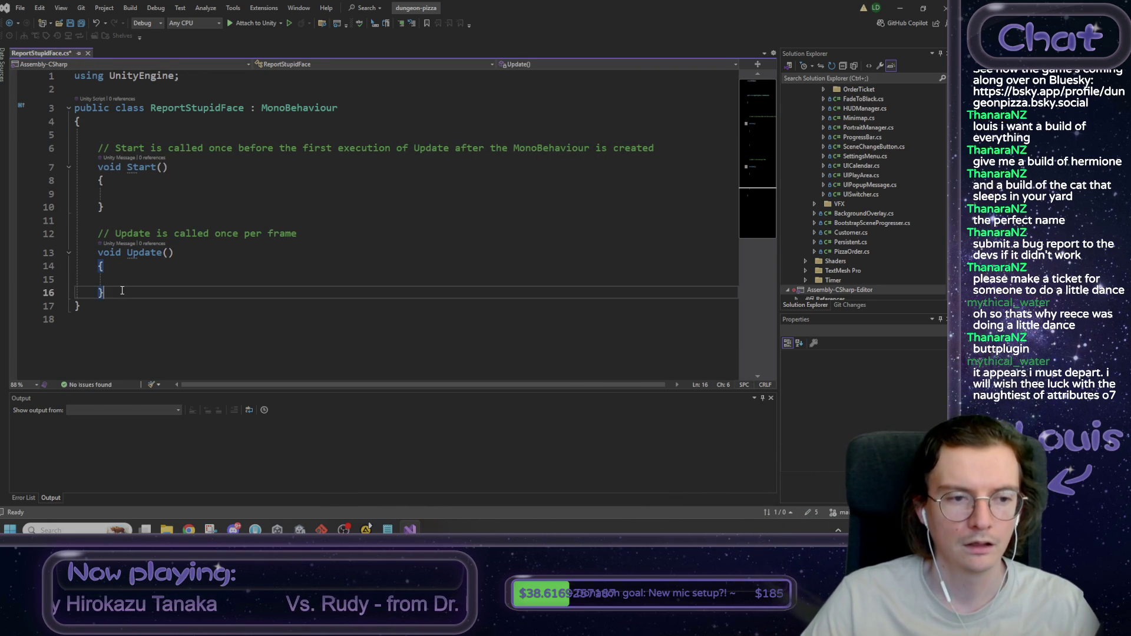
key(Return)
key(Return)
text(public void )
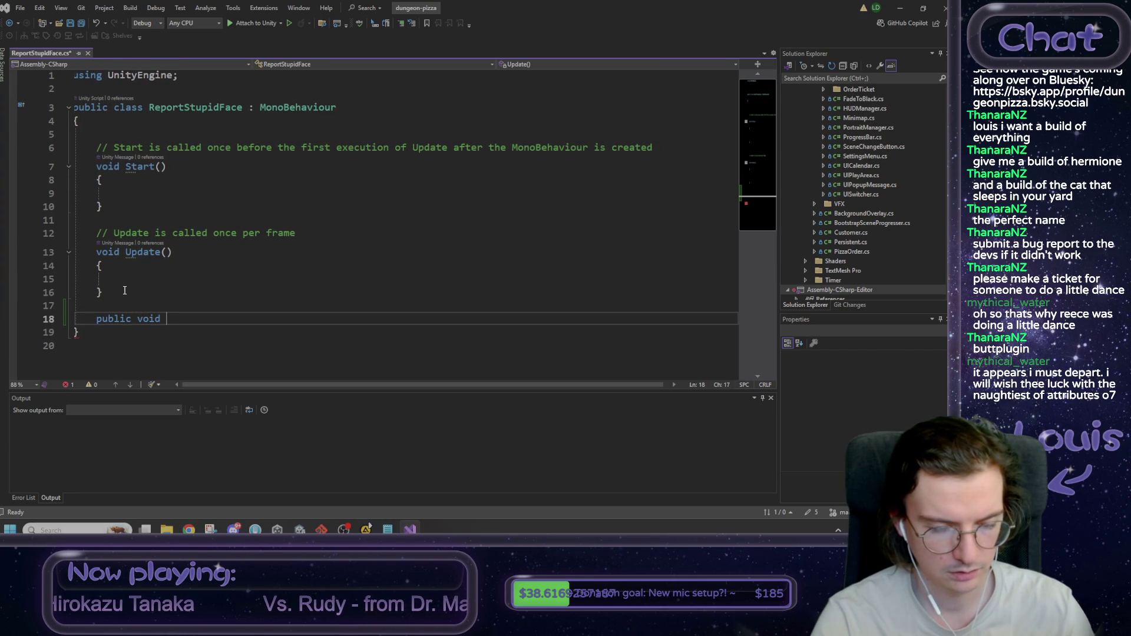
text(DoThing())
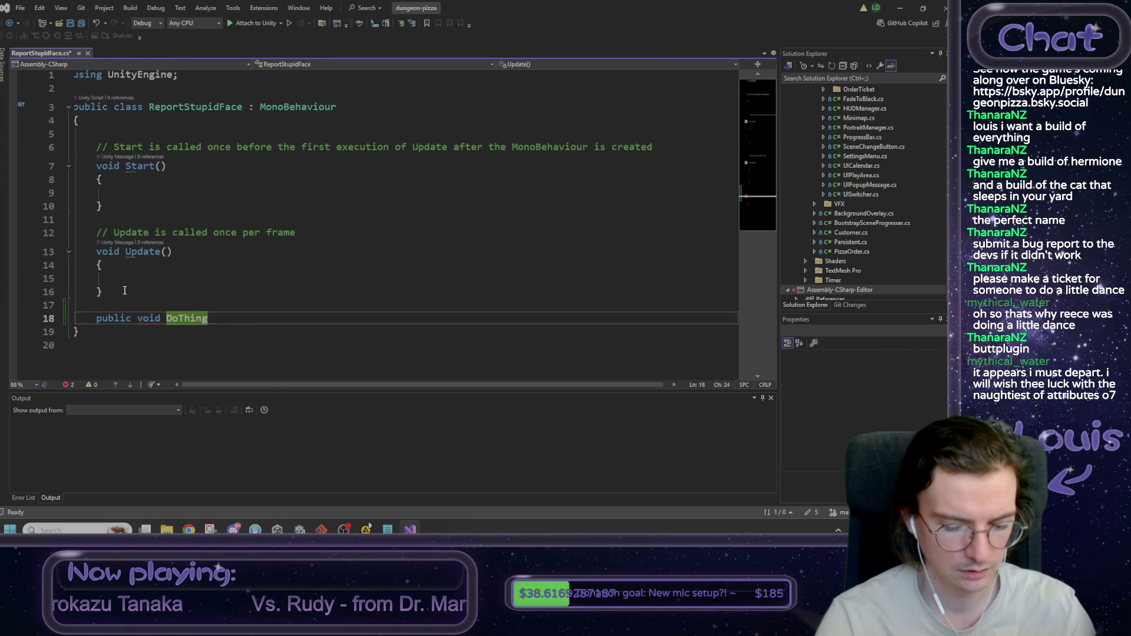
key(Tab)
Step: Mark DoThing() with [Button] and save ReportStupidFace.cs
click(124, 290)
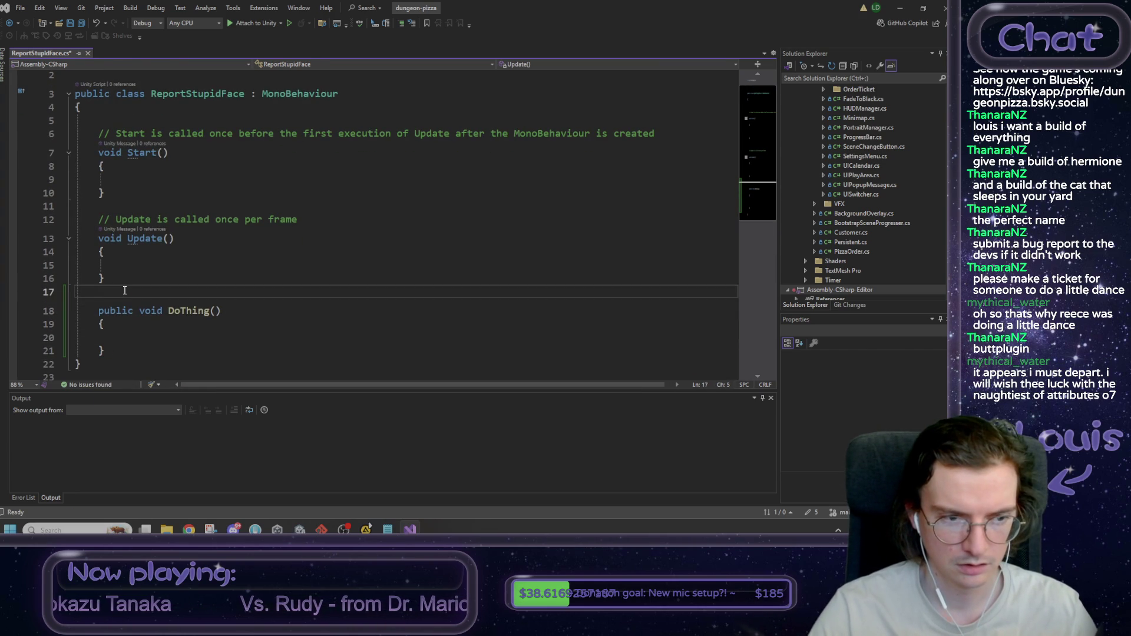
key(Return)
text([Button])
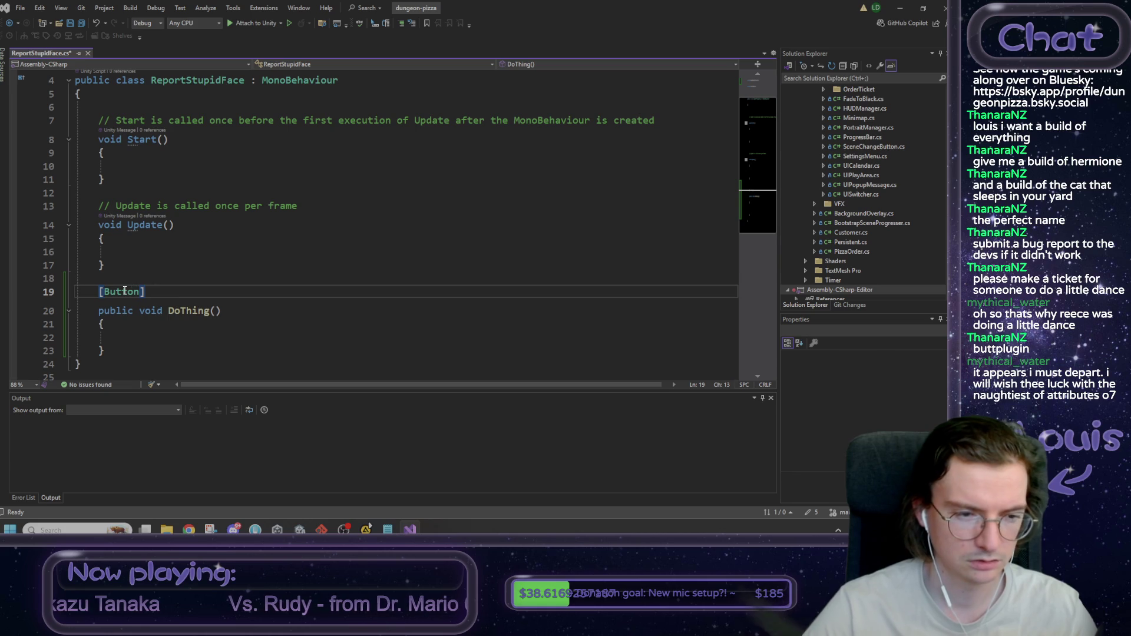
click(150, 336)
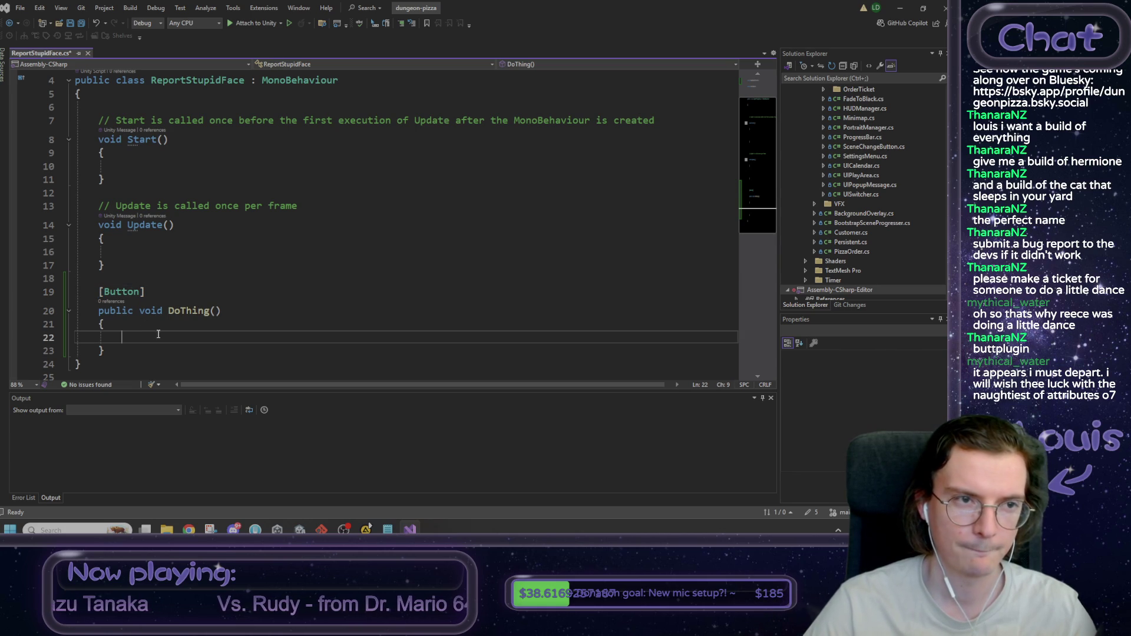
key(ctrl+s)
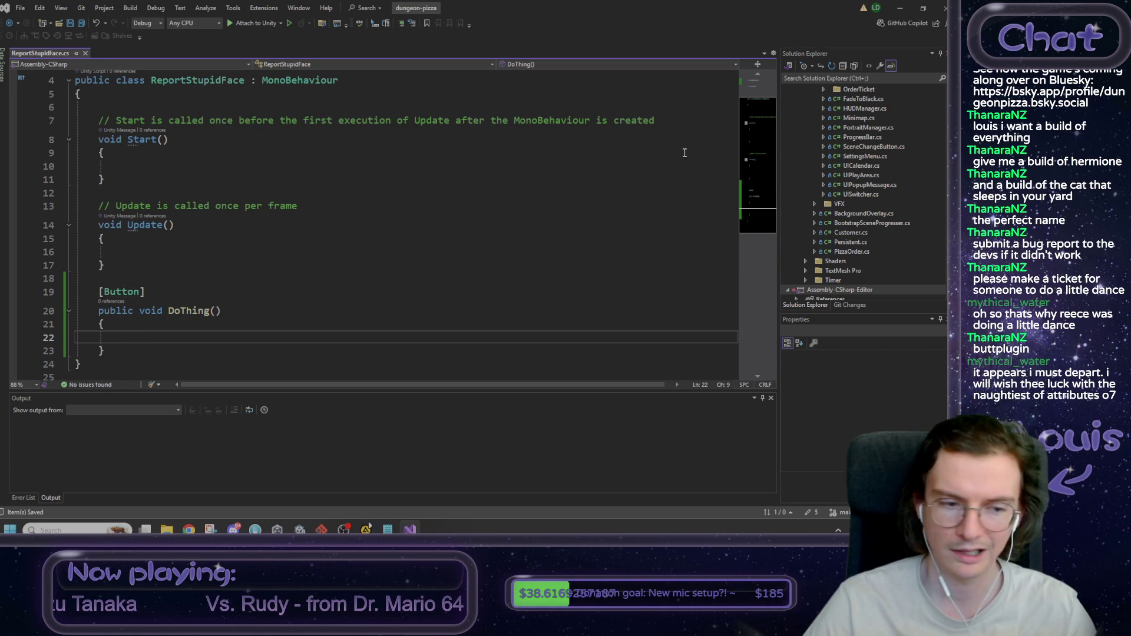
click(907, 7)
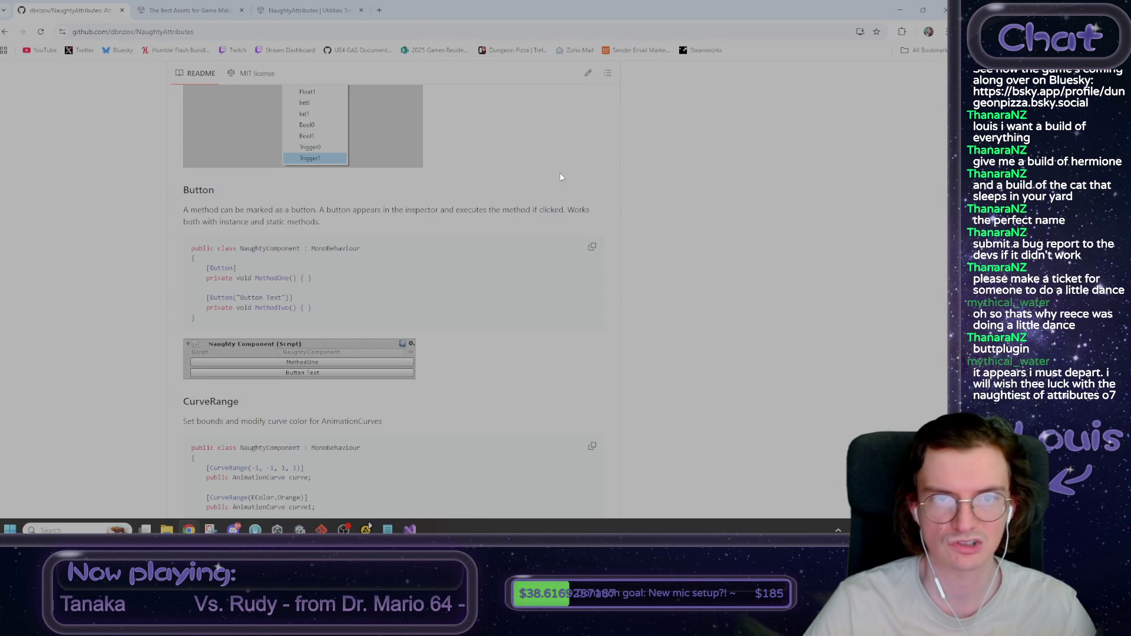
click(900, 10)
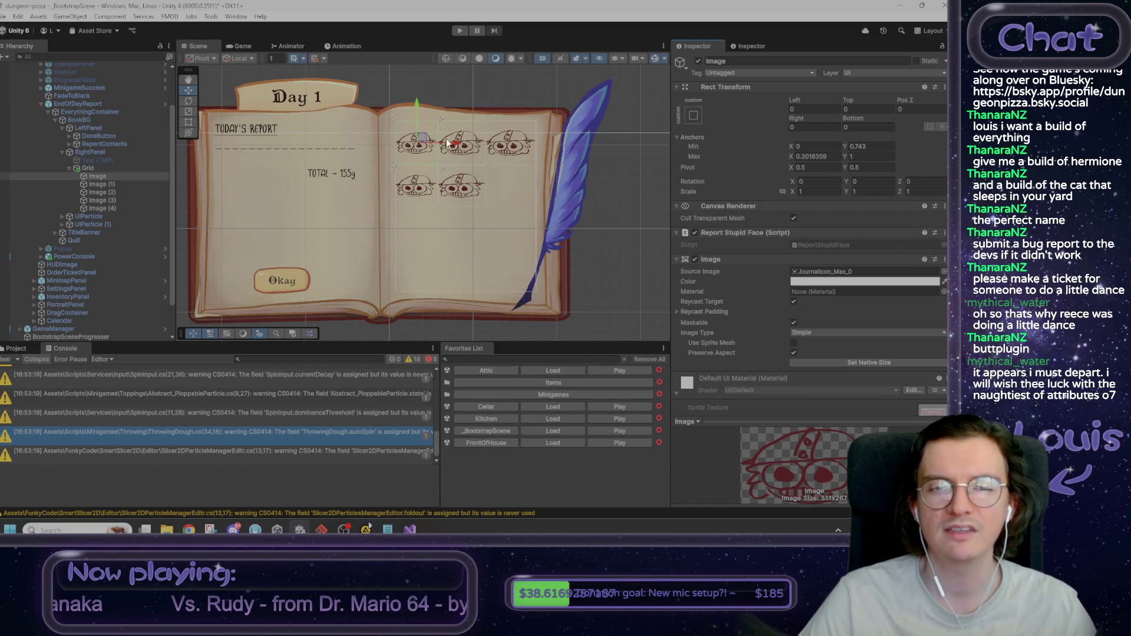
Step: Scale the first face image to 1.42 and set its Rect Transform Left to 0
mouse_move(792, 194)
mouse_down()
mouse_move(898, 187)
mouse_move(878, 156)
mouse_up()
drag(794, 103, 800, 104)
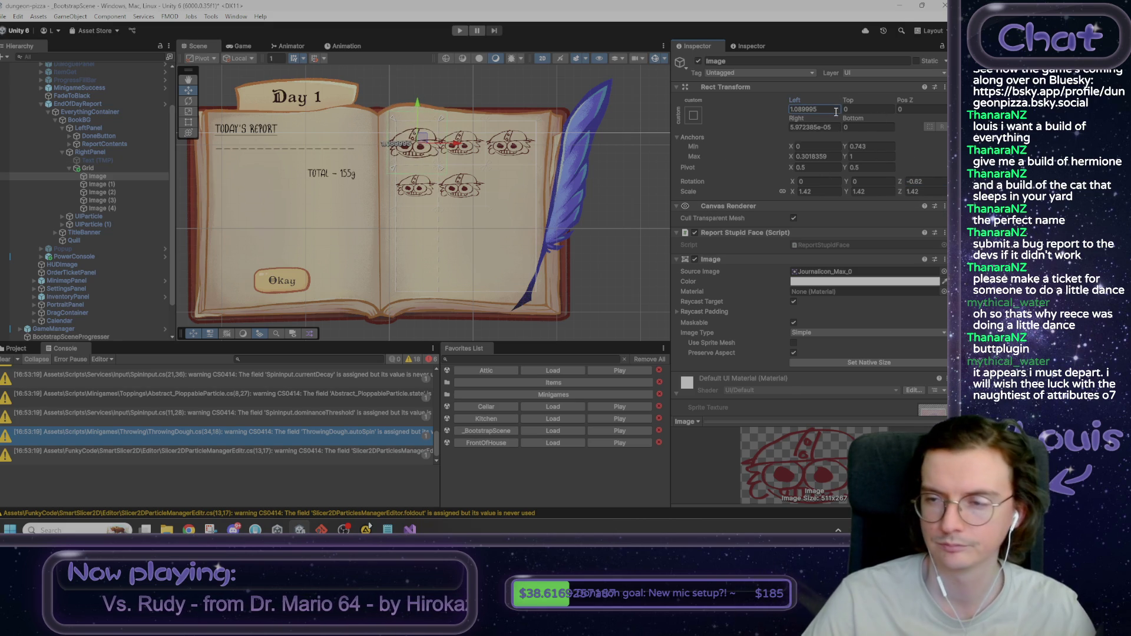
text(0)
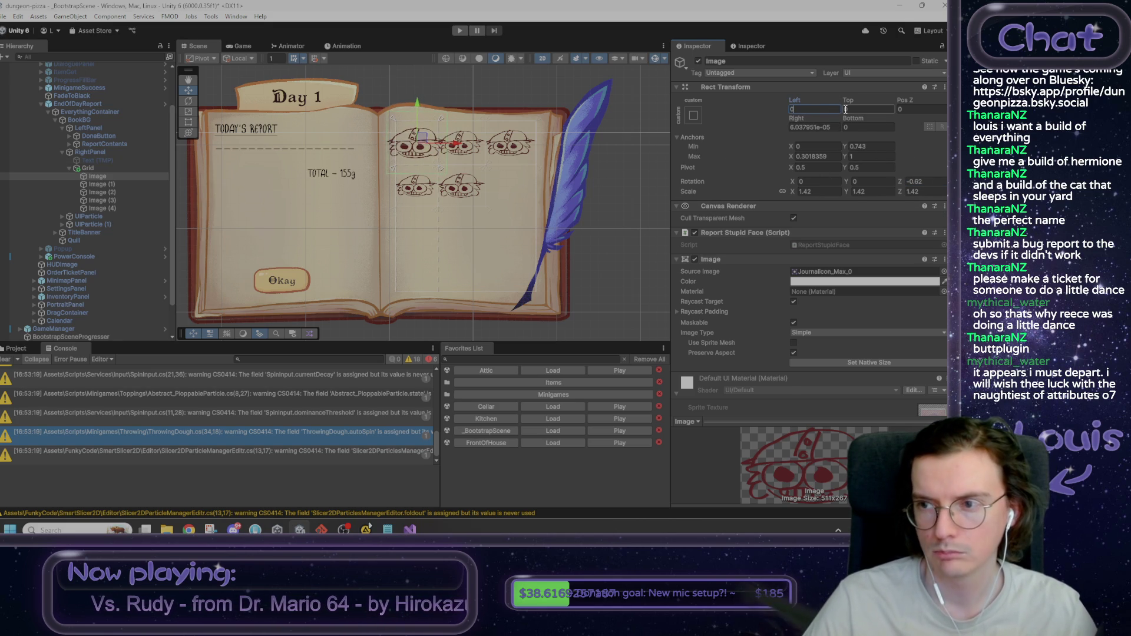
click(471, 244)
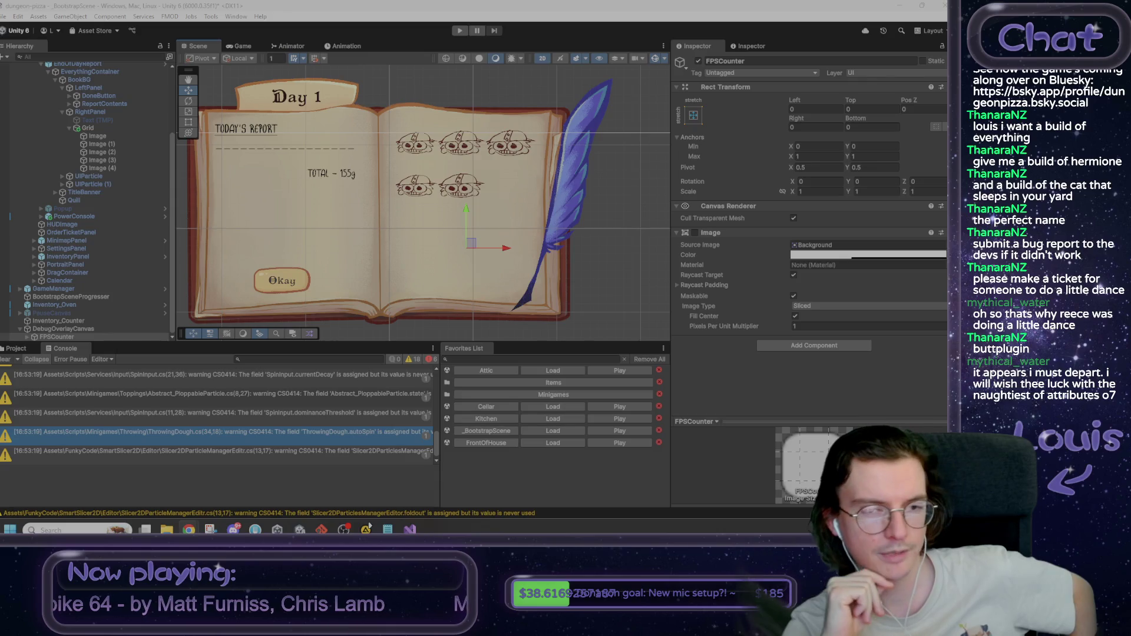